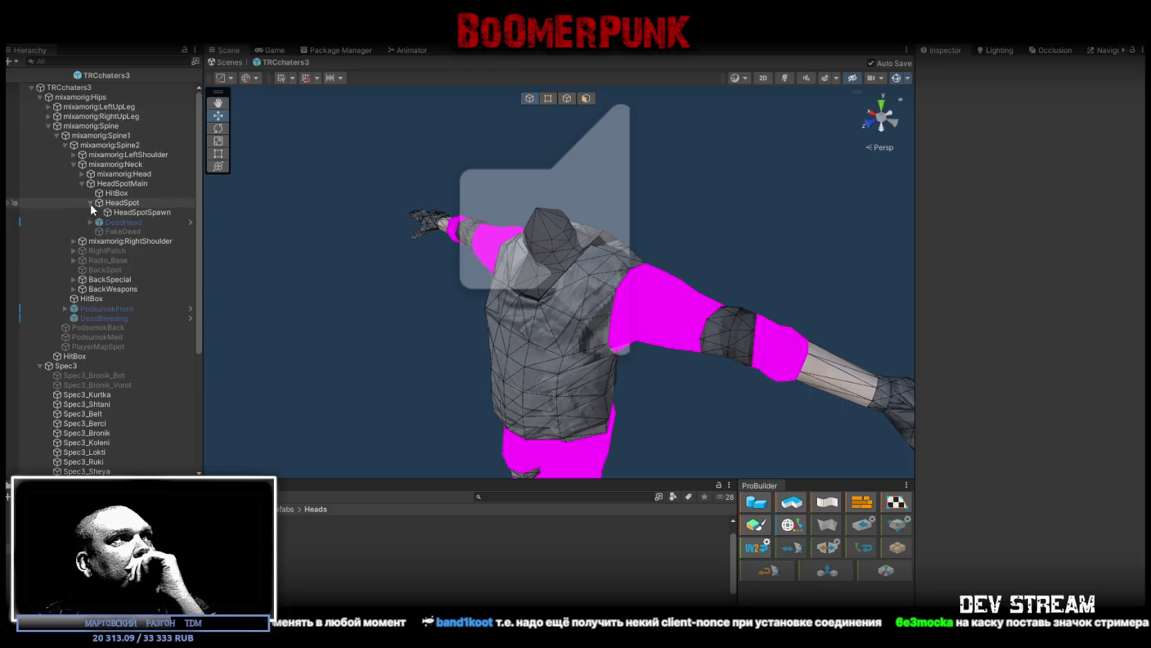
Step: Inspect the head HitBox and FakeDead objects, toggling FakeDead on and back off
{"action": "left_click", "coordinate": [122, 194]}
{"action": "left_click", "coordinate": [119, 205]}
{"action": "left_click", "coordinate": [125, 222]}
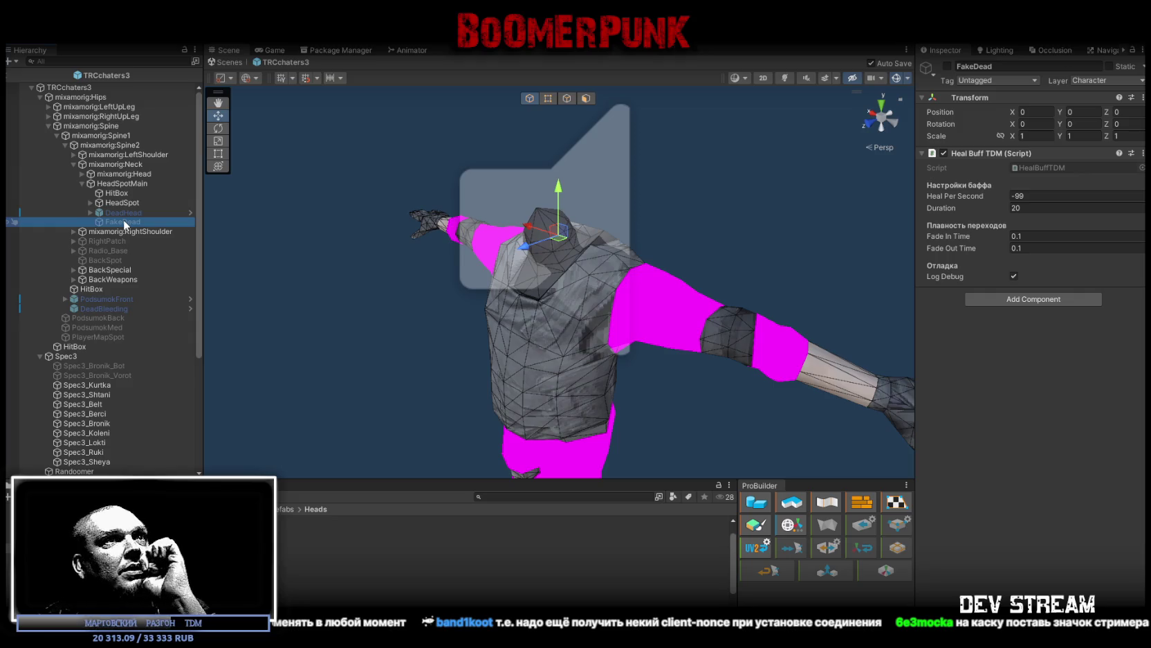
{"action": "left_click", "coordinate": [947, 65]}
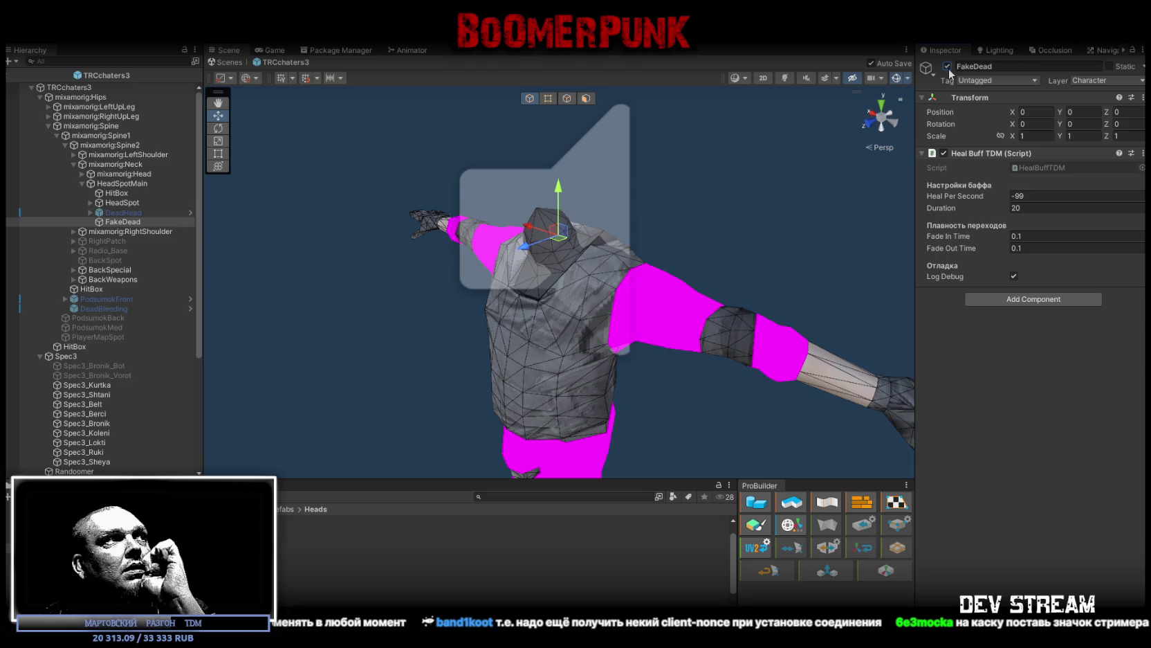
{"action": "left_click", "coordinate": [948, 66]}
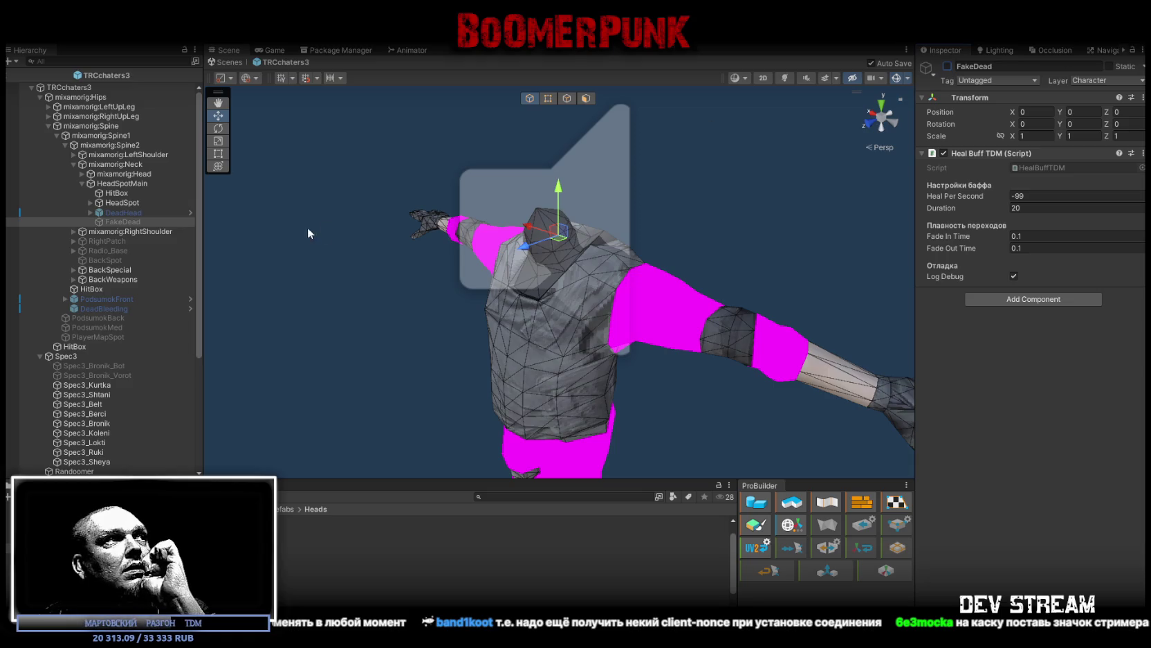
Step: Enable DeadHead and raise it to position Y 0.054, Z 0.055
{"action": "left_click", "coordinate": [92, 203]}
{"action": "left_click", "coordinate": [92, 202]}
{"action": "left_click", "coordinate": [121, 212]}
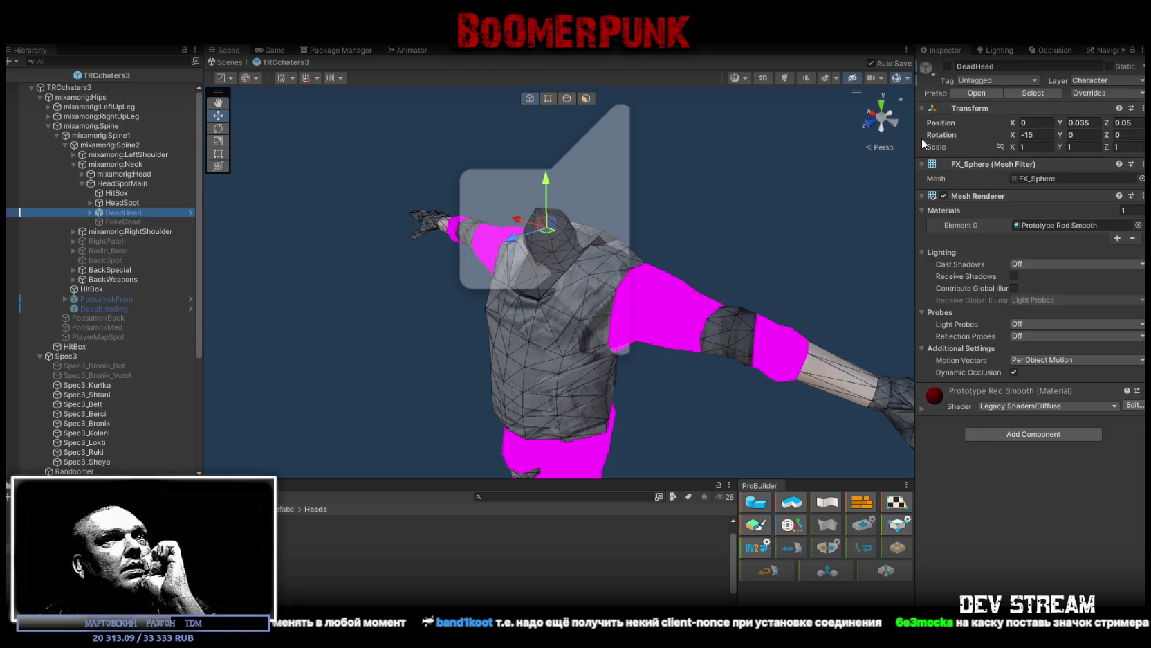
{"action": "left_click", "coordinate": [947, 66]}
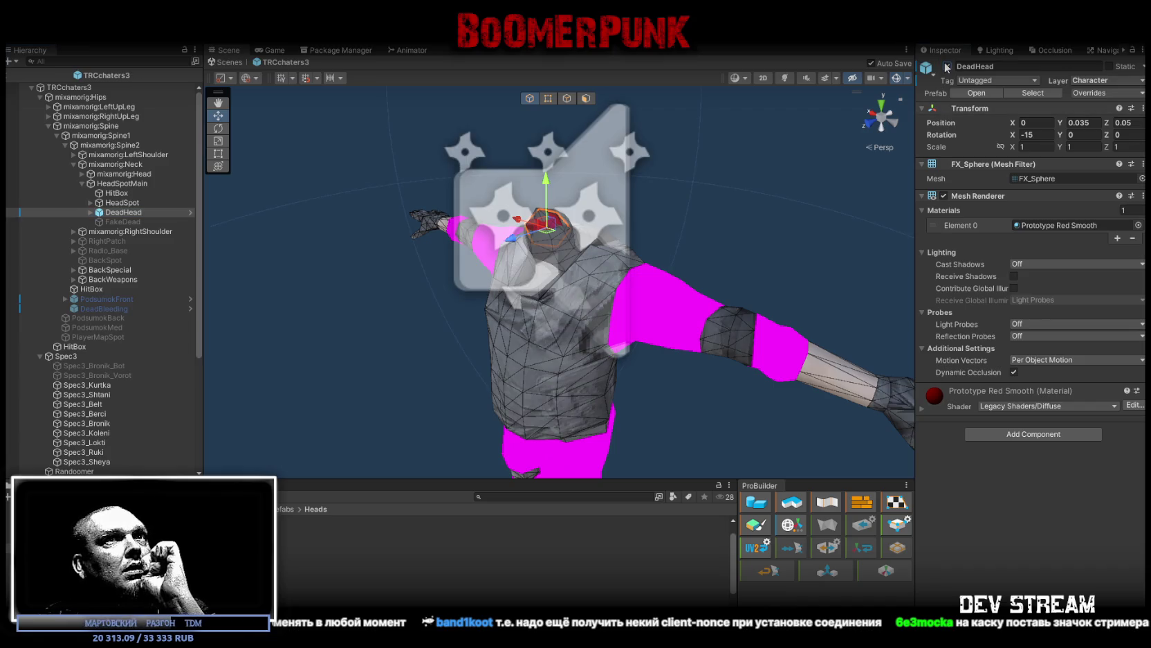
{"action": "left_click", "coordinate": [947, 66]}
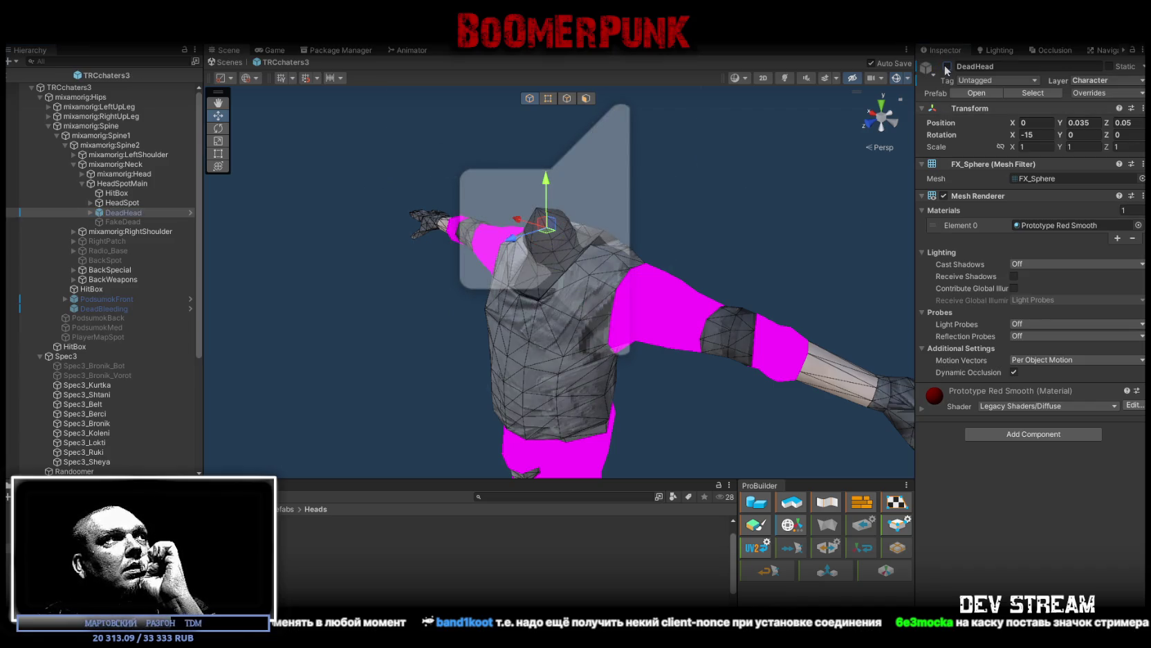
{"action": "left_click", "coordinate": [947, 66]}
{"action": "left_click_drag", "start_coordinate": [546, 182], "coordinate": [547, 171]}
{"action": "left_click_drag", "start_coordinate": [532, 225], "coordinate": [509, 232]}
Step: Save the scene, undo and redo the DeadHead move, then disable DeadHead
{"action": "key", "text": "ctrl+s"}
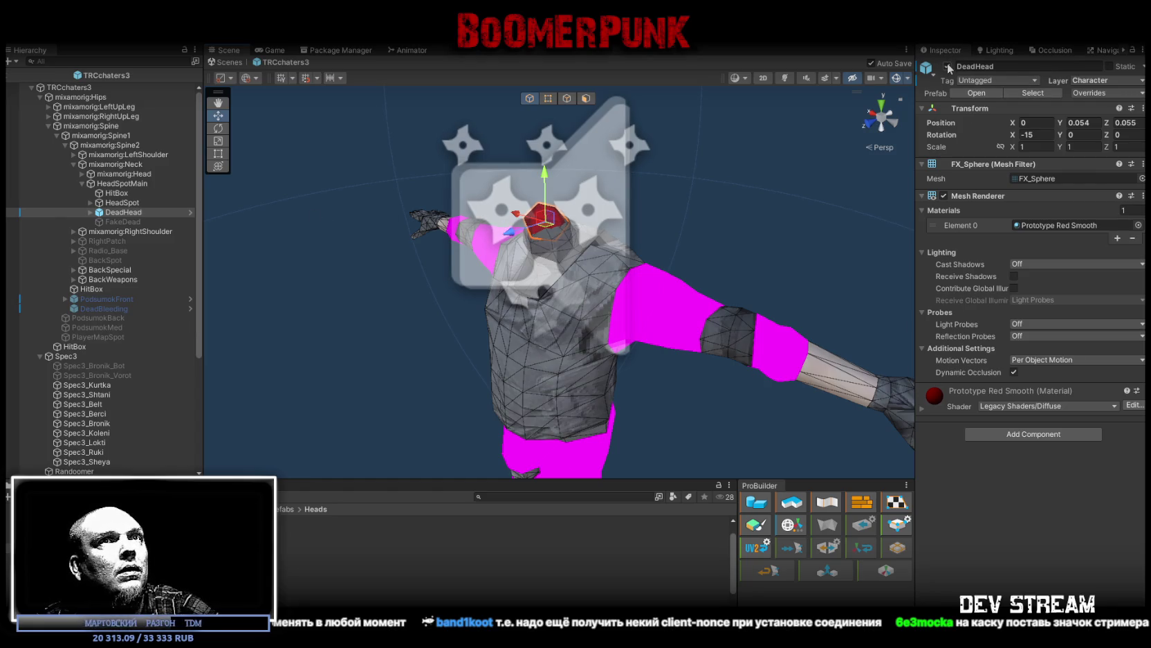
{"action": "key", "text": "ctrl+z"}
{"action": "key", "text": "ctrl+z"}
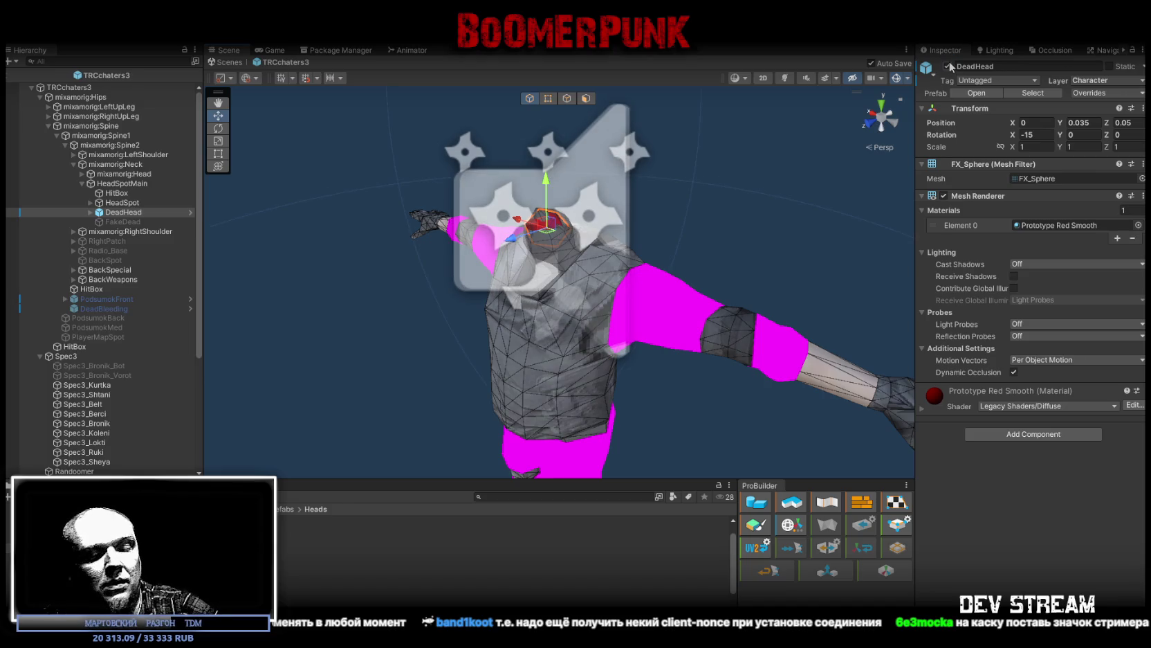
{"action": "key", "text": "ctrl+y"}
{"action": "key", "text": "ctrl+y"}
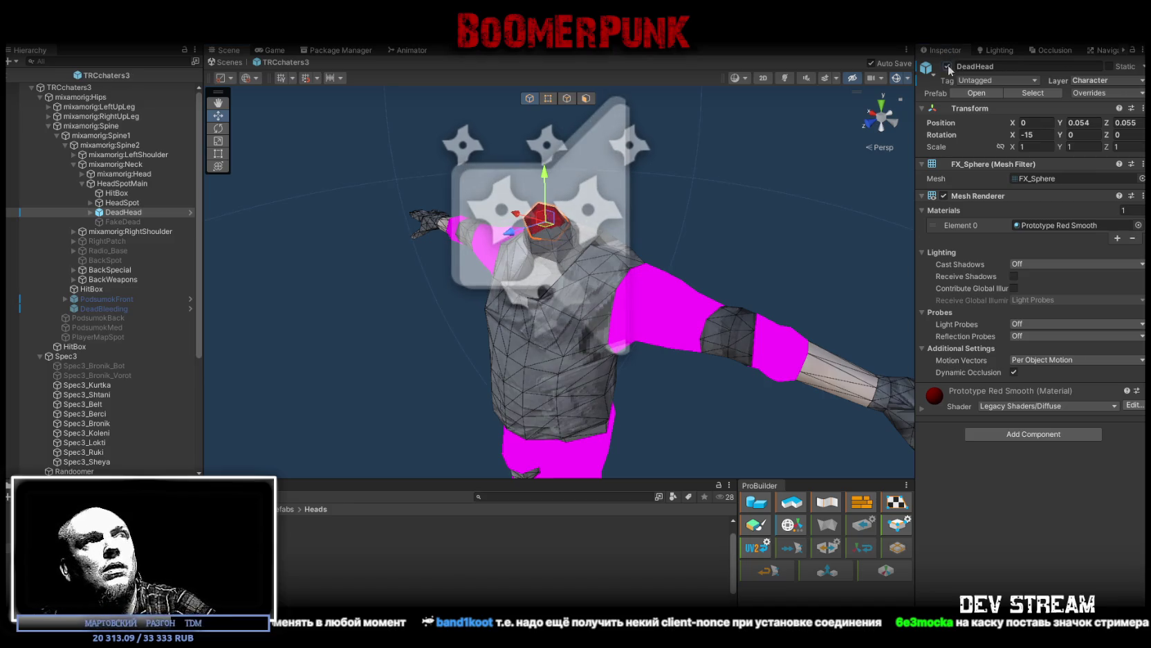
{"action": "left_click", "coordinate": [947, 67]}
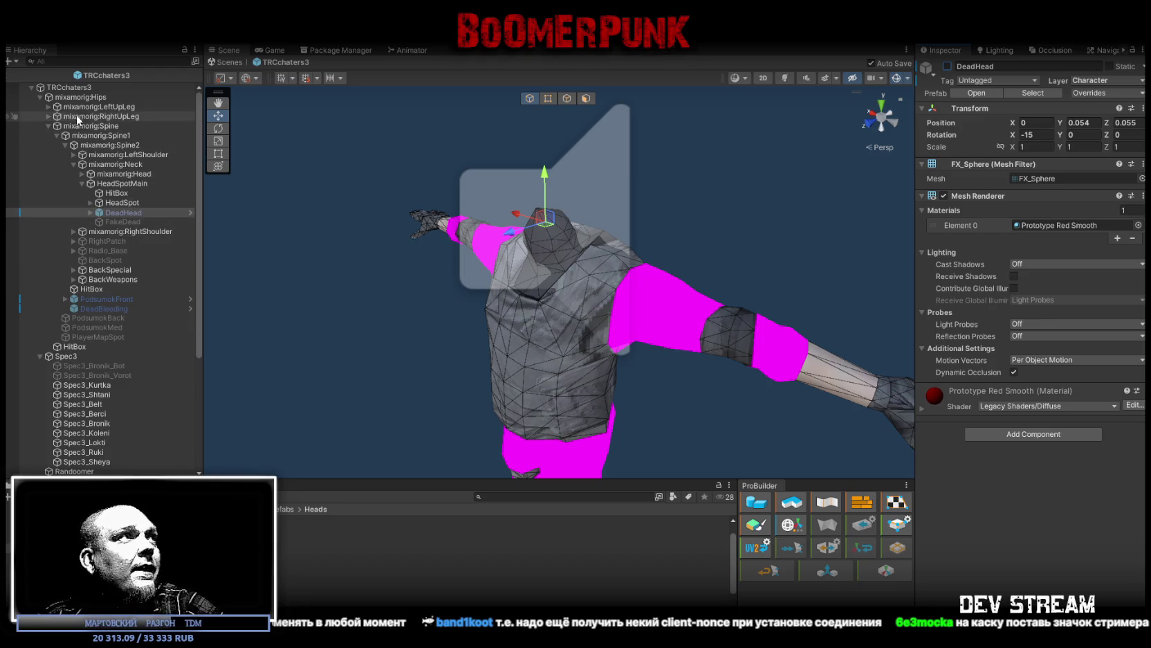
Step: Inspect TRCchaters3 and tidy the Hips, Spec3 and TCRchar2 Hierarchy branches
{"action": "left_click", "coordinate": [48, 88]}
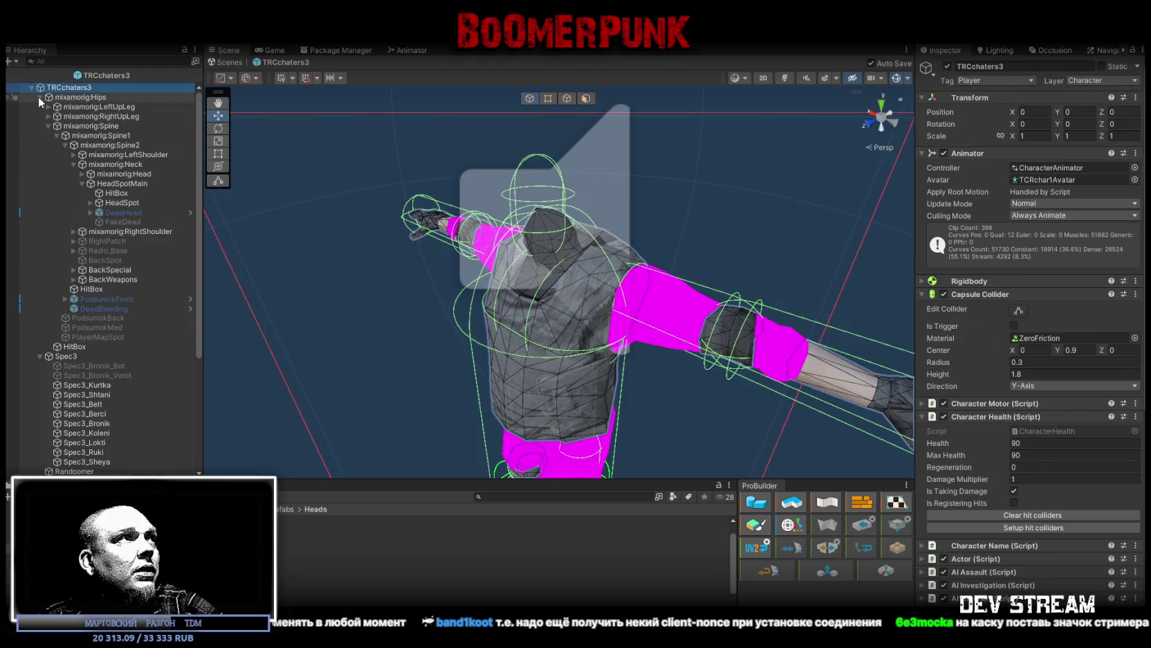
{"action": "left_click", "coordinate": [39, 97]}
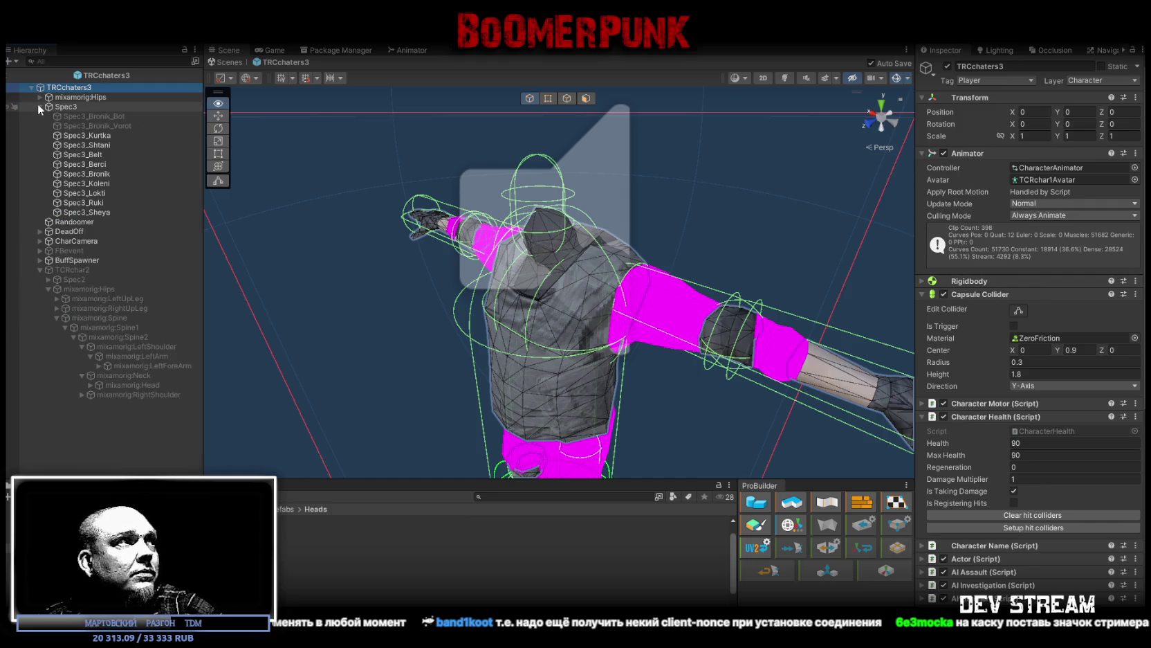
{"action": "left_click", "coordinate": [38, 106]}
{"action": "left_click", "coordinate": [47, 183], "text": "alt"}
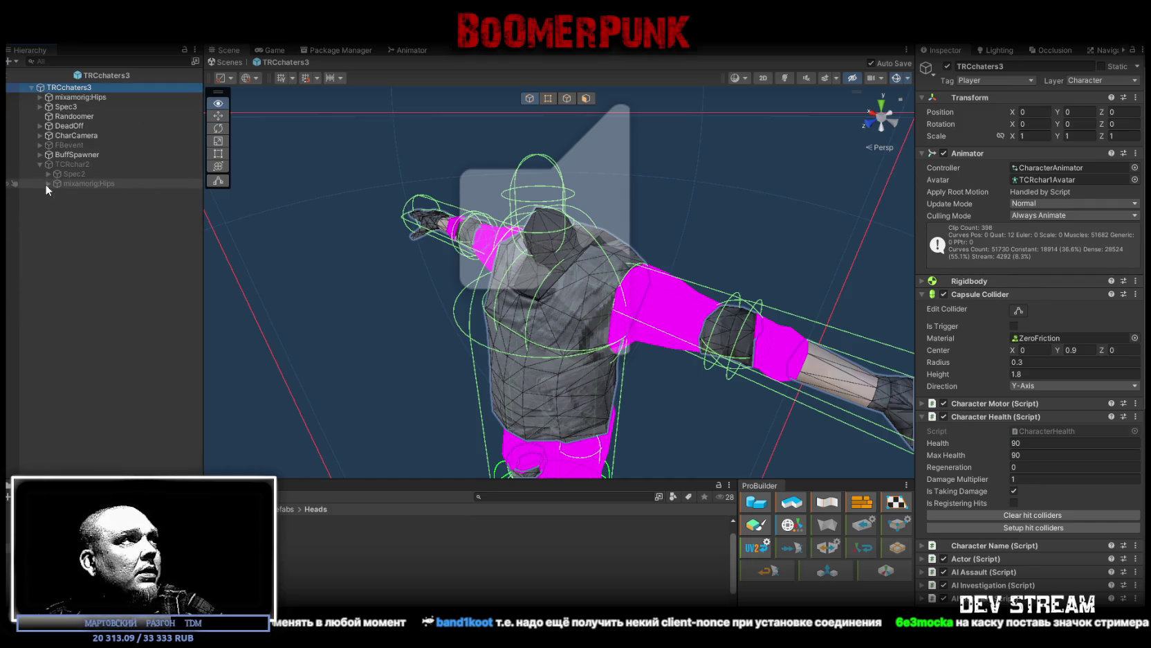
{"action": "left_click", "coordinate": [47, 183], "text": "alt"}
{"action": "scroll", "coordinate": [130, 209], "scroll_direction": "down", "scroll_amount": 2}
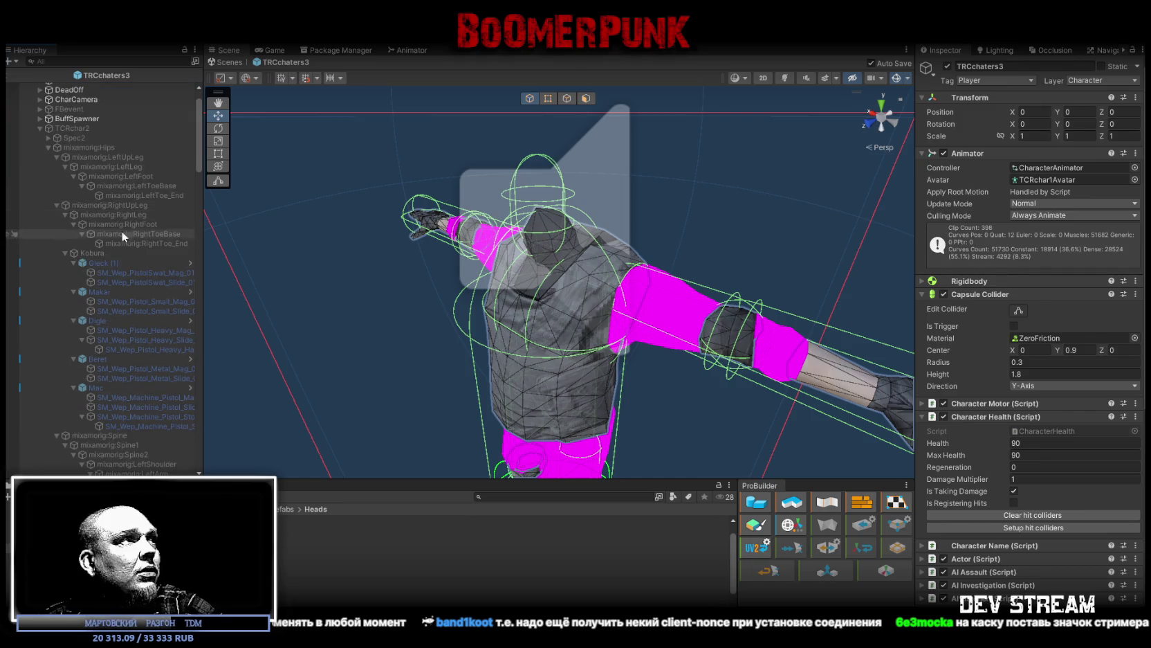
Step: Drag Kobura from the old rig's leg onto TRCchaters3's mixamorig:RightUpLeg bone
{"action": "left_click", "coordinate": [75, 254]}
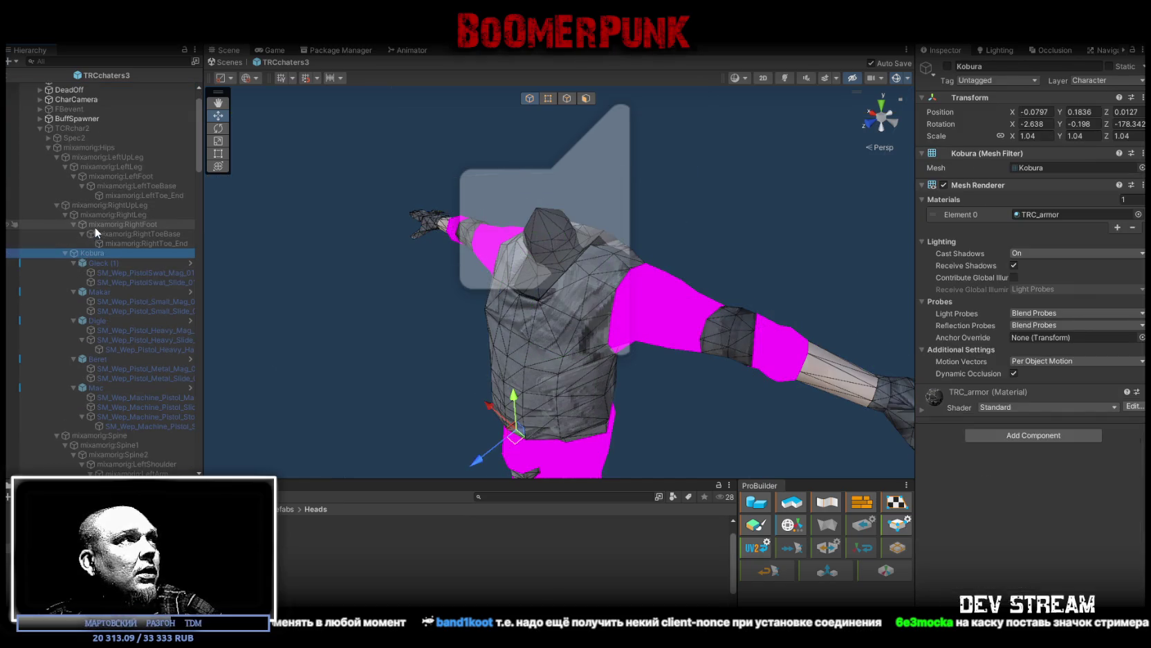
{"action": "left_click", "coordinate": [65, 214]}
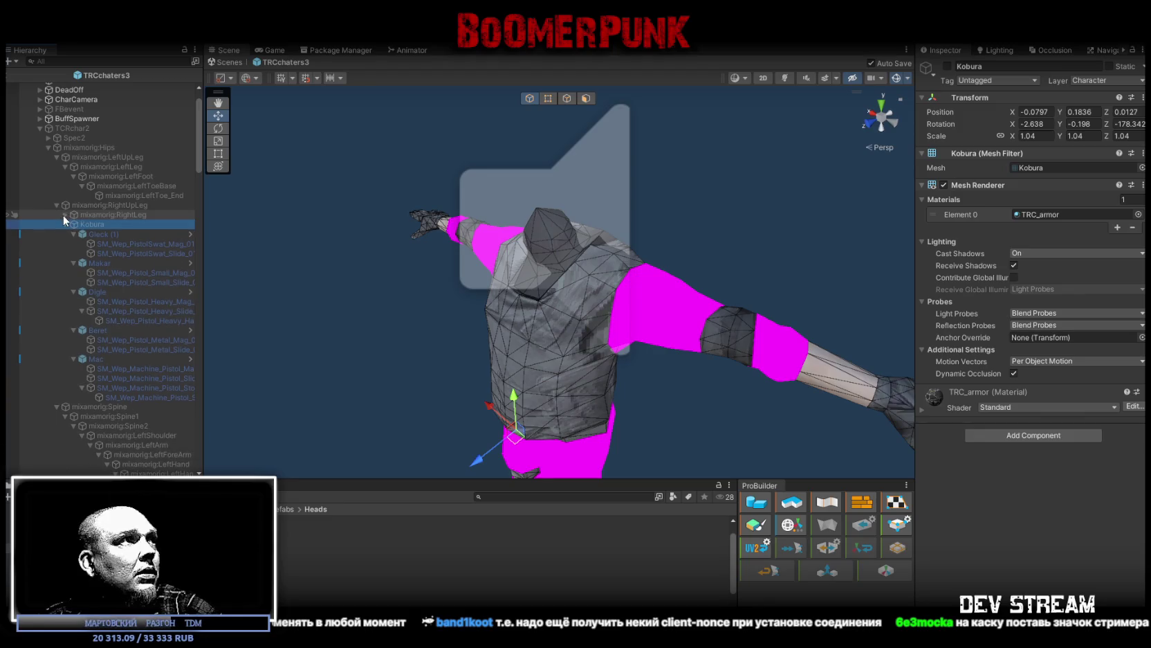
{"action": "left_click", "coordinate": [83, 213]}
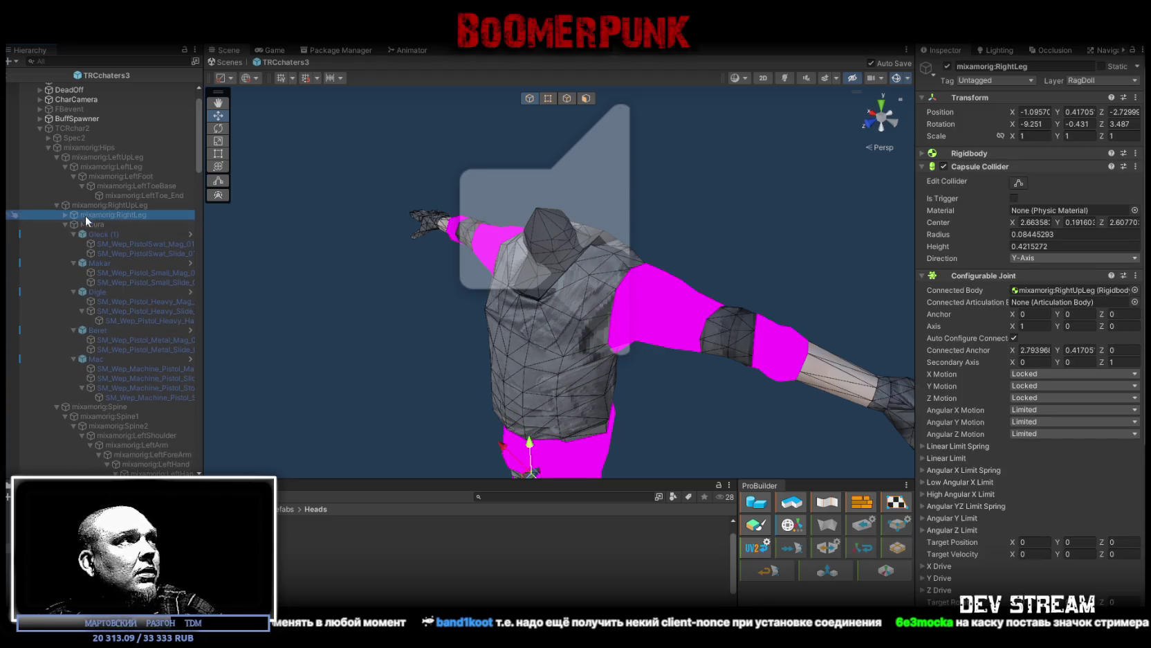
{"action": "left_click", "coordinate": [87, 205]}
{"action": "scroll", "coordinate": [85, 194], "scroll_direction": "up", "scroll_amount": 2}
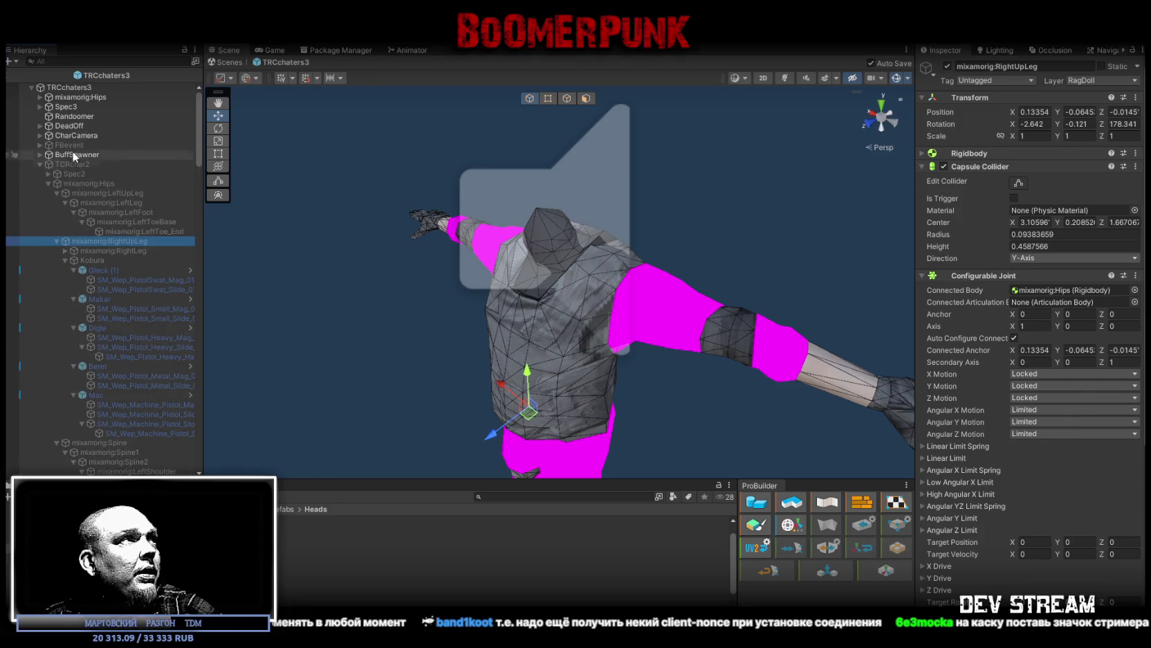
{"action": "left_click", "coordinate": [40, 96]}
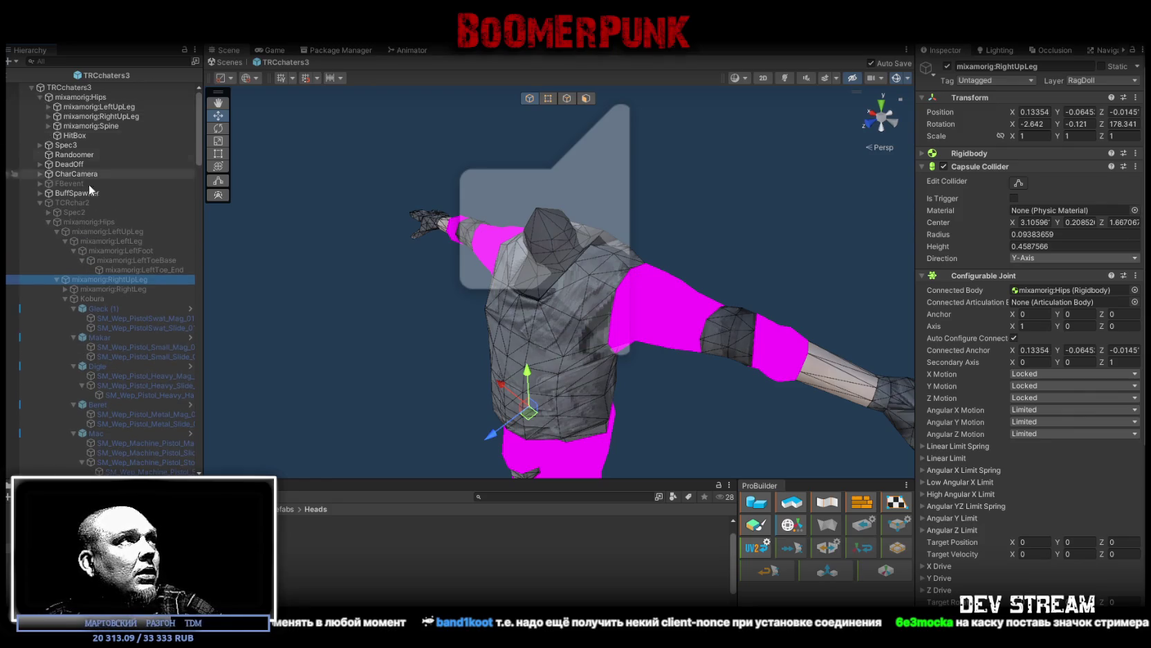
{"action": "left_click_drag", "start_coordinate": [92, 298], "coordinate": [106, 116]}
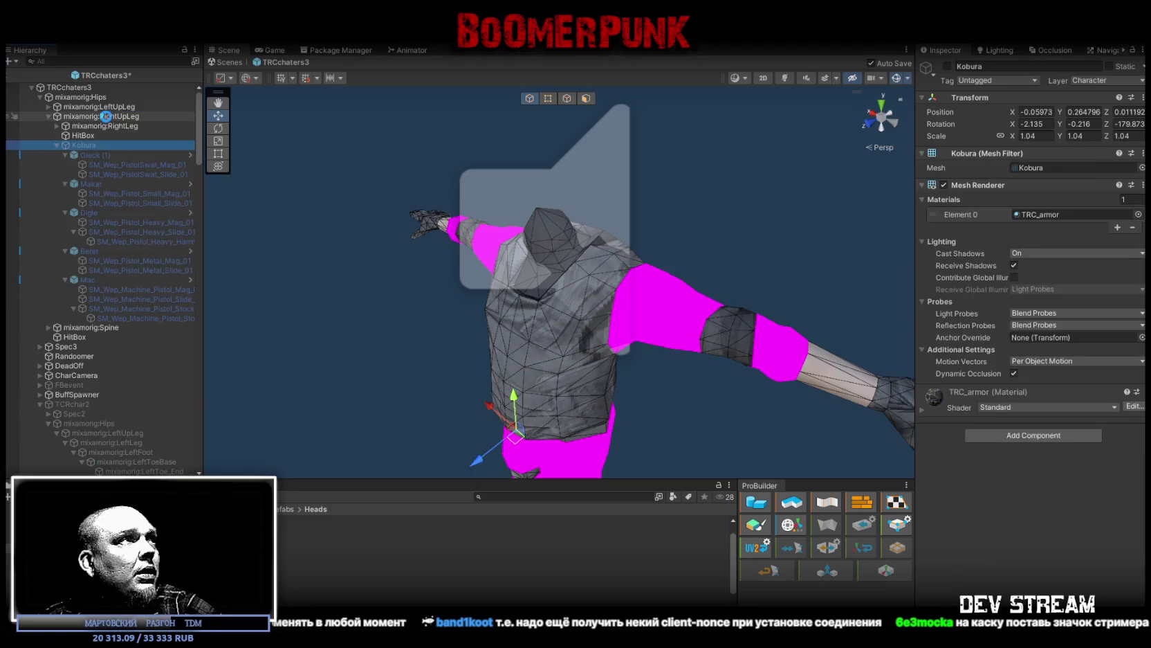
Step: Finish parenting Kobura under RightUpLeg, enable it and frame it in the view
{"action": "left_click_drag", "start_coordinate": [415, 312], "coordinate": [448, 337]}
{"action": "key", "text": "f"}
{"action": "left_click", "coordinate": [948, 66]}
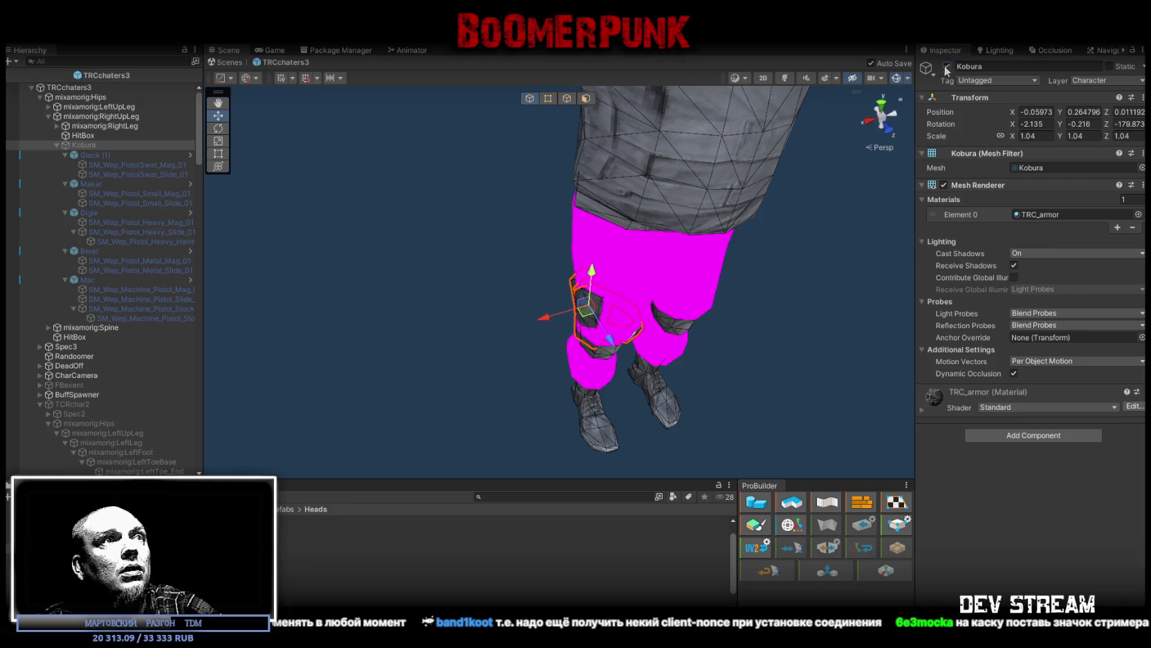
{"action": "scroll", "coordinate": [746, 300], "scroll_direction": "up", "scroll_amount": 1}
{"action": "mouse_move", "coordinate": [746, 299]}
{"action": "left_mouse_down"}
{"action": "mouse_move", "coordinate": [572, 184]}
{"action": "mouse_move", "coordinate": [578, 215]}
{"action": "mouse_move", "coordinate": [524, 227]}
{"action": "mouse_move", "coordinate": [513, 205]}
{"action": "mouse_move", "coordinate": [506, 255]}
{"action": "mouse_move", "coordinate": [717, 237]}
{"action": "left_mouse_up"}
{"action": "key", "text": "w"}
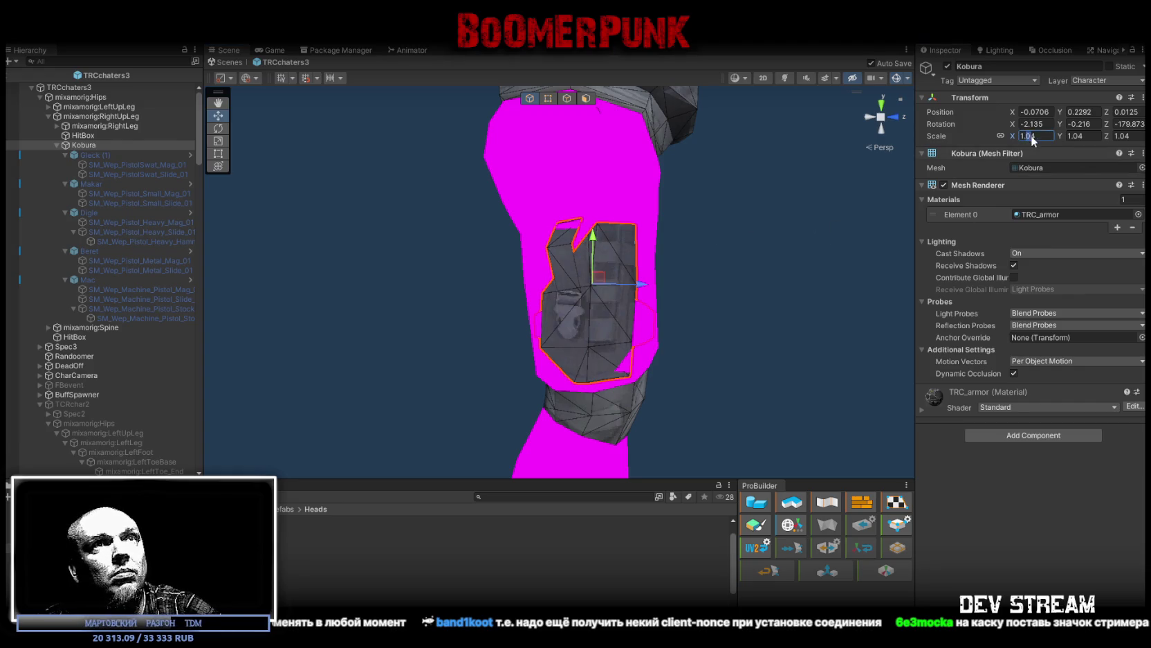
Step: Try a Kobura scale of 1.1, then undo back to 1.04
{"action": "type", "text": "1.1"}
{"action": "left_click_drag", "start_coordinate": [816, 173], "coordinate": [505, 181]}
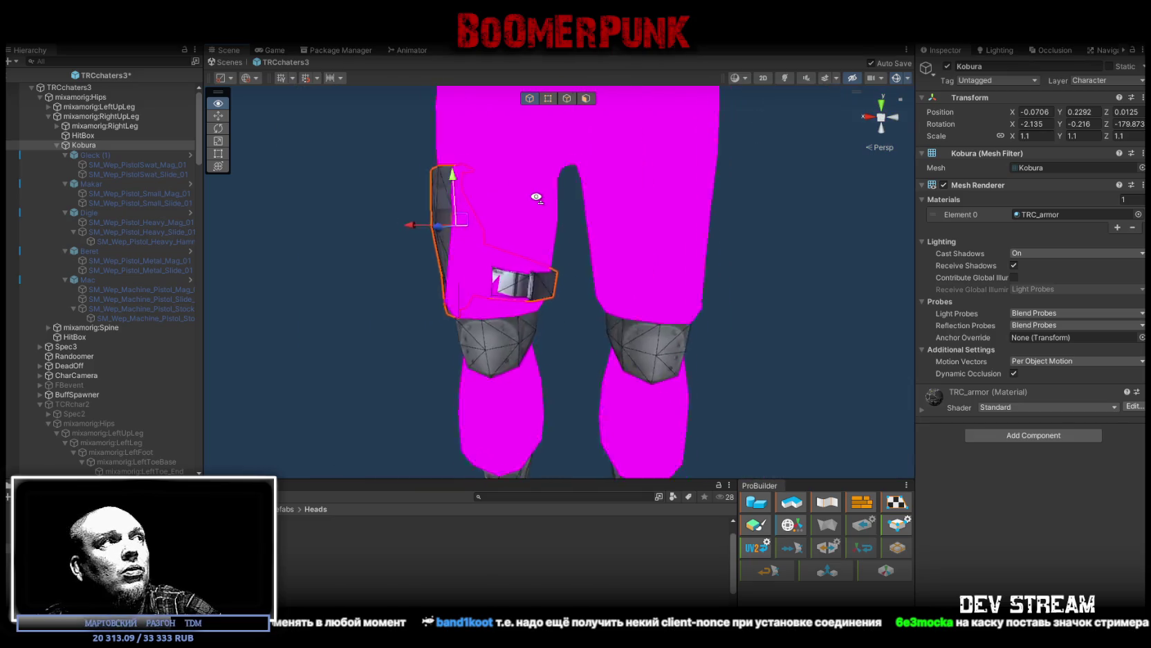
{"action": "left_click", "coordinate": [96, 155]}
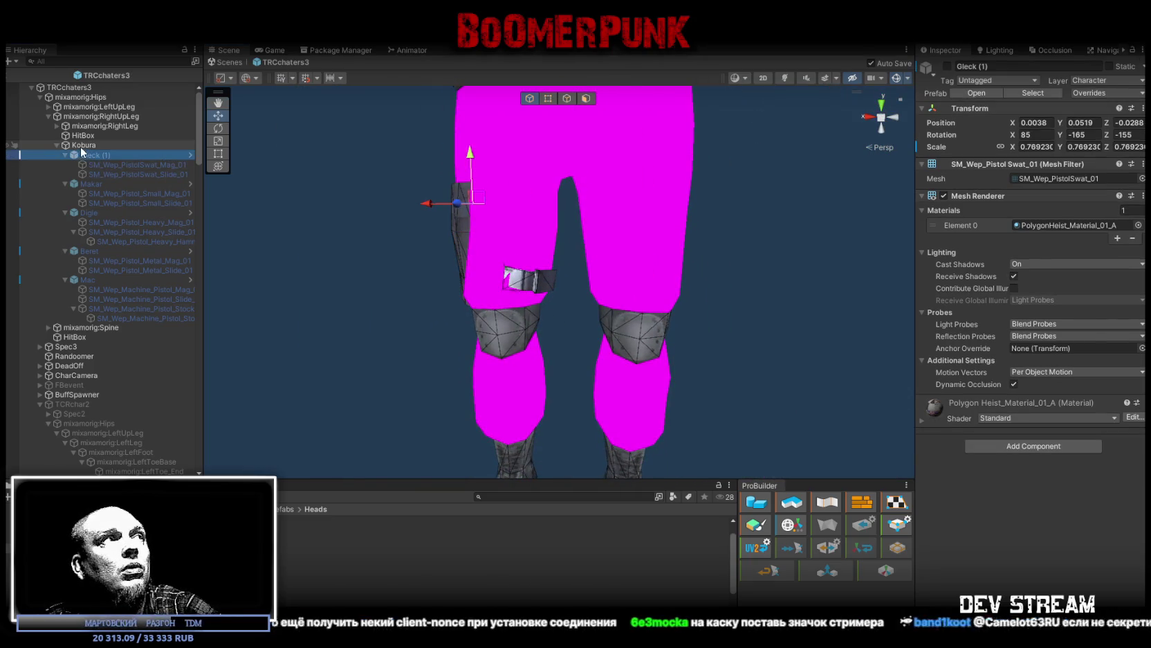
{"action": "left_click", "coordinate": [84, 145]}
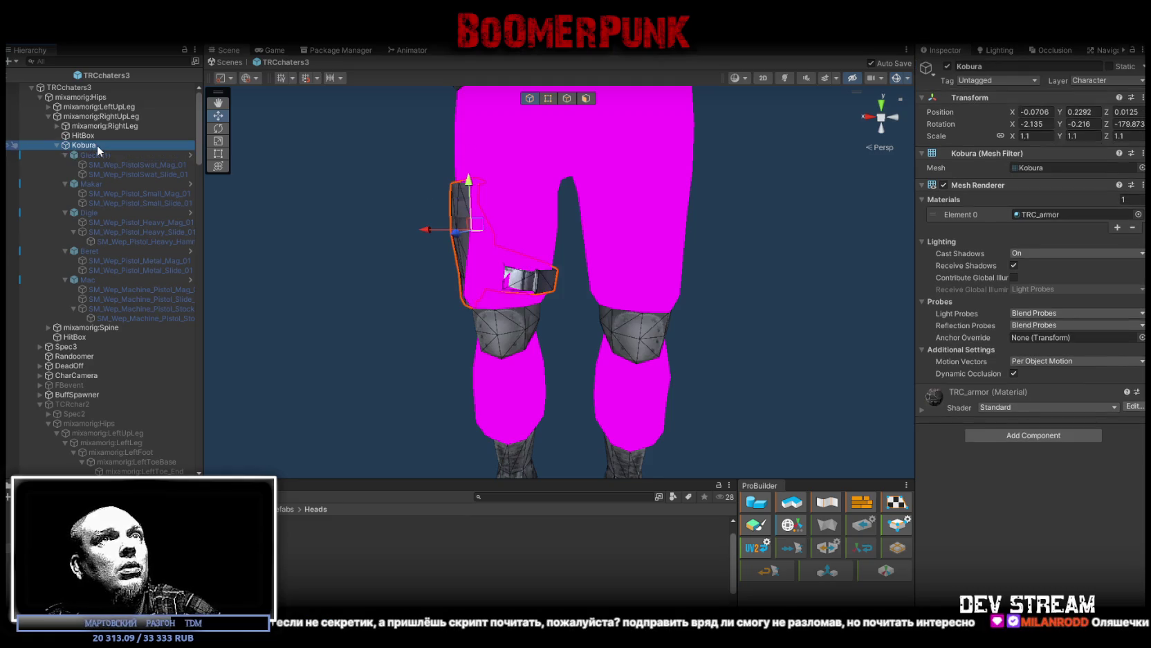
{"action": "key", "text": "ctrl+z"}
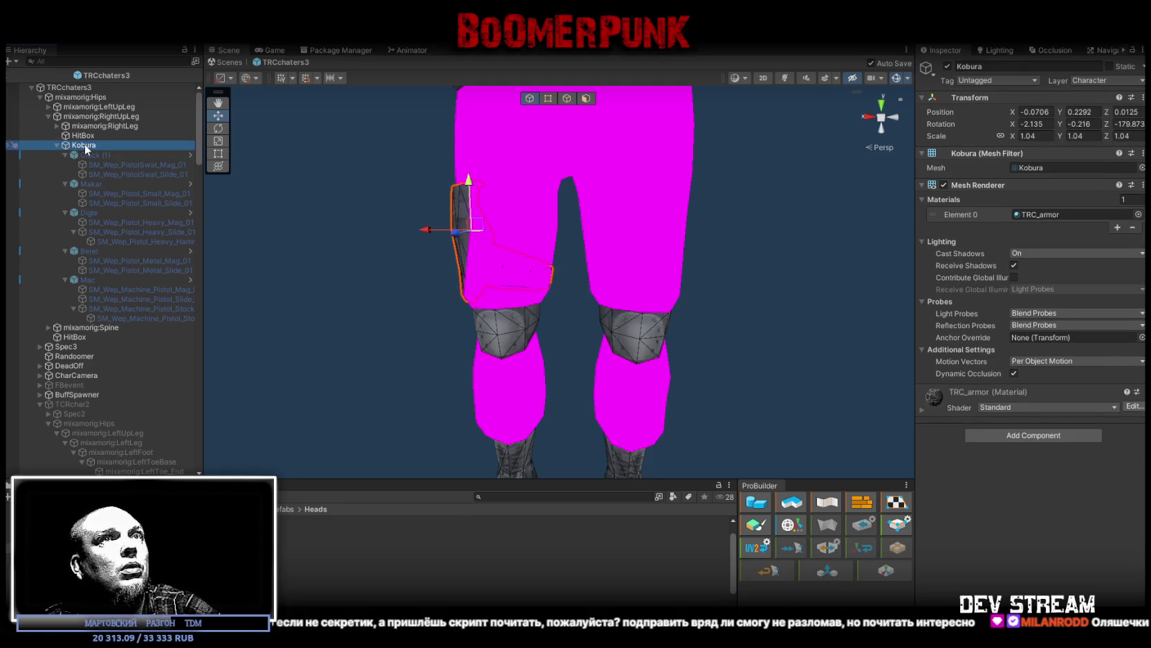
{"action": "left_click", "coordinate": [56, 145], "text": "alt"}
Step: Move the five pistols out of Kobura and set the holster's scale to 1.15
{"action": "left_click", "coordinate": [56, 145]}
{"action": "left_click", "coordinate": [90, 154]}
{"action": "left_click", "coordinate": [86, 192], "text": "shift"}
{"action": "left_click_drag", "start_coordinate": [86, 192], "coordinate": [90, 141]}
{"action": "left_click", "coordinate": [78, 193]}
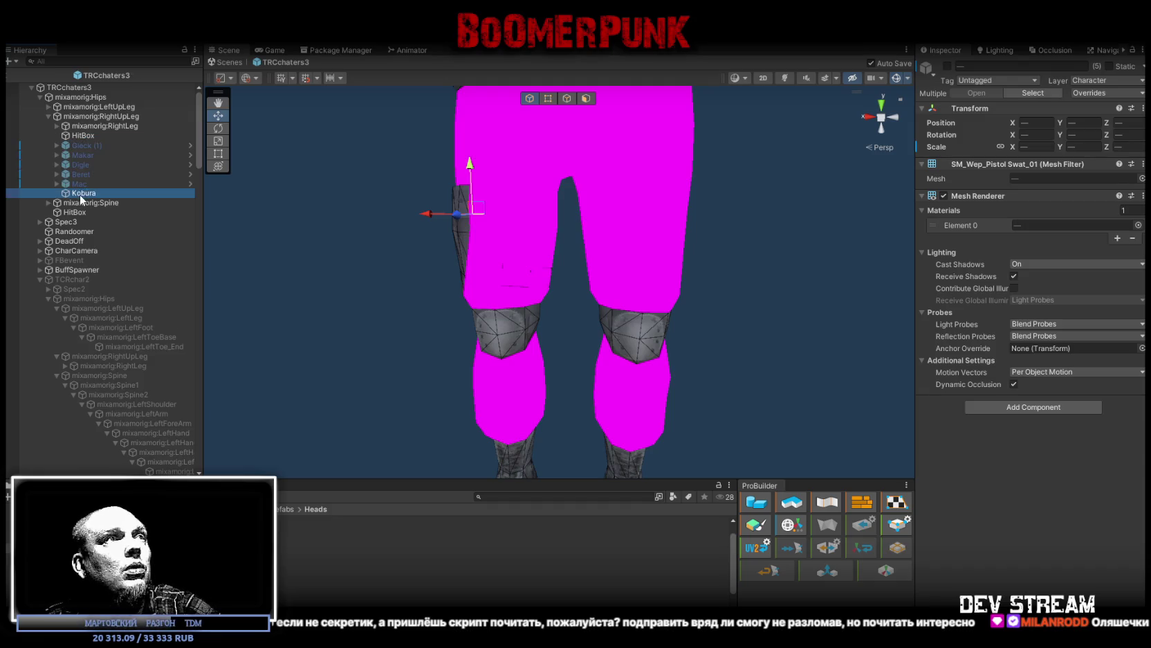
{"action": "double_click", "coordinate": [1031, 135]}
{"action": "type", "text": "1.15"}
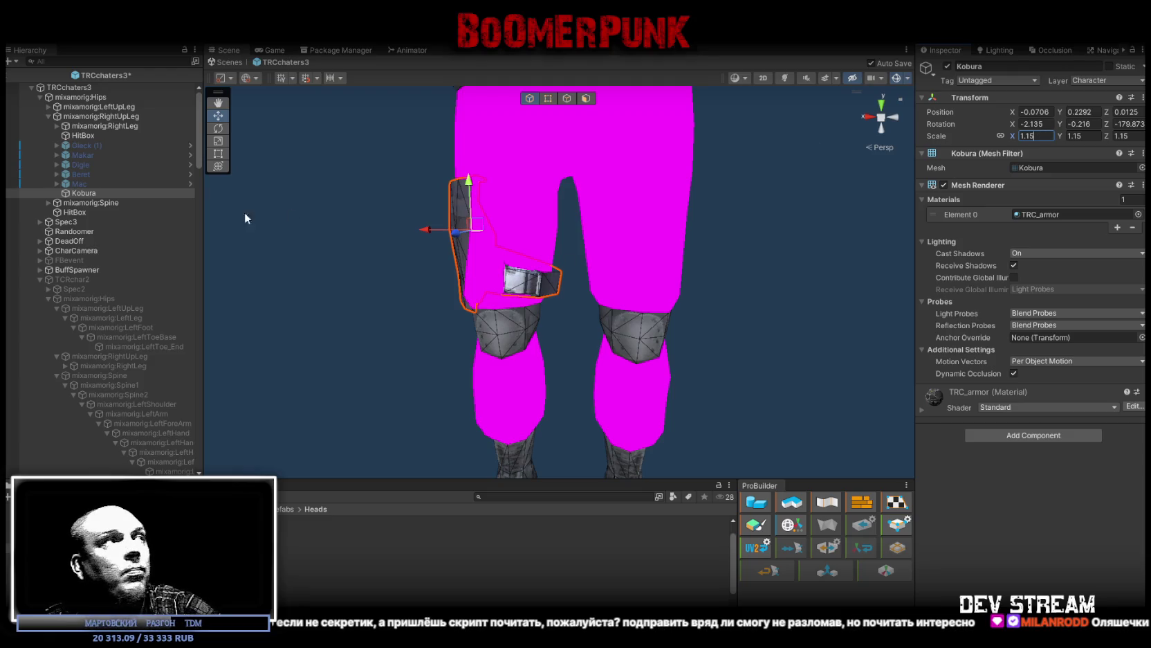
Step: Put the pistols back under Kobura and shift the holster outward and upward
{"action": "left_click", "coordinate": [81, 183], "text": "shift"}
{"action": "left_click_drag", "start_coordinate": [85, 155], "coordinate": [84, 192]}
{"action": "left_click", "coordinate": [109, 145]}
{"action": "left_click_drag", "start_coordinate": [431, 231], "coordinate": [415, 231]}
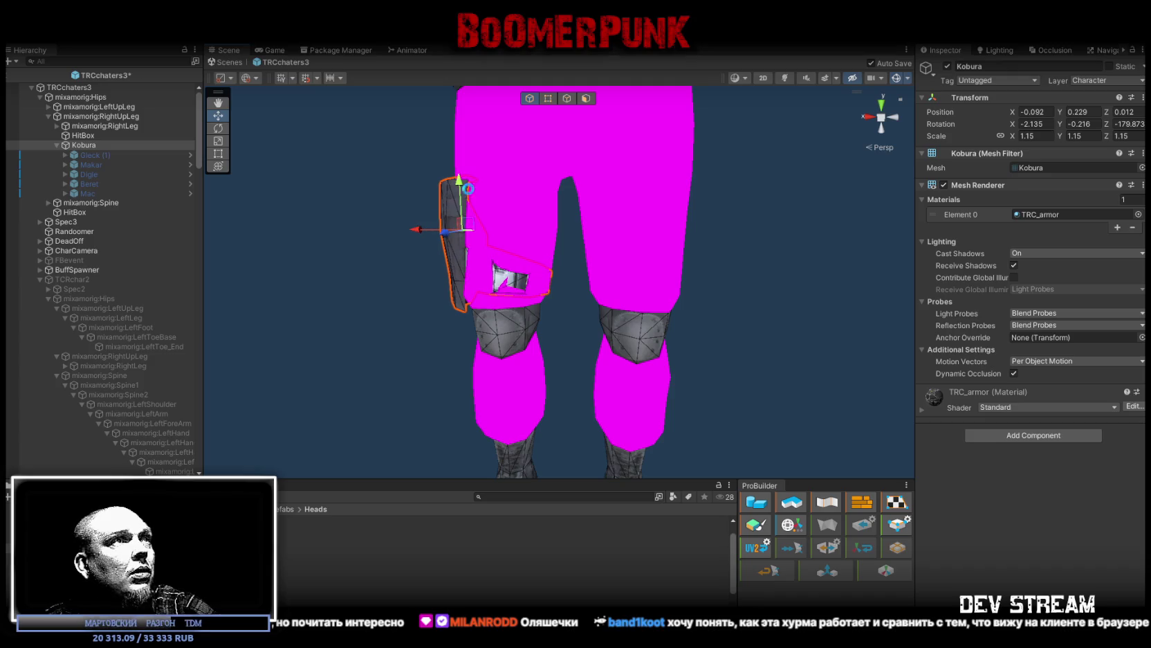
{"action": "left_click_drag", "start_coordinate": [458, 186], "coordinate": [458, 149]}
{"action": "mouse_move", "coordinate": [340, 229]}
{"action": "left_mouse_down"}
{"action": "mouse_move", "coordinate": [609, 228]}
{"action": "mouse_move", "coordinate": [443, 304]}
{"action": "mouse_move", "coordinate": [380, 312]}
{"action": "mouse_move", "coordinate": [422, 313]}
{"action": "mouse_move", "coordinate": [374, 320]}
{"action": "left_mouse_up"}
Step: Move the pistols out of Kobura again and set the holster's scale to 1.25
{"action": "left_click", "coordinate": [92, 155]}
{"action": "left_click", "coordinate": [81, 189], "text": "shift"}
{"action": "left_click_drag", "start_coordinate": [80, 190], "coordinate": [93, 141]}
{"action": "left_click", "coordinate": [83, 192]}
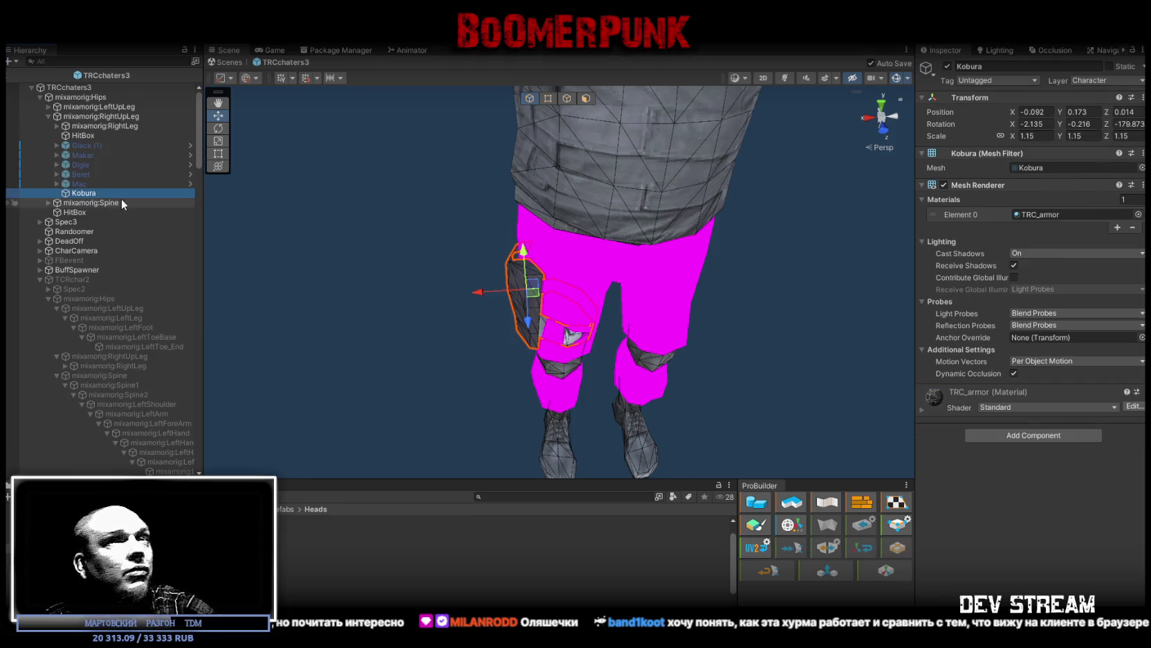
{"action": "left_click", "coordinate": [1032, 135]}
{"action": "type", "text": "1.25"}
{"action": "key", "text": "Return"}
Step: Reposition the holster against the right thigh with the Move tool
{"action": "left_click_drag", "start_coordinate": [657, 173], "coordinate": [609, 149]}
{"action": "scroll", "coordinate": [609, 149], "scroll_direction": "up", "scroll_amount": 5}
{"action": "mouse_move", "coordinate": [833, 298]}
{"action": "left_mouse_down"}
{"action": "mouse_move", "coordinate": [643, 187]}
{"action": "mouse_move", "coordinate": [679, 248]}
{"action": "mouse_move", "coordinate": [704, 261]}
{"action": "left_mouse_up"}
{"action": "key", "text": "w"}
{"action": "mouse_move", "coordinate": [481, 173]}
{"action": "left_mouse_down"}
{"action": "mouse_move", "coordinate": [483, 140]}
{"action": "mouse_move", "coordinate": [482, 154]}
{"action": "left_mouse_up"}
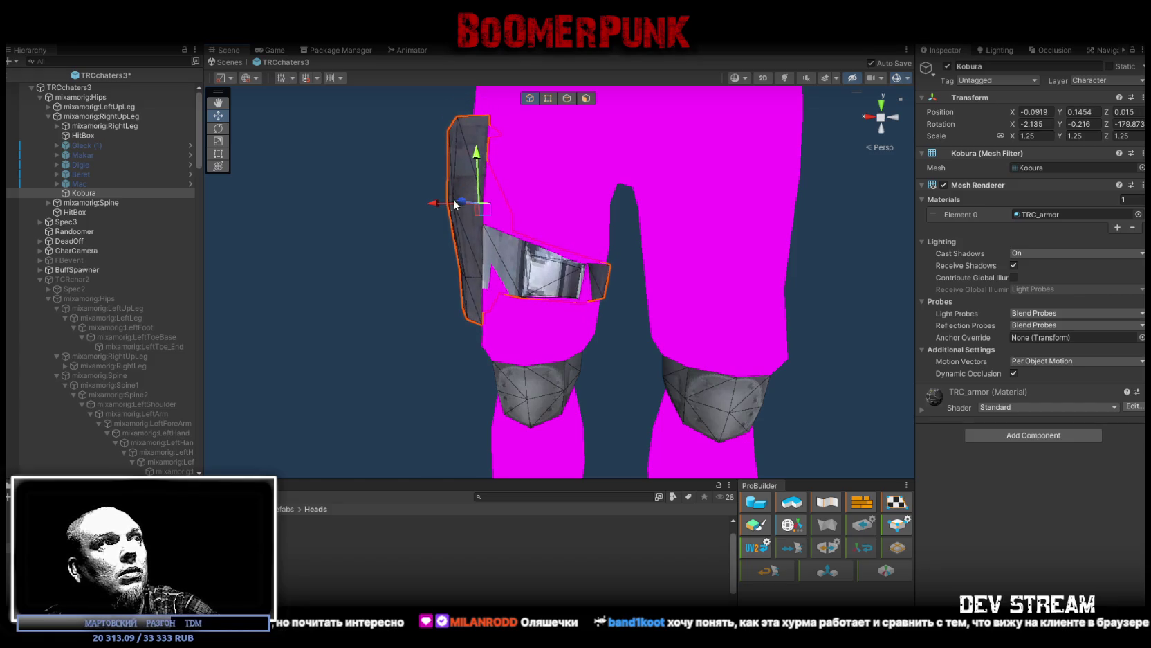
{"action": "mouse_move", "coordinate": [430, 203]}
{"action": "left_mouse_down"}
{"action": "mouse_move", "coordinate": [539, 216]}
{"action": "mouse_move", "coordinate": [772, 188]}
{"action": "mouse_move", "coordinate": [753, 162]}
{"action": "left_mouse_up"}
{"action": "scroll", "coordinate": [772, 187], "scroll_direction": "up", "scroll_amount": 5}
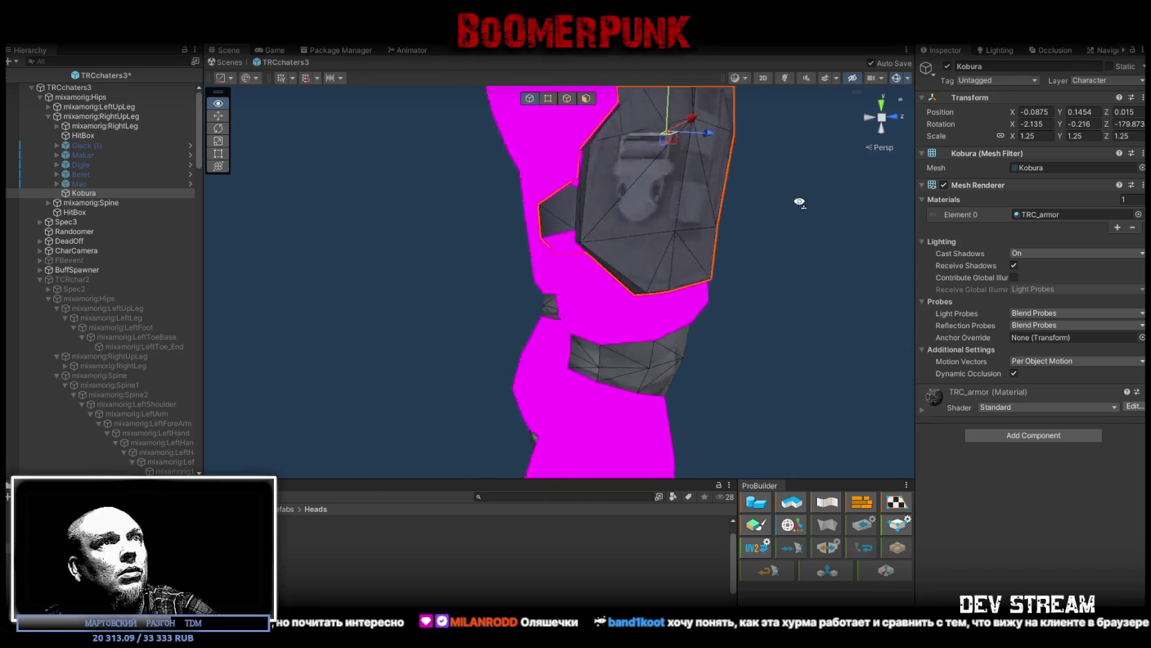
{"action": "scroll", "coordinate": [761, 207], "scroll_direction": "up", "scroll_amount": 2}
{"action": "left_click_drag", "start_coordinate": [784, 262], "coordinate": [840, 366]}
{"action": "mouse_move", "coordinate": [792, 325]}
{"action": "left_mouse_down"}
{"action": "mouse_move", "coordinate": [742, 310]}
{"action": "mouse_move", "coordinate": [599, 316]}
{"action": "mouse_move", "coordinate": [571, 305]}
{"action": "mouse_move", "coordinate": [629, 290]}
{"action": "left_mouse_up"}
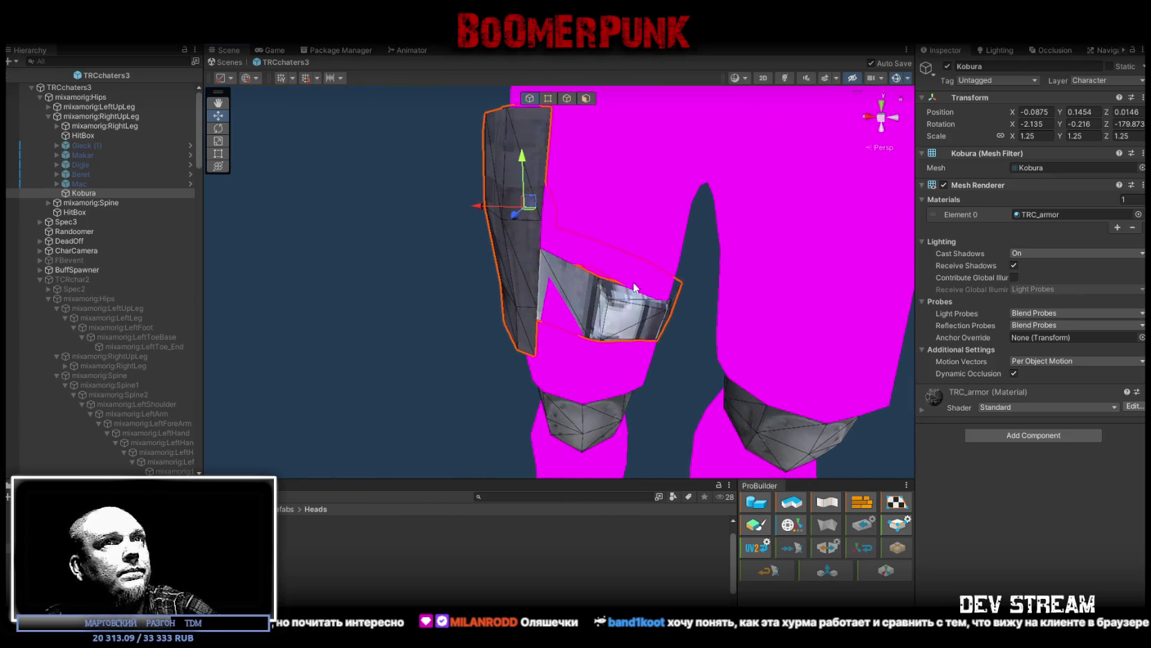
Step: Set Kobura's scale to 1.3 and shift it slightly left on the thigh
{"action": "type", "text": "1.3"}
{"action": "key", "text": "Return"}
{"action": "left_click_drag", "start_coordinate": [816, 145], "coordinate": [471, 193]}
{"action": "left_click", "coordinate": [457, 205]}
{"action": "left_click", "coordinate": [490, 220]}
{"action": "mouse_move", "coordinate": [448, 197]}
{"action": "left_mouse_down"}
{"action": "mouse_move", "coordinate": [716, 131]}
{"action": "mouse_move", "coordinate": [814, 147]}
{"action": "left_mouse_up"}
{"action": "left_click", "coordinate": [86, 184]}
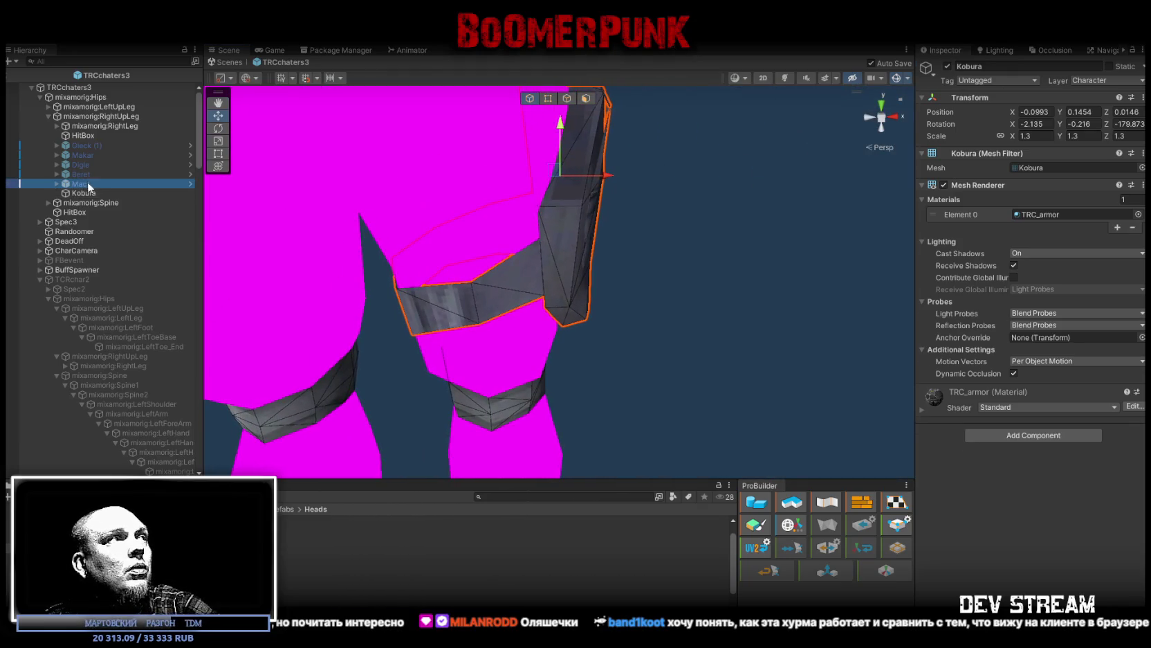
Step: Parent the five pistols, Gleck (1) through Mac, under Kobura and activate them
{"action": "left_click", "coordinate": [86, 145], "text": "shift"}
{"action": "key", "text": "f"}
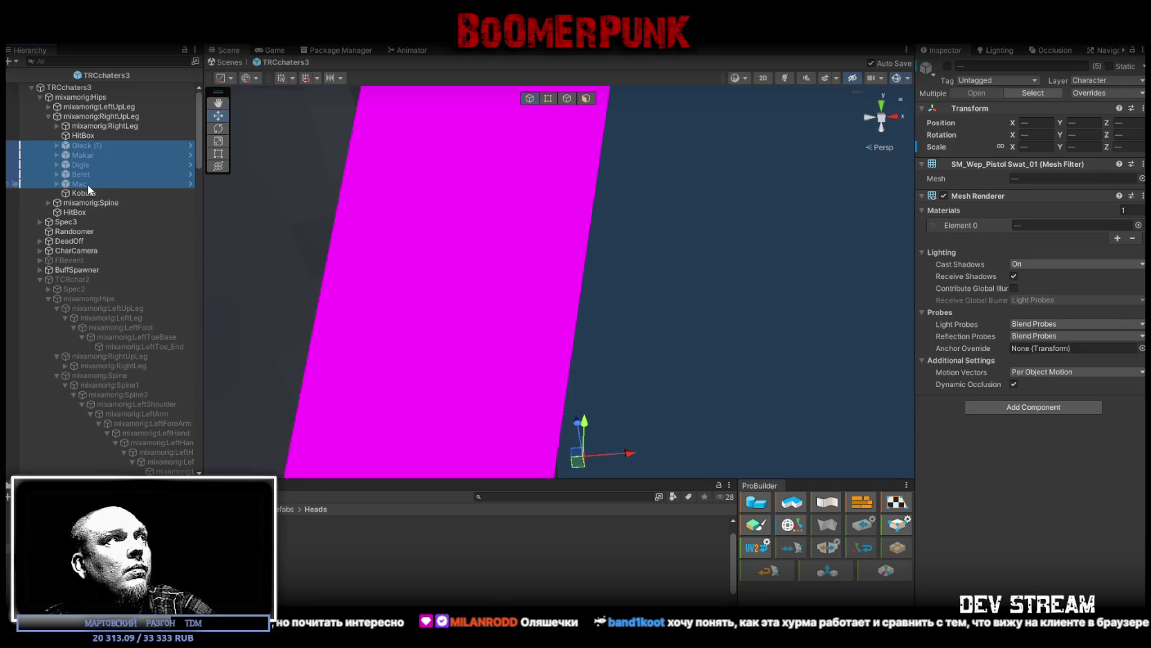
{"action": "left_click_drag", "start_coordinate": [87, 188], "coordinate": [83, 193]}
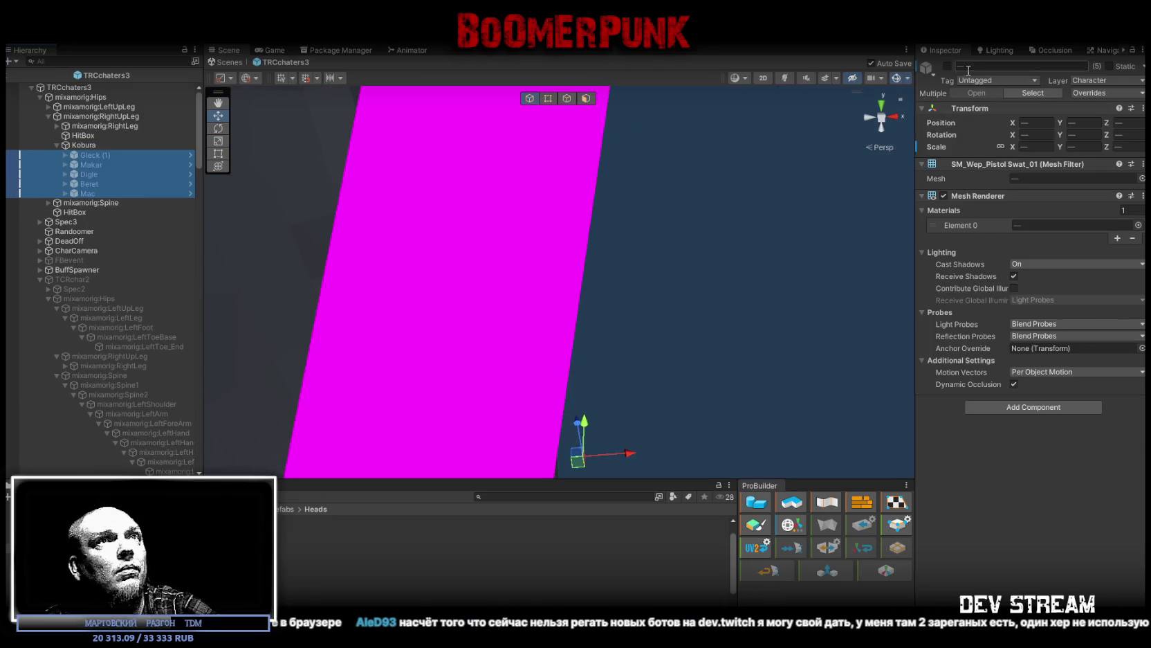
{"action": "left_click", "coordinate": [947, 66]}
{"action": "scroll", "coordinate": [420, 249], "scroll_direction": "down", "scroll_amount": 5}
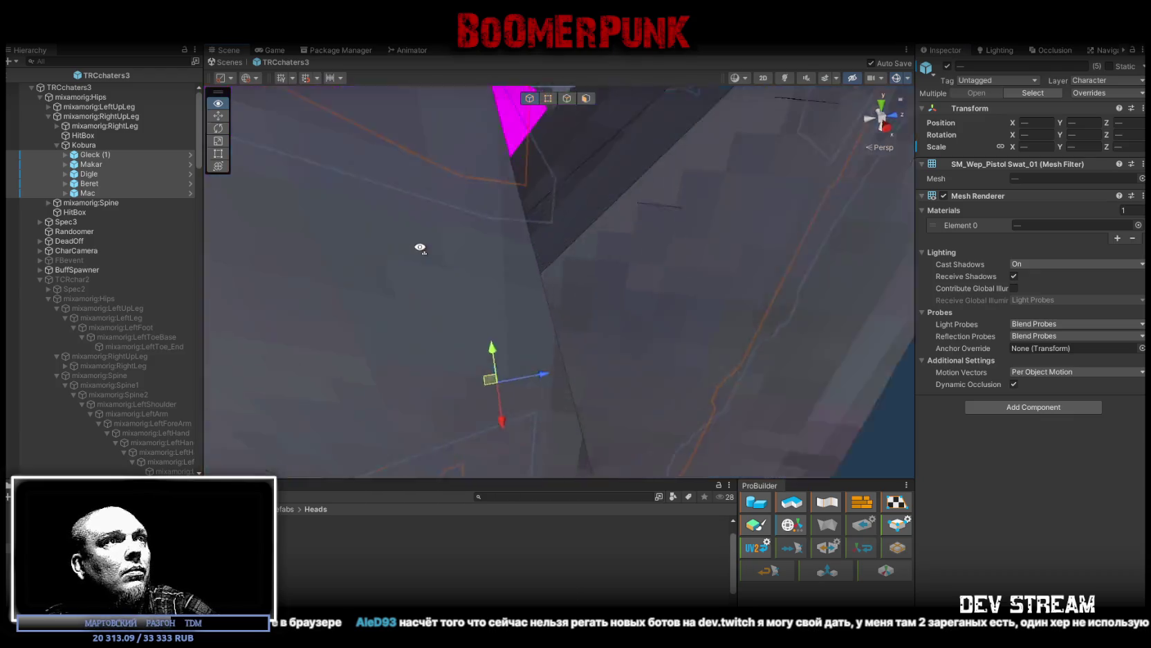
{"action": "left_click_drag", "start_coordinate": [420, 249], "coordinate": [387, 236]}
Step: Try nudging a pistol's position, undoing each attempt
{"action": "mouse_move", "coordinate": [553, 296]}
{"action": "left_mouse_down"}
{"action": "mouse_move", "coordinate": [515, 273]}
{"action": "mouse_move", "coordinate": [574, 301]}
{"action": "left_mouse_up"}
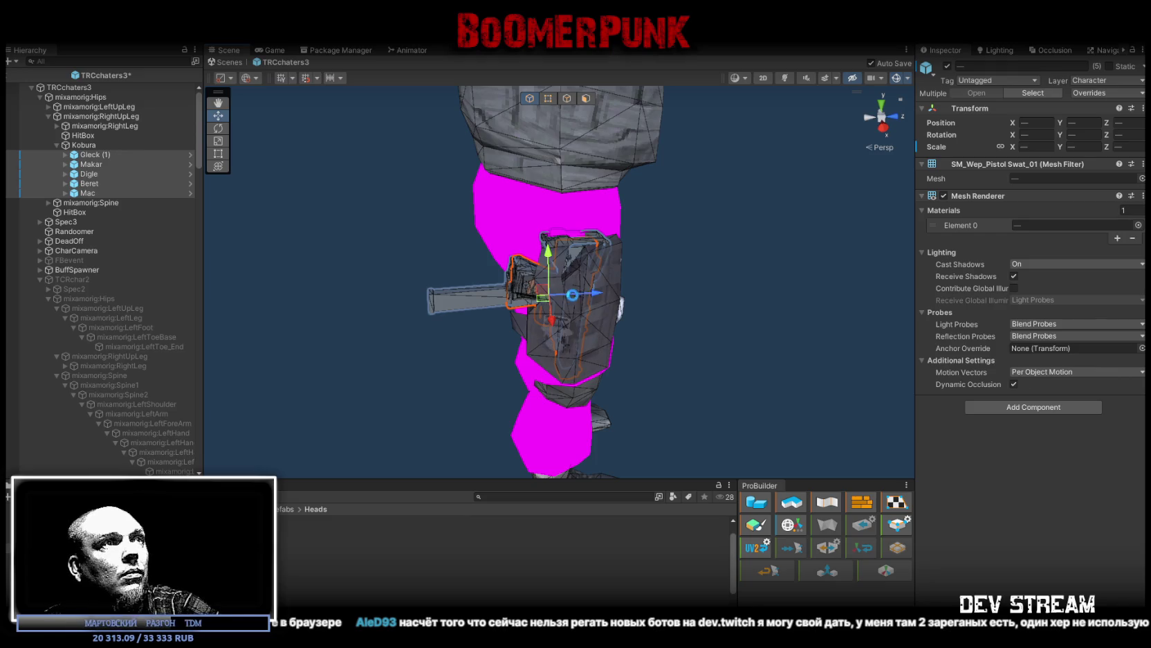
{"action": "key", "text": "ctrl+z"}
{"action": "left_click_drag", "start_coordinate": [553, 302], "coordinate": [553, 302]}
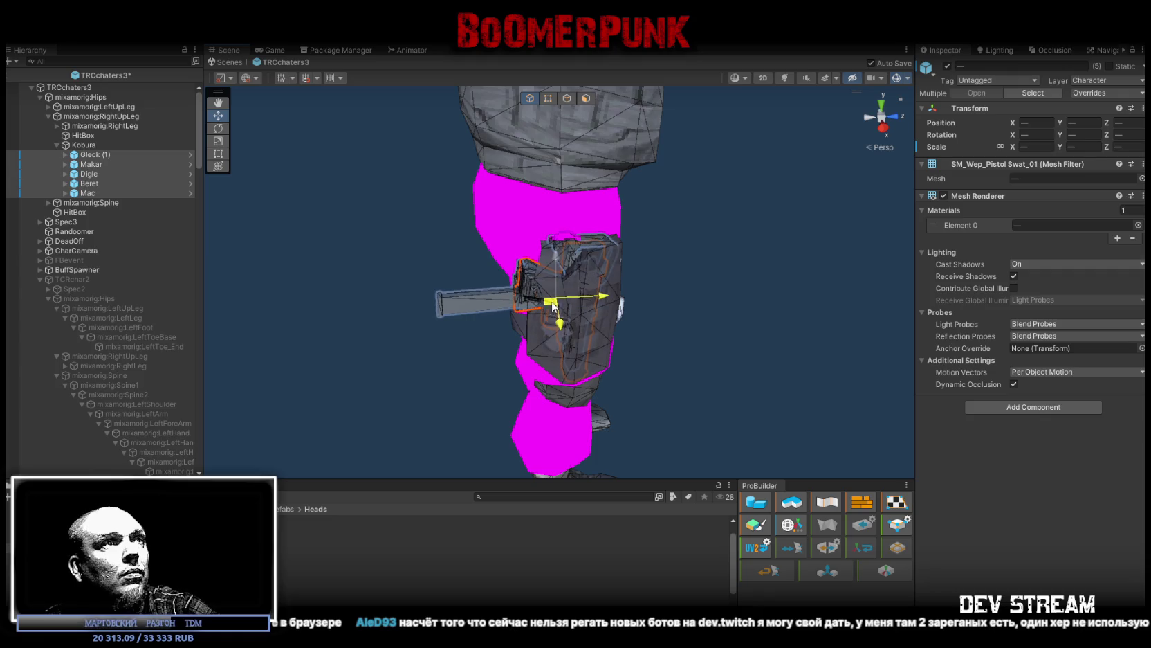
{"action": "left_click_drag", "start_coordinate": [555, 258], "coordinate": [552, 254]}
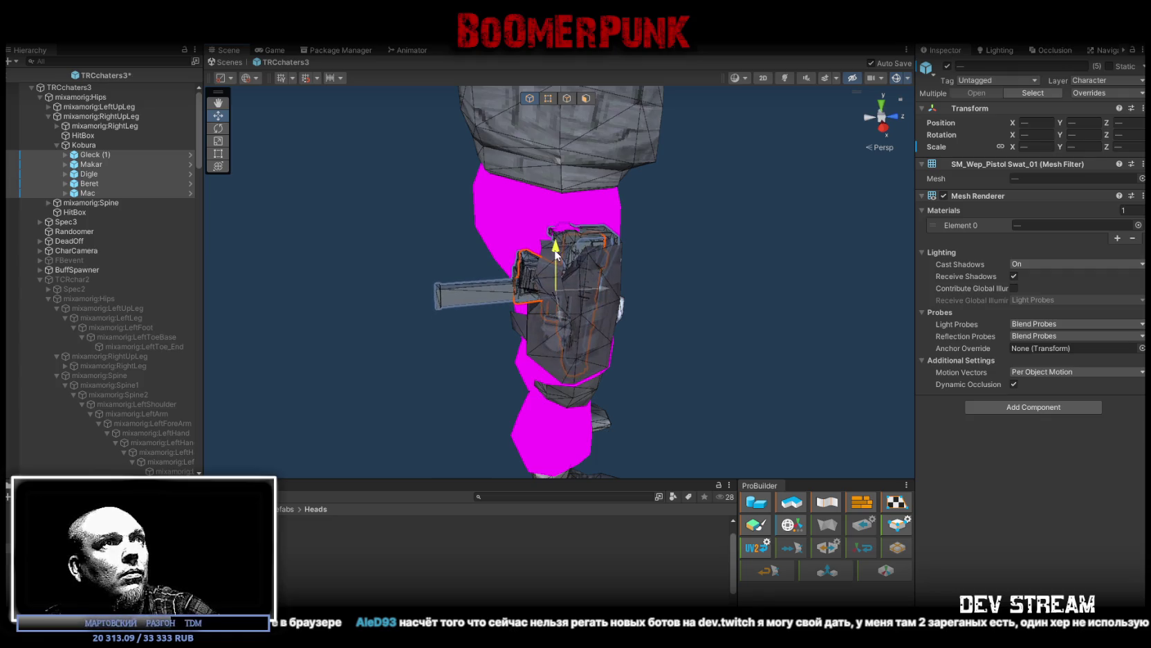
{"action": "key", "text": "ctrl+z"}
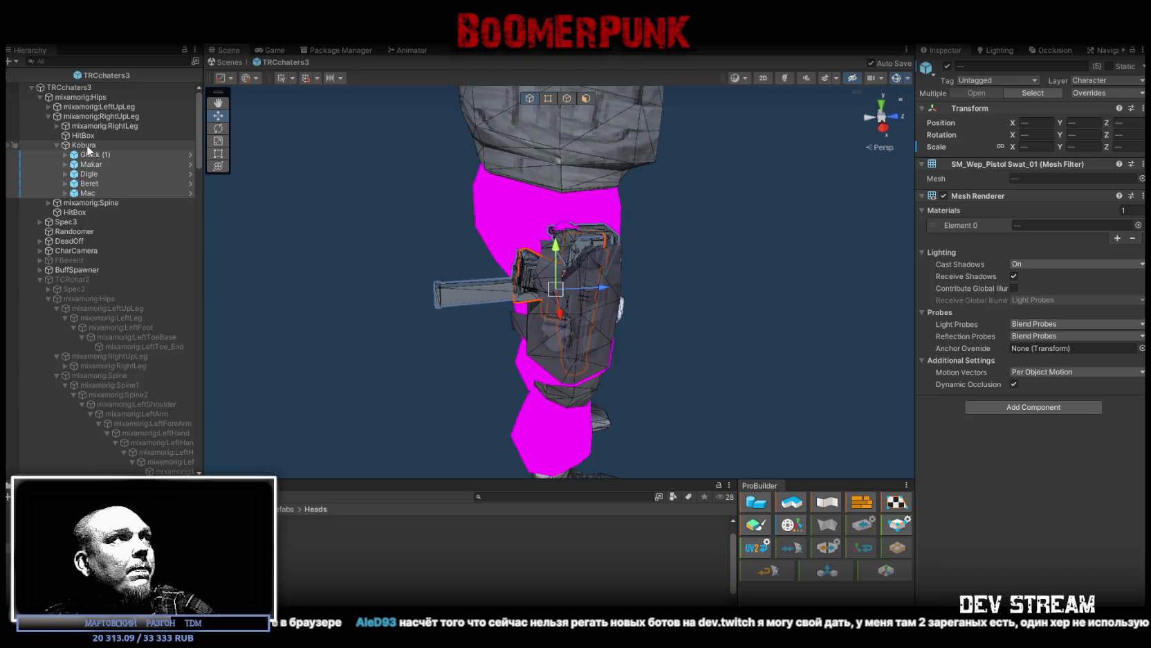
Step: Deactivate Kobura together with its pistols and review the whole character
{"action": "left_click", "coordinate": [90, 146], "text": "ctrl"}
{"action": "left_click", "coordinate": [947, 65]}
{"action": "mouse_move", "coordinate": [640, 260]}
{"action": "left_mouse_down"}
{"action": "mouse_move", "coordinate": [553, 387]}
{"action": "mouse_move", "coordinate": [491, 252]}
{"action": "mouse_move", "coordinate": [509, 246]}
{"action": "left_mouse_up"}
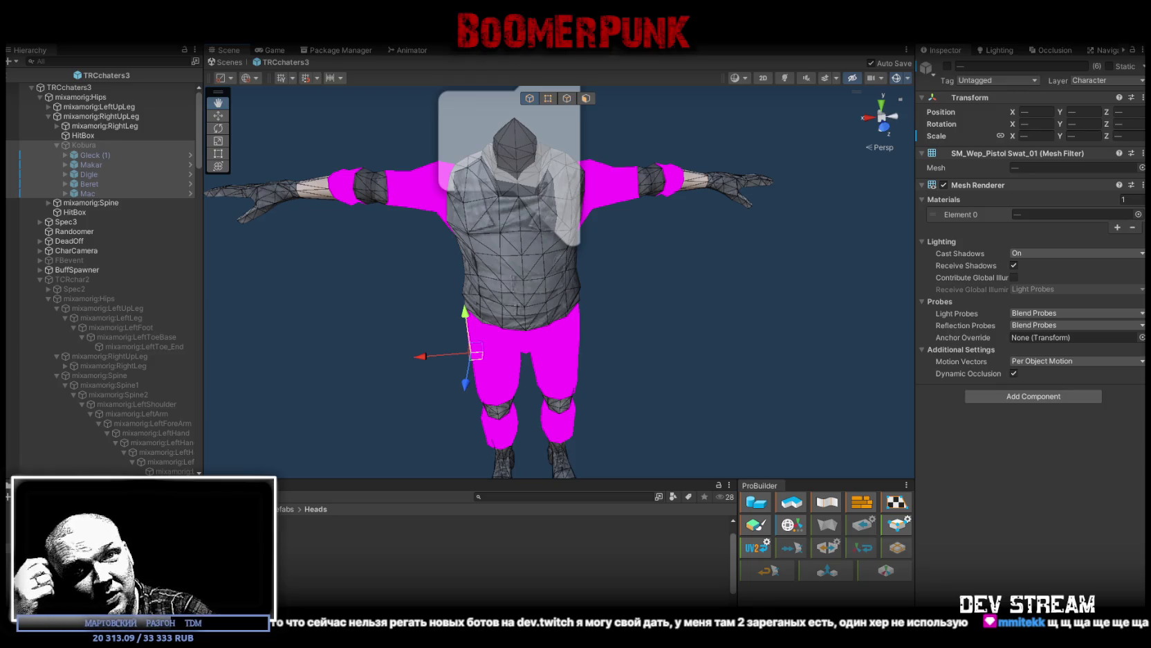
{"action": "mouse_move", "coordinate": [503, 299]}
{"action": "left_mouse_down"}
{"action": "mouse_move", "coordinate": [275, 300]}
{"action": "mouse_move", "coordinate": [349, 308]}
{"action": "mouse_move", "coordinate": [340, 294]}
{"action": "left_mouse_up"}
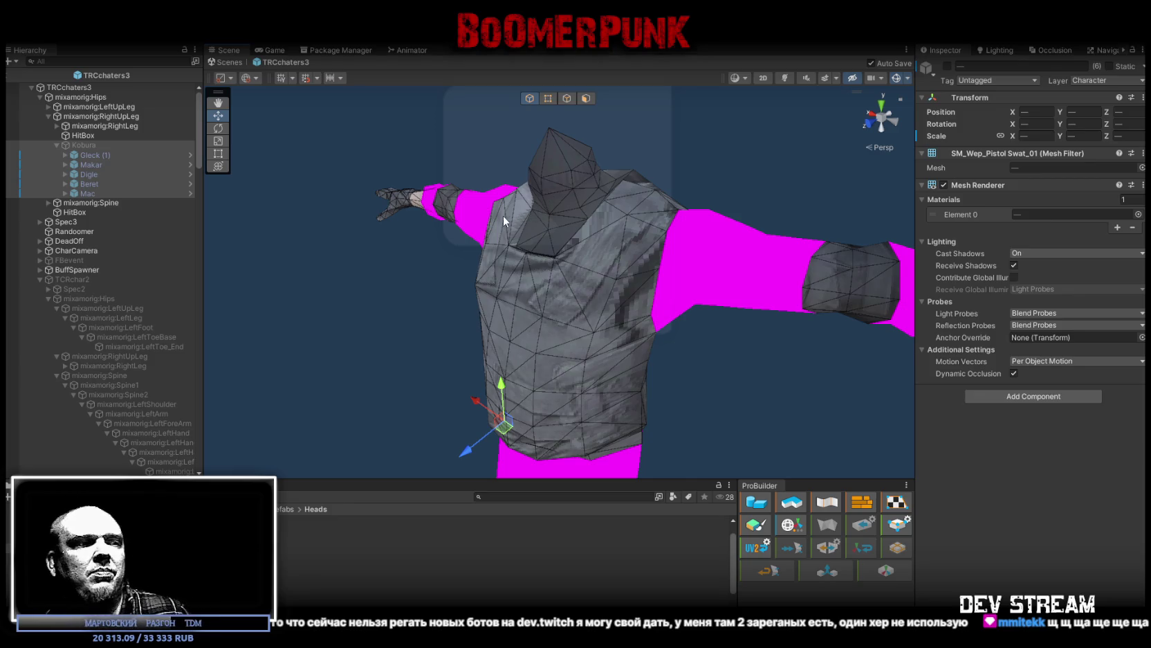
{"action": "mouse_move", "coordinate": [573, 173]}
{"action": "left_mouse_down"}
{"action": "mouse_move", "coordinate": [629, 276]}
{"action": "mouse_move", "coordinate": [595, 267]}
{"action": "left_mouse_up"}
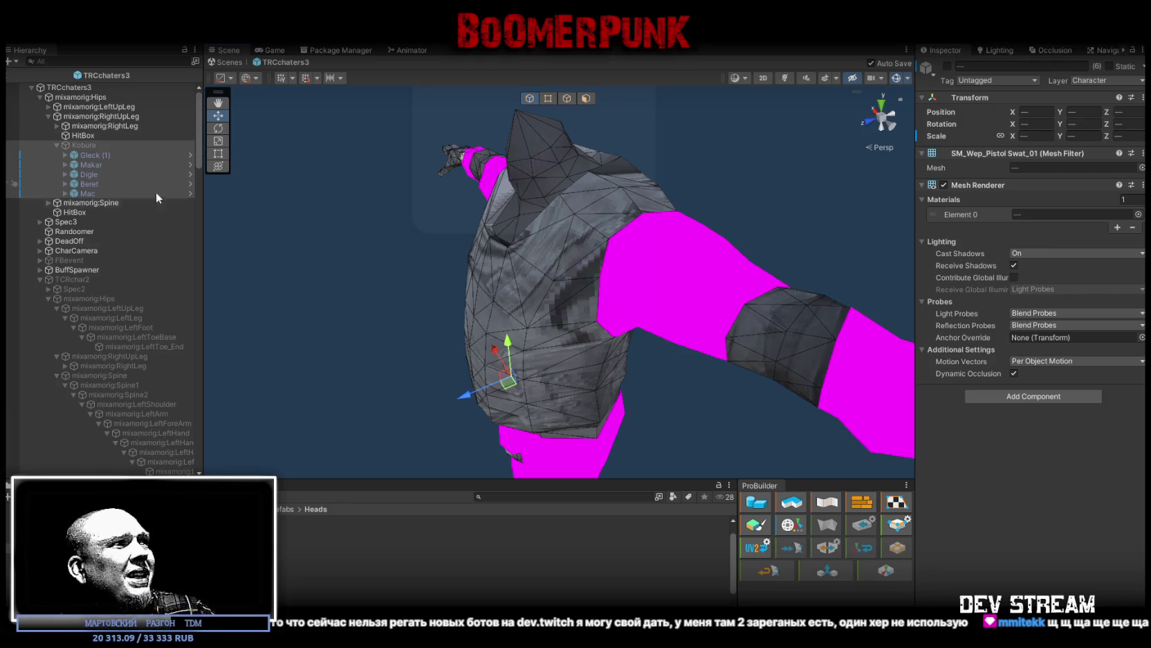
Step: Inspect the WeaponsR and WeaponsL objects on the old TCRchar2 rig
{"action": "scroll", "coordinate": [106, 293], "scroll_direction": "down", "scroll_amount": 15}
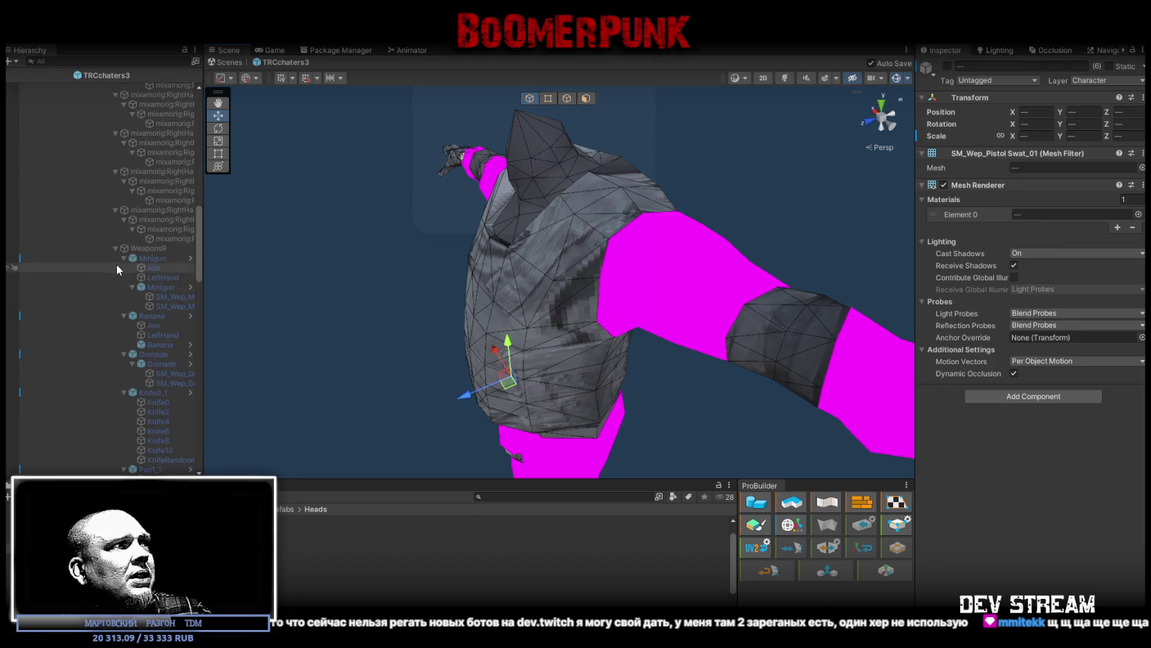
{"action": "key", "text": "alt"}
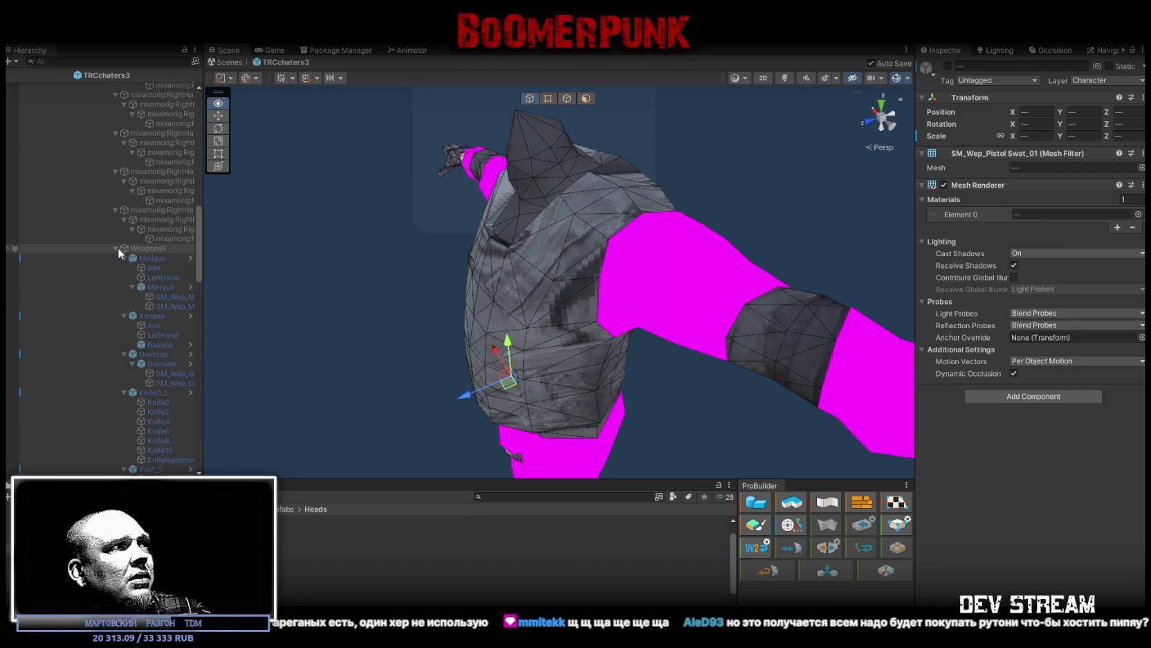
{"action": "left_click", "coordinate": [116, 247], "text": "alt"}
{"action": "left_click", "coordinate": [145, 472]}
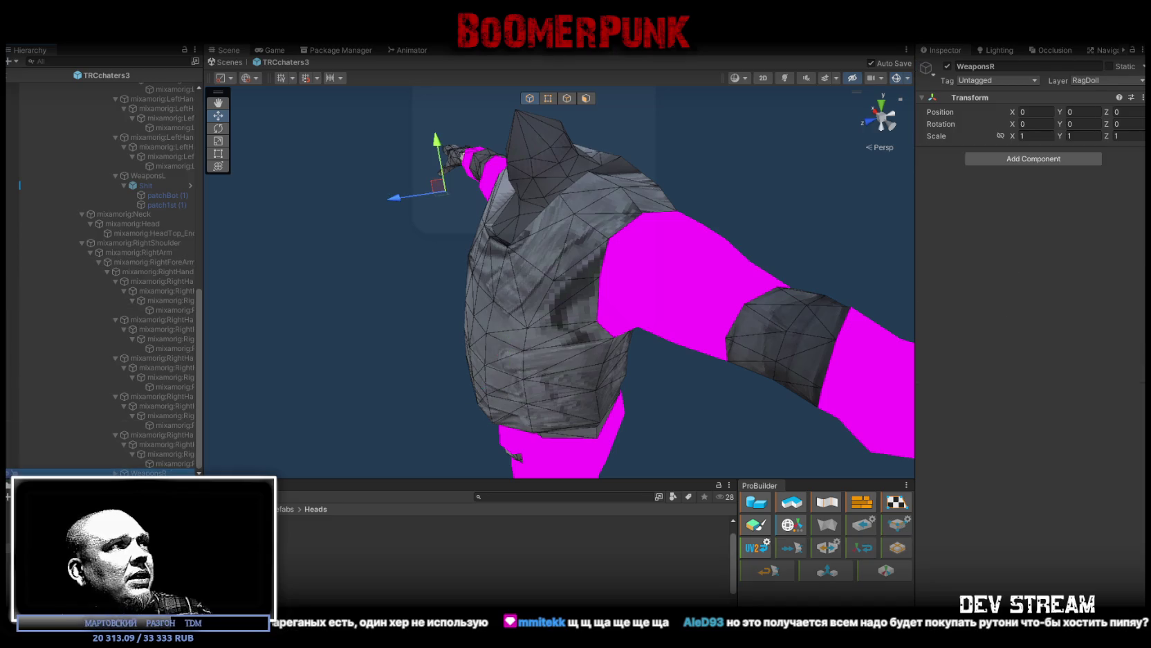
{"action": "left_click", "coordinate": [117, 174]}
{"action": "left_click", "coordinate": [140, 202]}
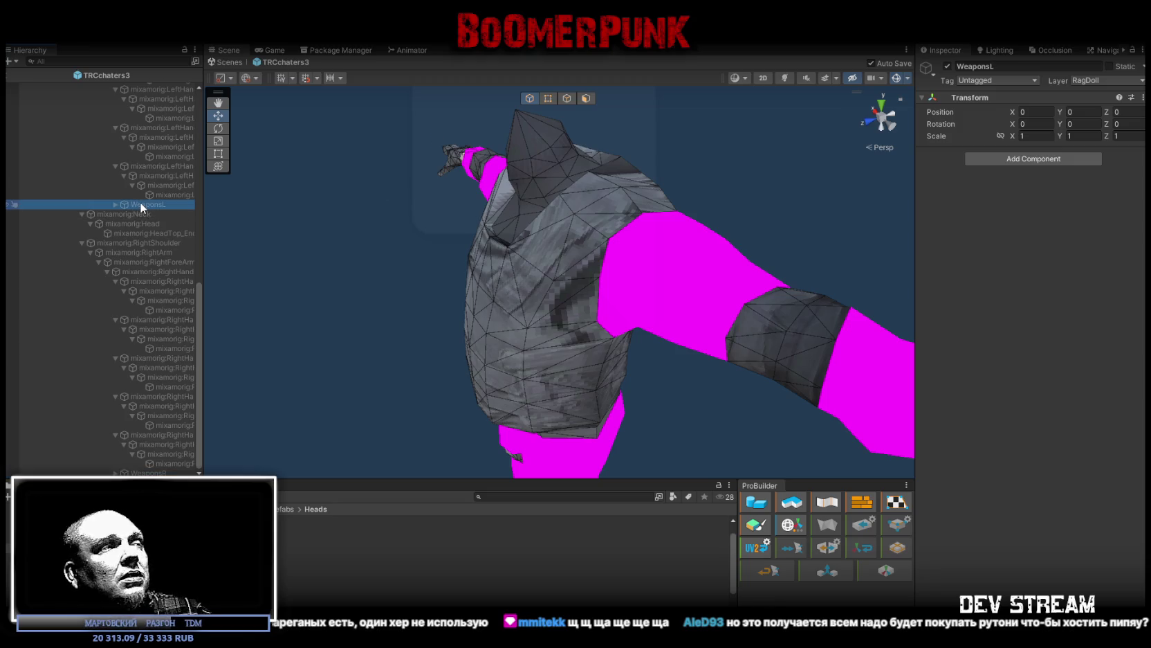
{"action": "scroll", "coordinate": [141, 236], "scroll_direction": "up", "scroll_amount": 10}
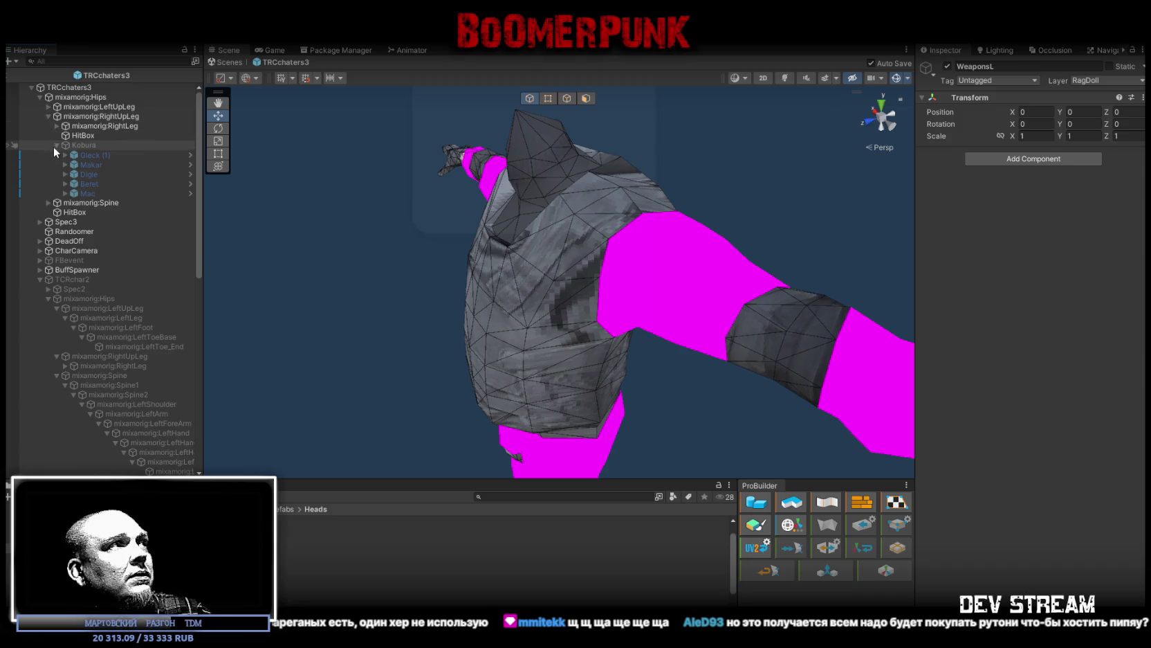
Step: Expand the new avatar's Spine chain down to mixamorig:LeftHand
{"action": "left_click", "coordinate": [49, 116]}
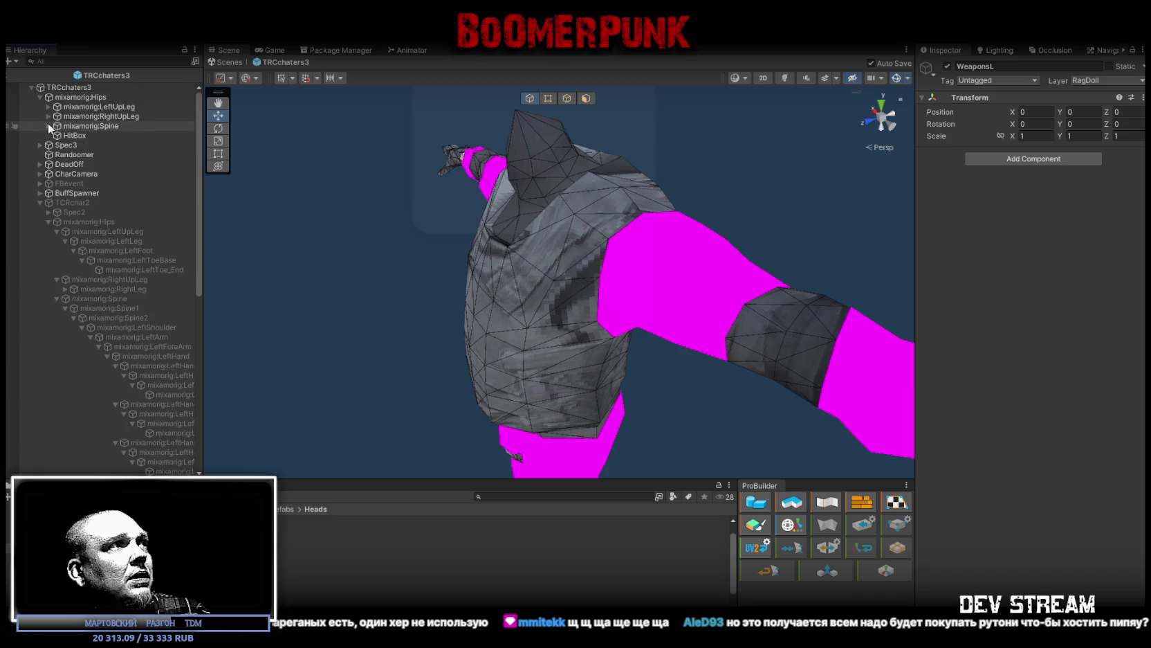
{"action": "left_click", "coordinate": [48, 125]}
{"action": "left_click", "coordinate": [56, 135]}
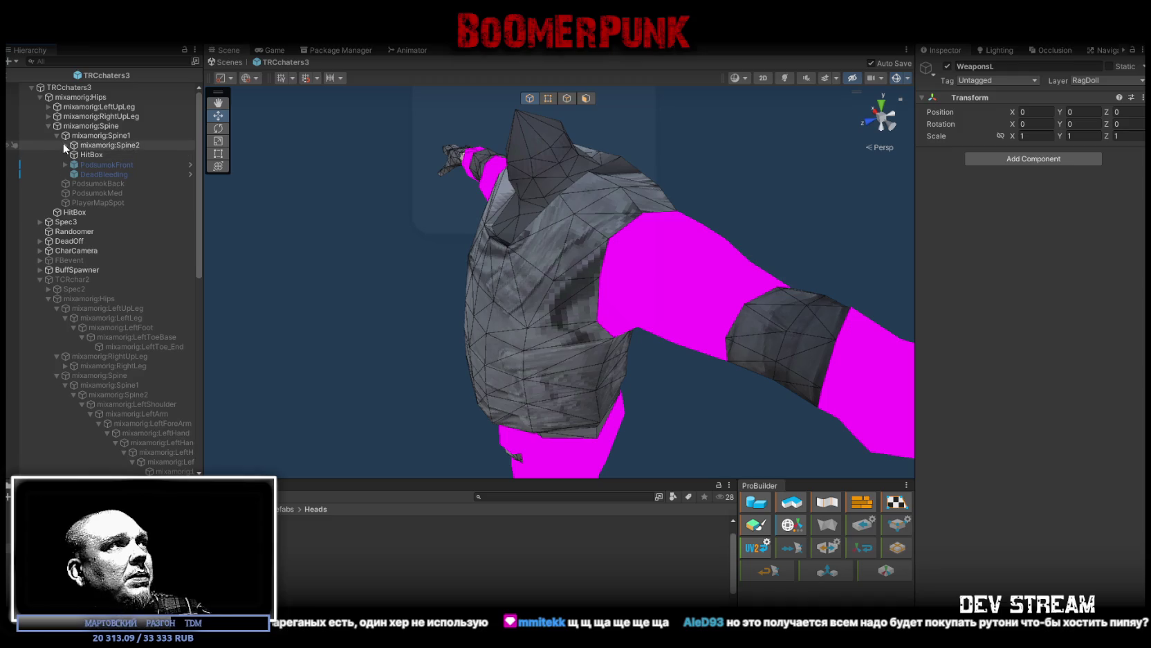
{"action": "left_click", "coordinate": [65, 145]}
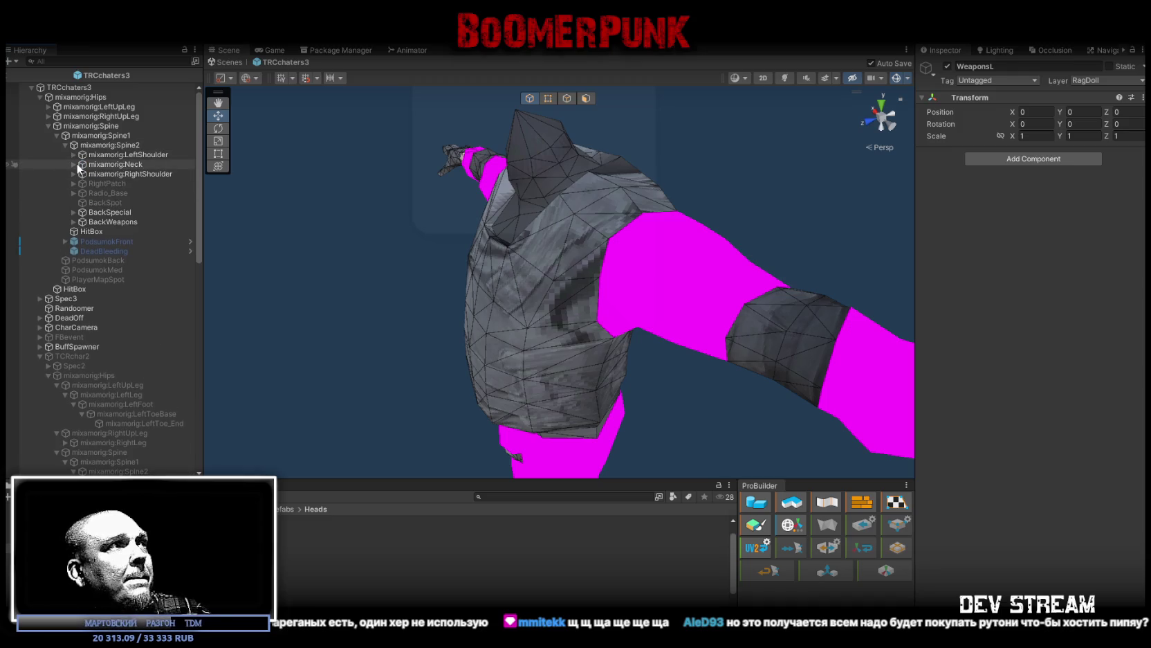
{"action": "left_click", "coordinate": [74, 154]}
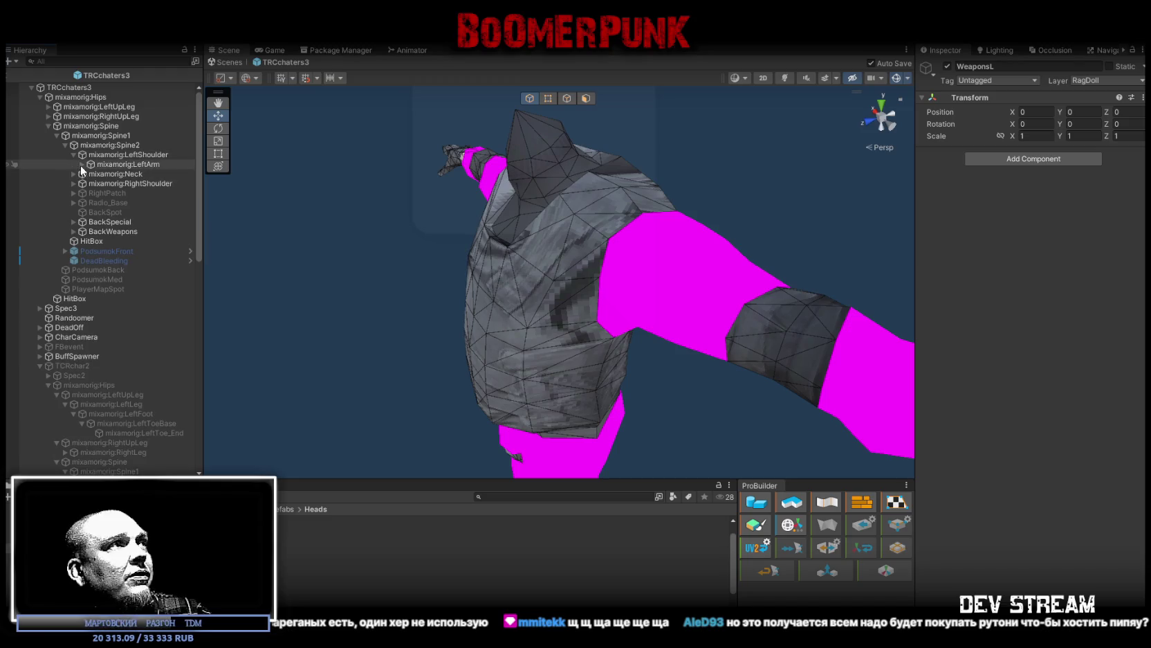
{"action": "left_click", "coordinate": [81, 164]}
{"action": "left_click", "coordinate": [91, 174]}
{"action": "left_click", "coordinate": [99, 183]}
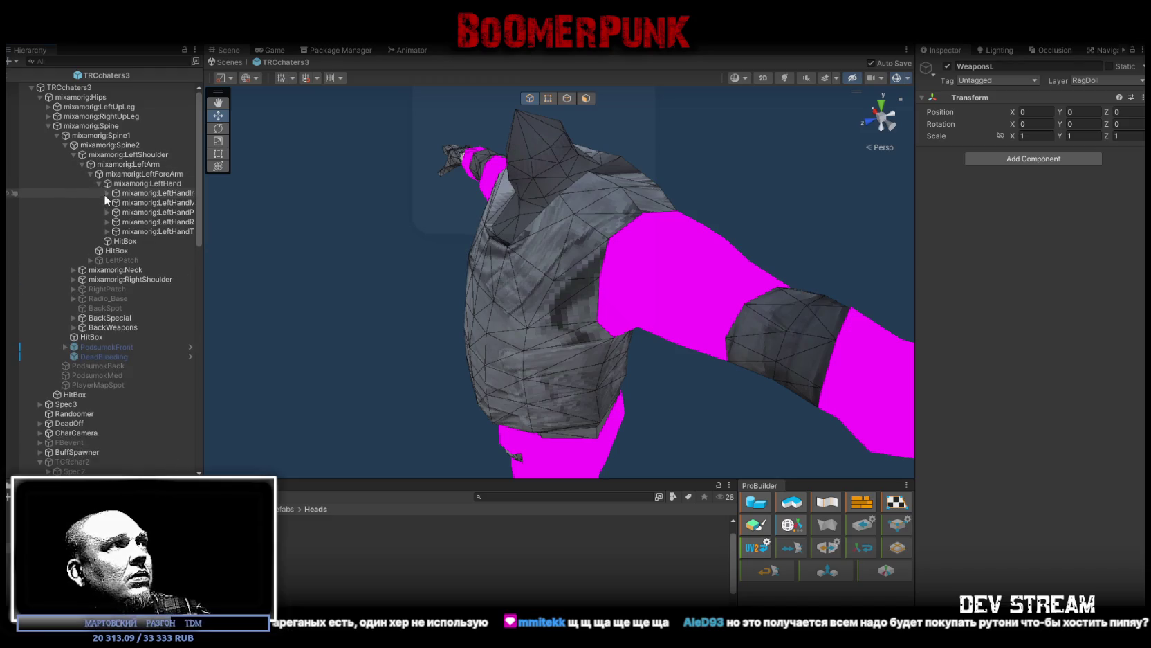
{"action": "left_click", "coordinate": [134, 183]}
Step: Drag WeaponsL onto mixamorig:LeftHand
{"action": "scroll", "coordinate": [126, 295], "scroll_direction": "down", "scroll_amount": 6}
{"action": "scroll", "coordinate": [126, 295], "scroll_direction": "down", "scroll_amount": 12}
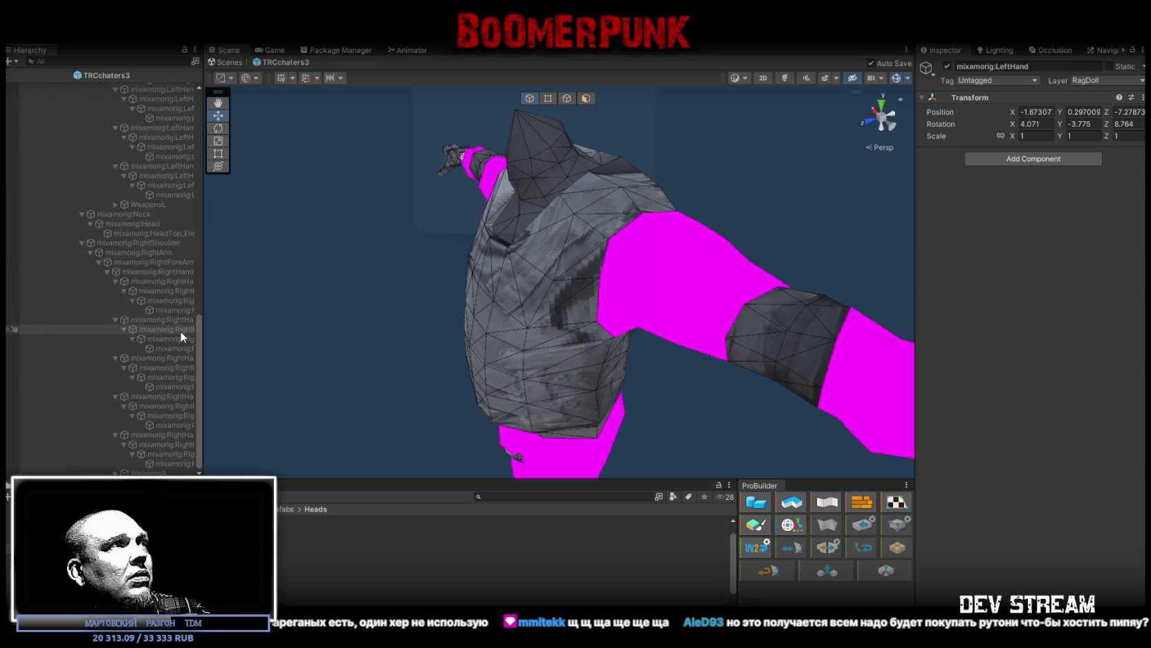
{"action": "scroll", "coordinate": [178, 328], "scroll_direction": "up", "scroll_amount": 3}
{"action": "scroll", "coordinate": [121, 190], "scroll_direction": "up", "scroll_amount": 2}
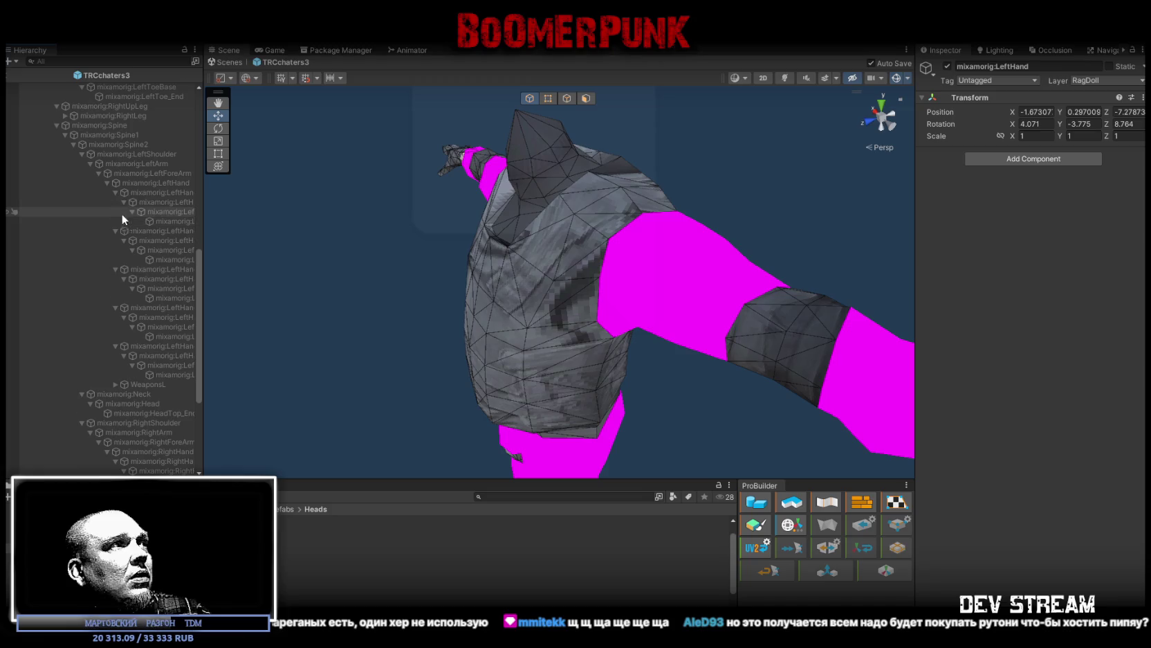
{"action": "left_click", "coordinate": [106, 182]}
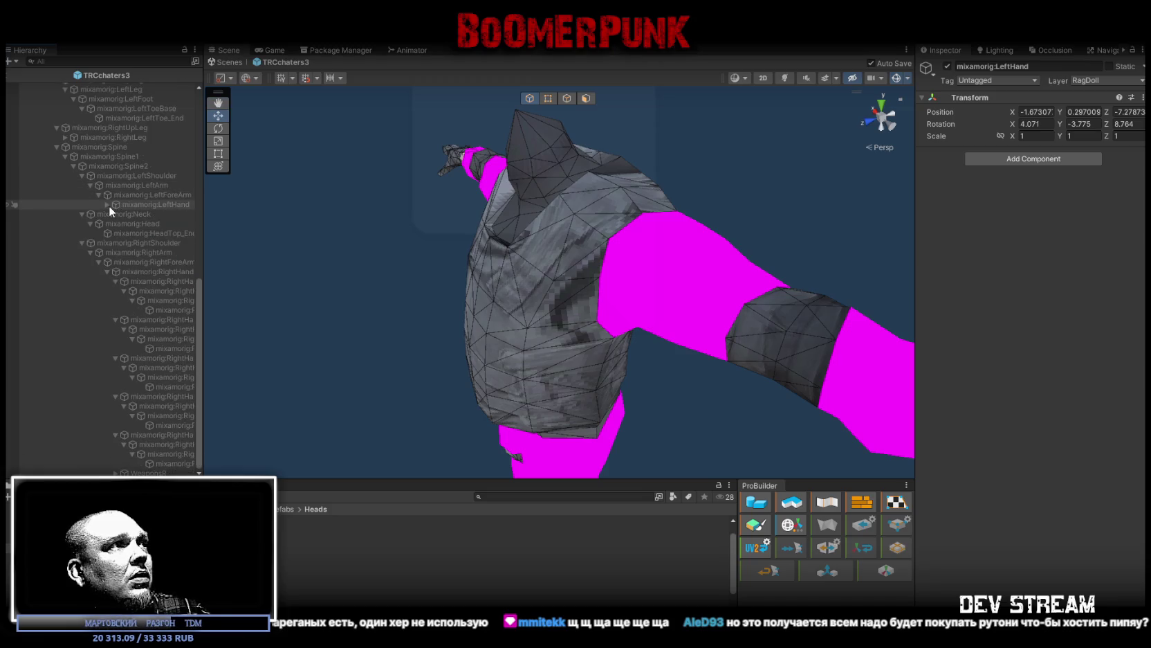
{"action": "left_click", "coordinate": [107, 205]}
{"action": "mouse_move", "coordinate": [144, 261]}
{"action": "left_mouse_down"}
{"action": "mouse_move", "coordinate": [145, 87]}
{"action": "mouse_move", "coordinate": [129, 133]}
{"action": "mouse_move", "coordinate": [139, 165]}
{"action": "left_mouse_up"}
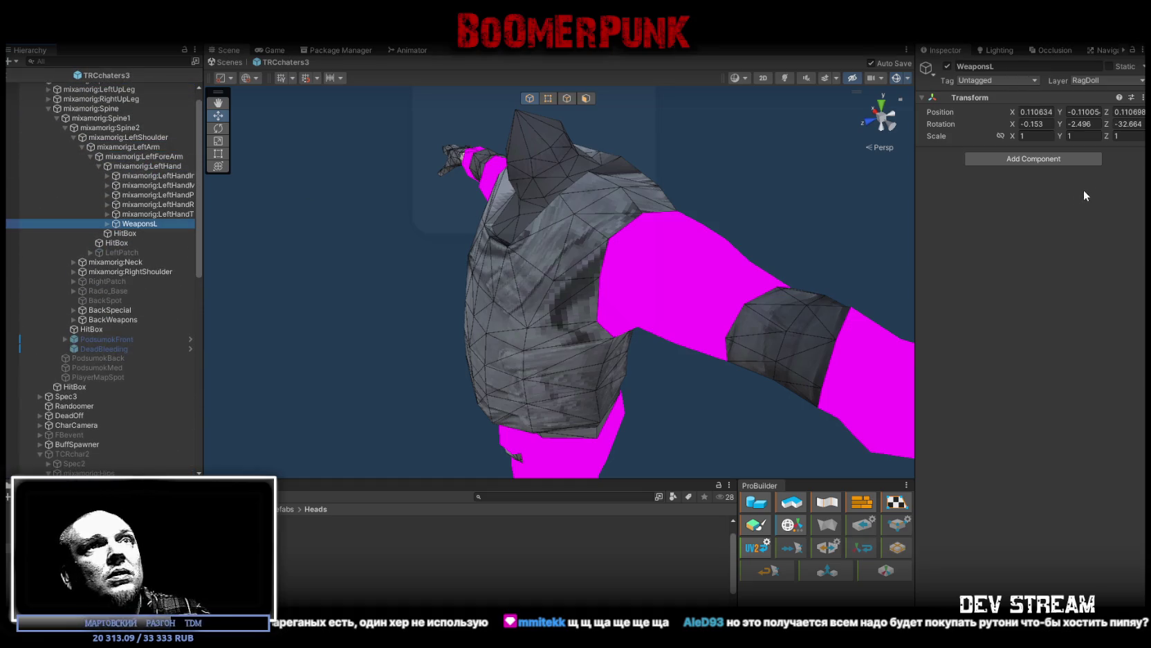
Step: Set WeaponsL's position and rotation X, Y and Z all to 0
{"action": "left_click", "coordinate": [1048, 112]}
{"action": "type", "text": "0"}
{"action": "left_click", "coordinate": [1035, 124]}
{"action": "type", "text": "0"}
{"action": "left_click", "coordinate": [1081, 124]}
{"action": "type", "text": "0"}
{"action": "left_click", "coordinate": [1098, 112]}
{"action": "type", "text": "0"}
{"action": "left_click", "coordinate": [1131, 112]}
{"action": "type", "text": "0"}
{"action": "left_click", "coordinate": [1142, 124]}
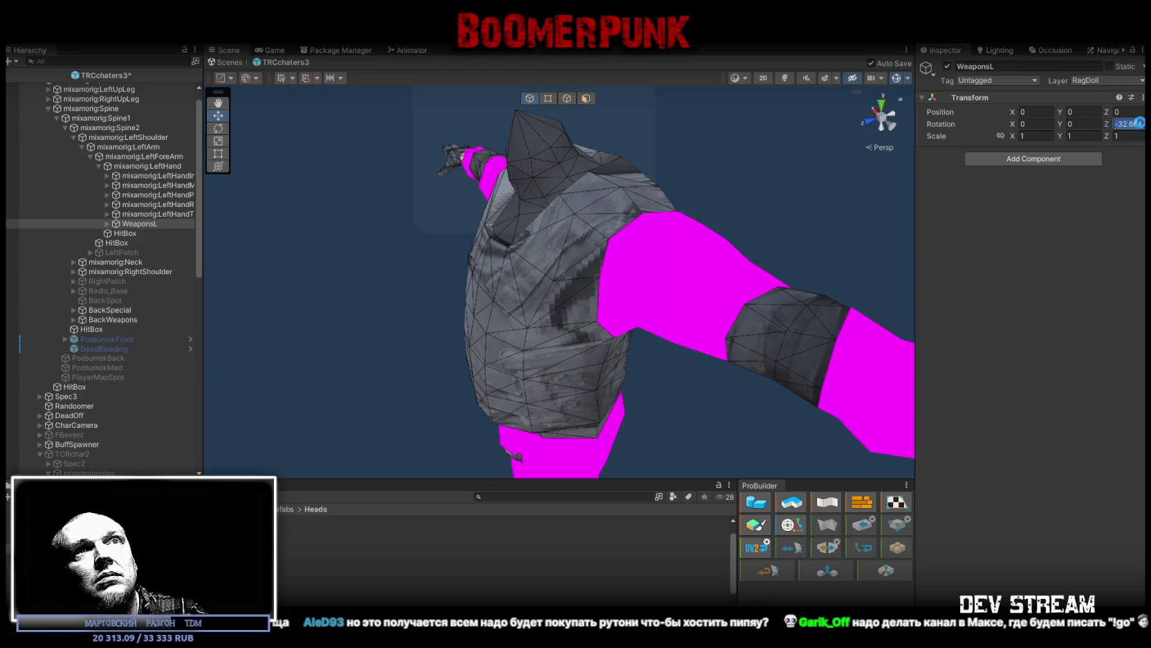
{"action": "type", "text": "0"}
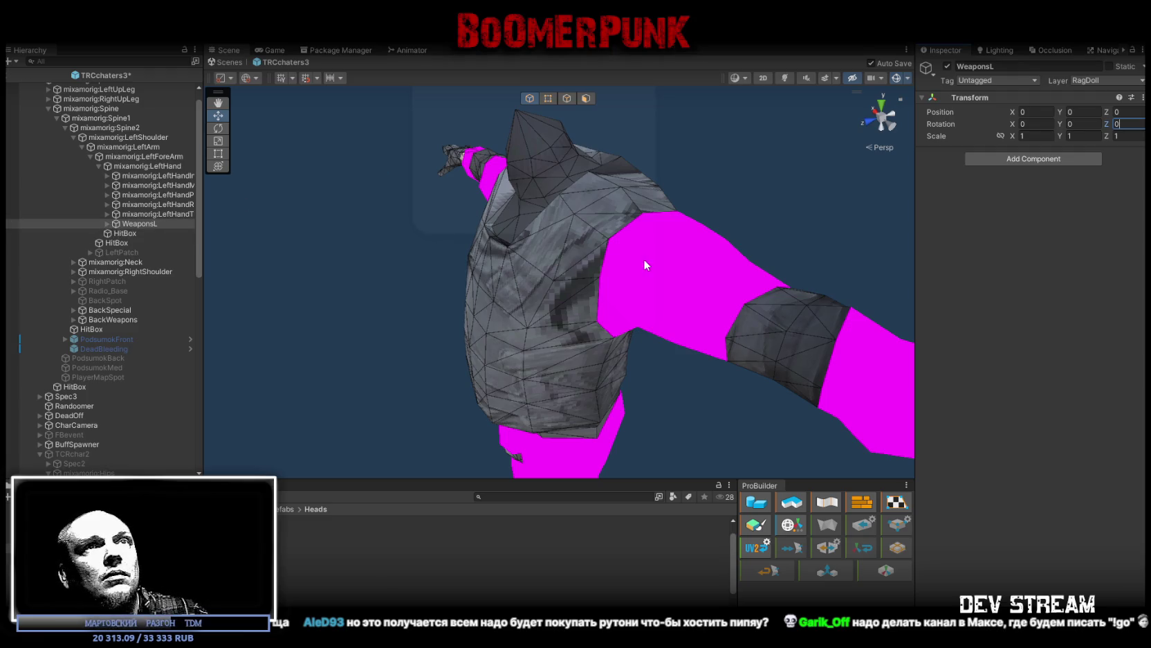
Step: Undo the edits, re-zero Position Y and Z, and select the riot-shield child
{"action": "key", "text": "ctrl+z"}
{"action": "key", "text": "ctrl+z"}
{"action": "key", "text": "ctrl+z"}
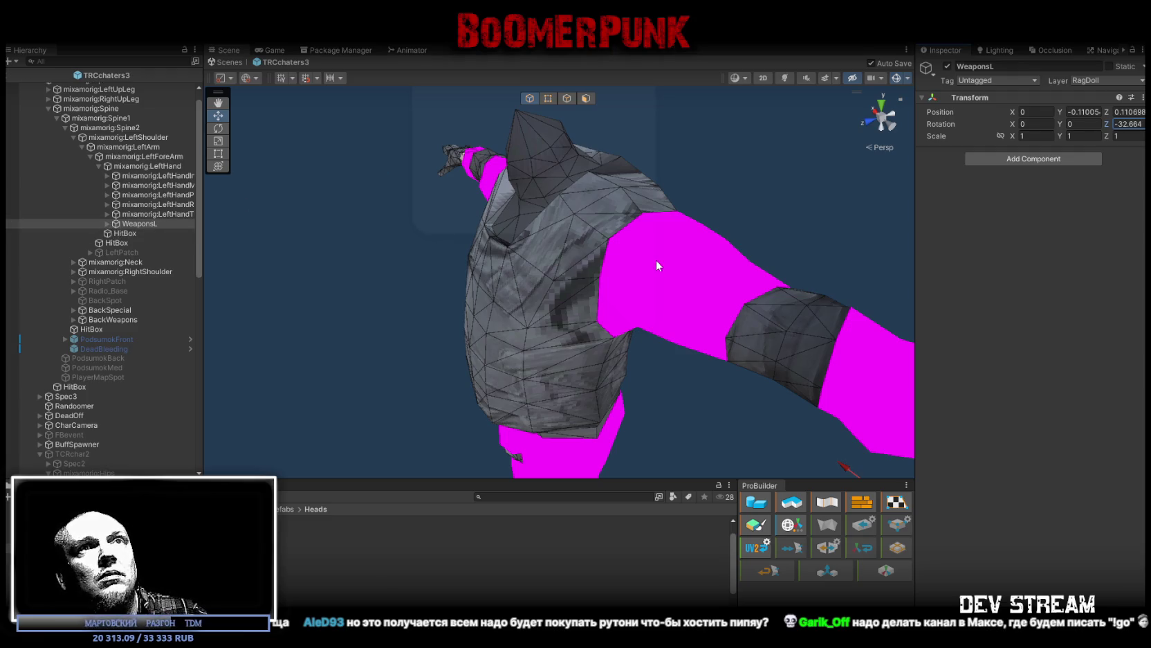
{"action": "left_click", "coordinate": [1090, 112]}
{"action": "type", "text": "0"}
{"action": "left_click", "coordinate": [1132, 112]}
{"action": "type", "text": "0"}
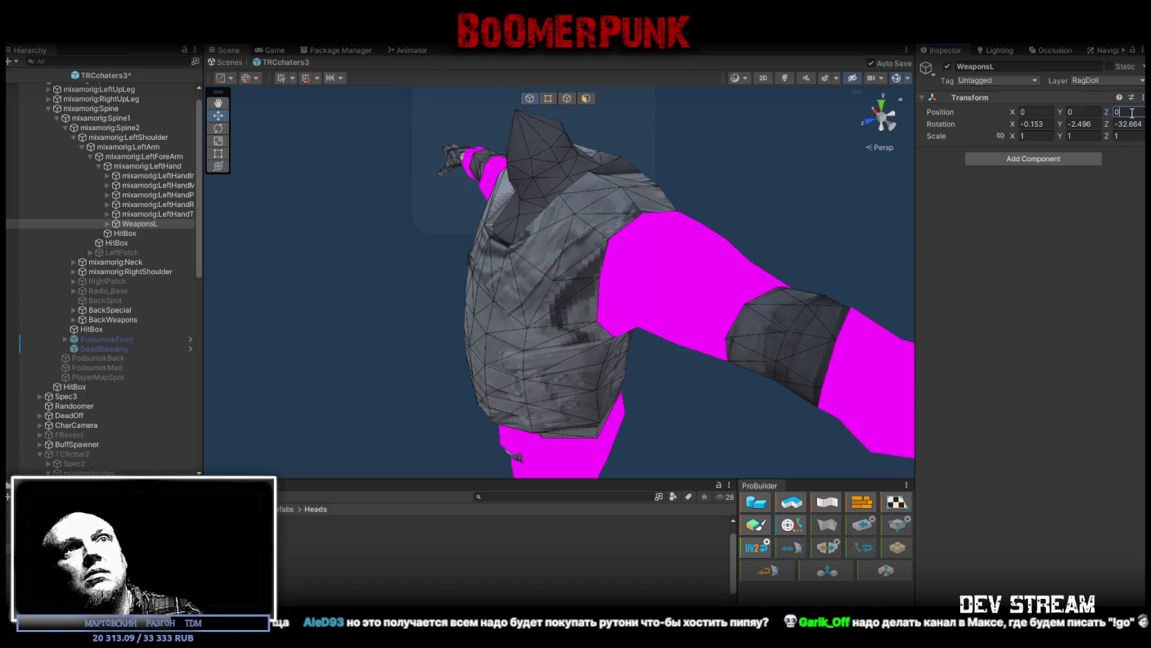
{"action": "left_click", "coordinate": [107, 224]}
{"action": "left_click", "coordinate": [129, 235]}
Step: Close in on the left hand and move the shield up along Y into the grip
{"action": "key", "text": "f"}
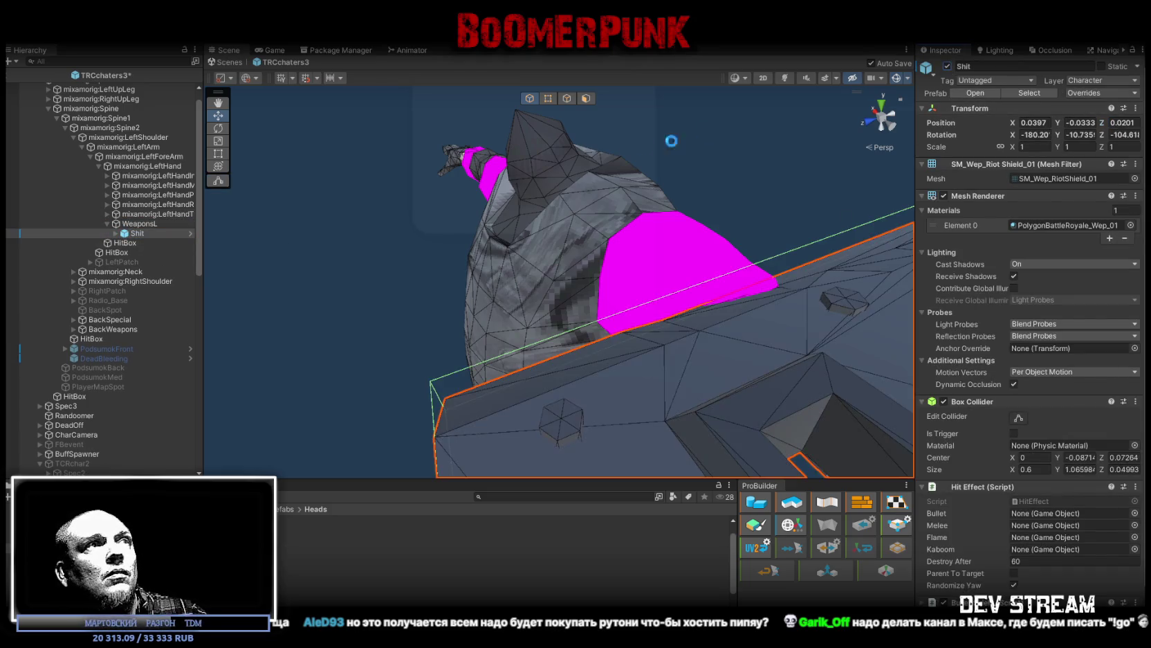
{"action": "mouse_move", "coordinate": [765, 205]}
{"action": "left_mouse_down"}
{"action": "mouse_move", "coordinate": [614, 126]}
{"action": "mouse_move", "coordinate": [591, 154]}
{"action": "left_mouse_up"}
{"action": "scroll", "coordinate": [591, 159], "scroll_direction": "up", "scroll_amount": 5}
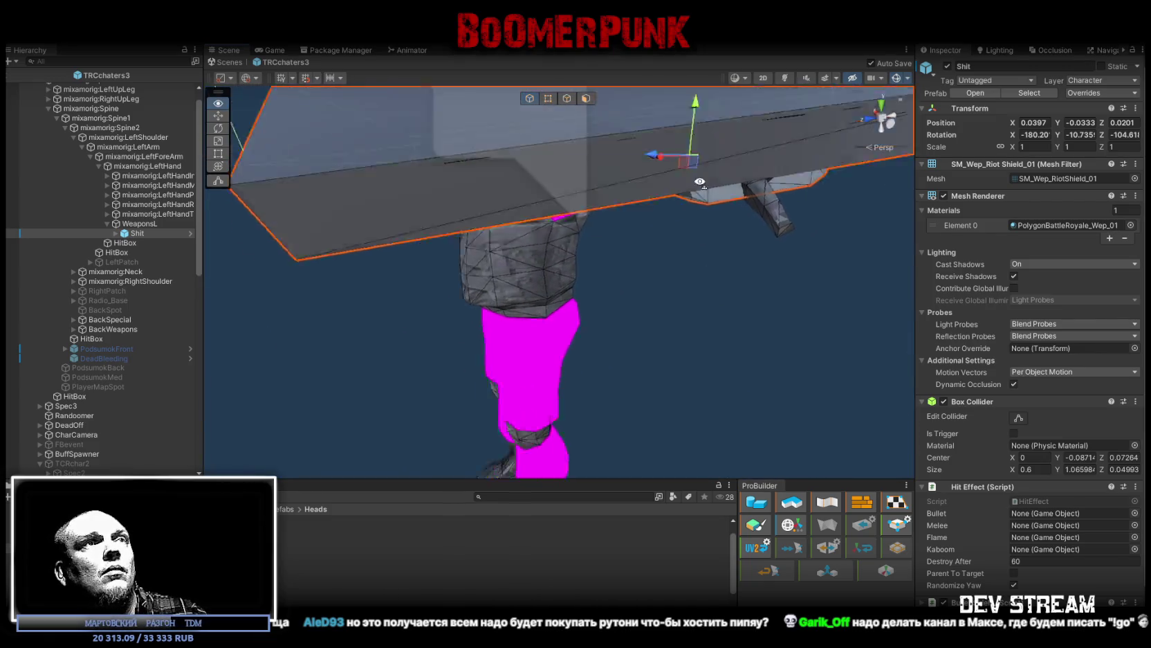
{"action": "key", "text": "f"}
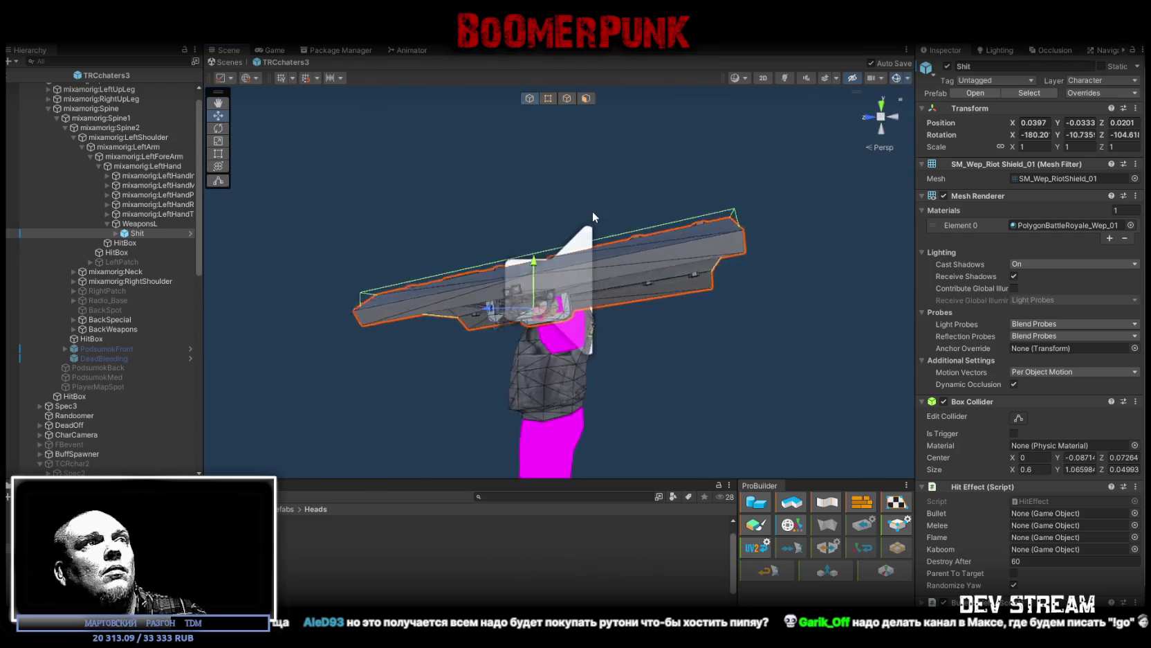
{"action": "mouse_move", "coordinate": [592, 231]}
{"action": "left_mouse_down"}
{"action": "mouse_move", "coordinate": [594, 189]}
{"action": "mouse_move", "coordinate": [483, 224]}
{"action": "mouse_move", "coordinate": [560, 226]}
{"action": "left_mouse_up"}
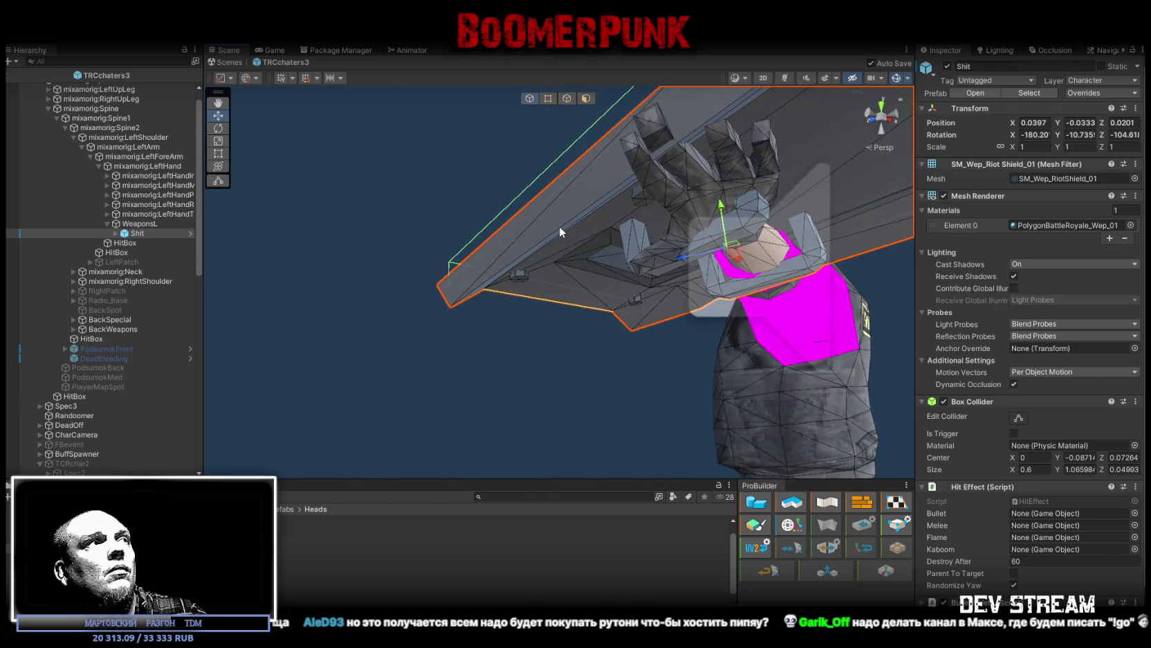
{"action": "left_click_drag", "start_coordinate": [721, 207], "coordinate": [720, 199]}
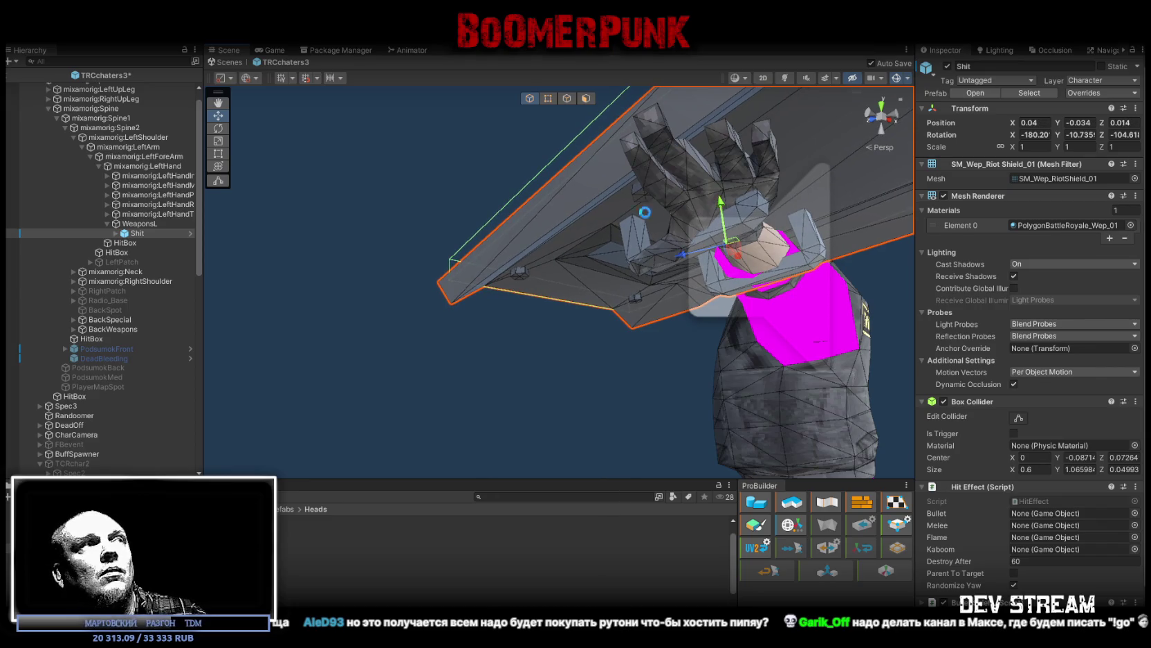
Step: Take the shield (Shit) out from under WeaponsL in the Hierarchy
{"action": "left_click", "coordinate": [139, 224]}
{"action": "scroll", "coordinate": [114, 319], "scroll_direction": "down", "scroll_amount": 10}
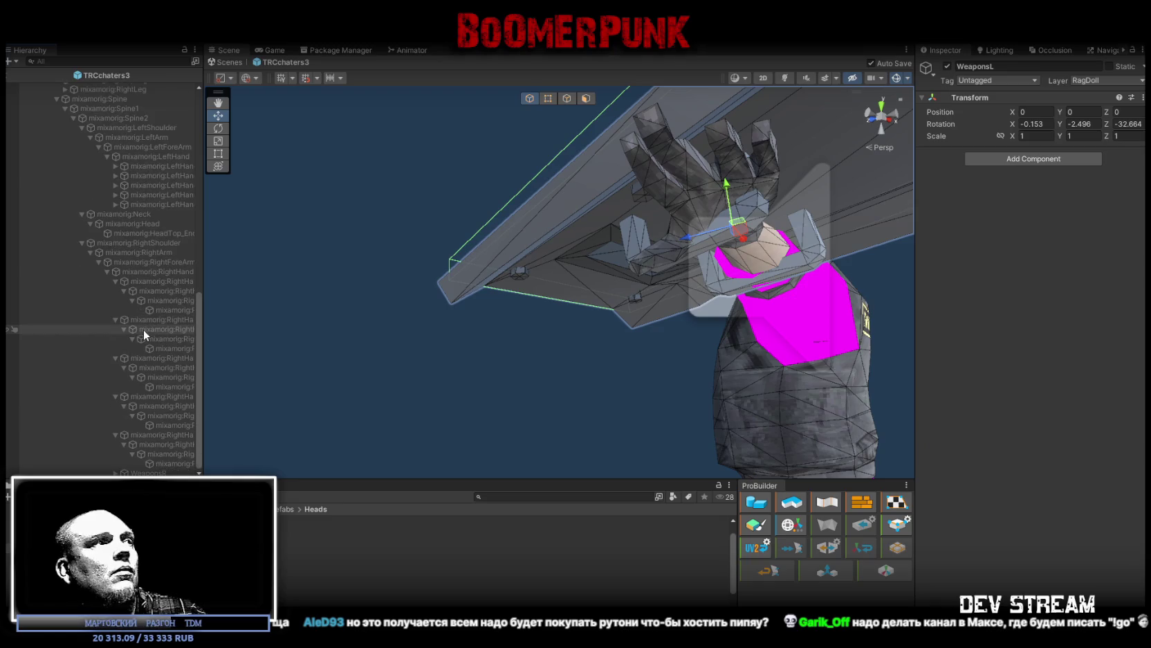
{"action": "left_click", "coordinate": [159, 473]}
{"action": "scroll", "coordinate": [146, 277], "scroll_direction": "up", "scroll_amount": 10}
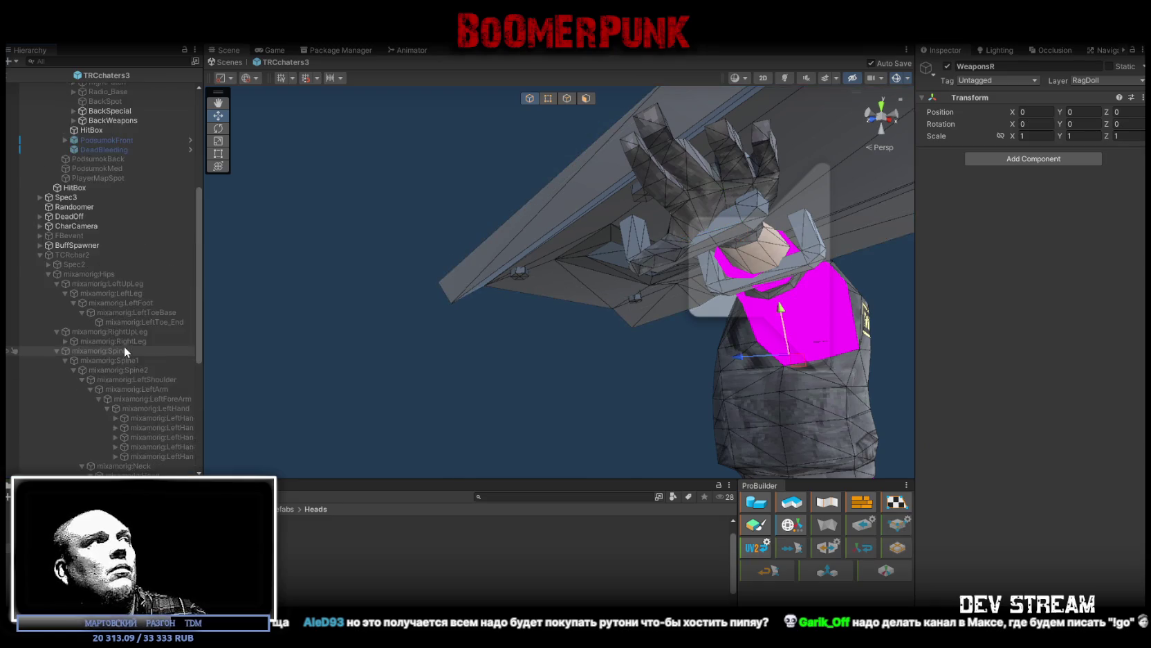
{"action": "left_click_drag", "start_coordinate": [139, 205], "coordinate": [128, 191]}
Step: Reset WeaponsL's rotation to 0, 0, 0 and parent the shield back under WeaponsL
{"action": "left_click", "coordinate": [138, 204]}
{"action": "left_click", "coordinate": [1043, 124]}
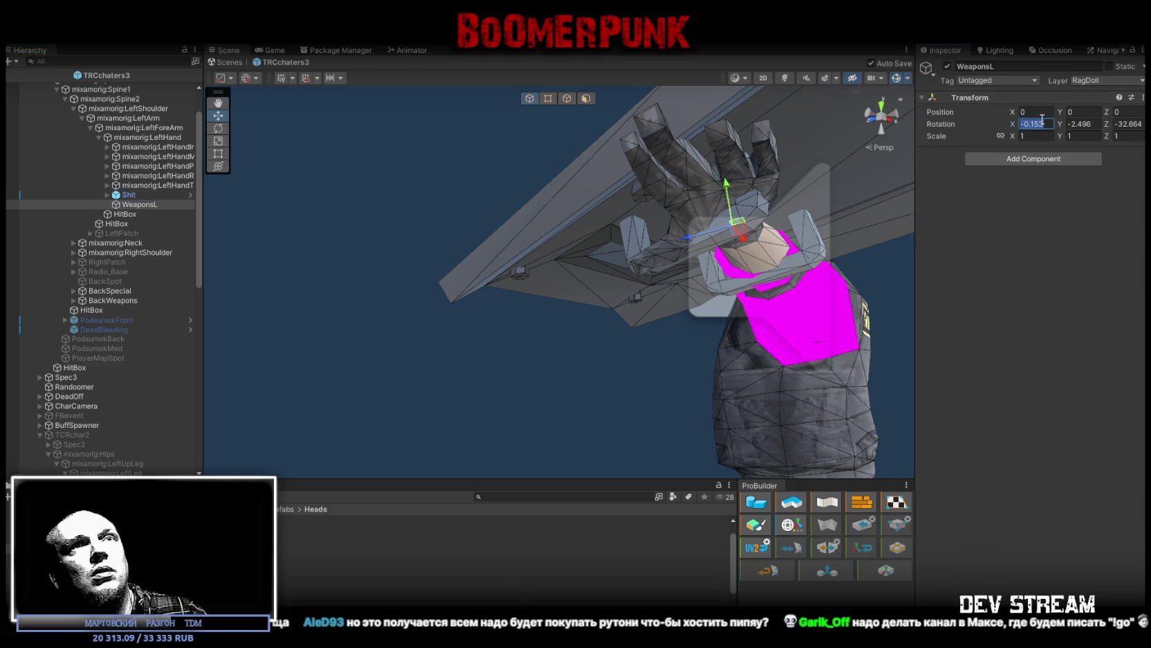
{"action": "type", "text": "0"}
{"action": "key", "text": "Tab"}
{"action": "type", "text": "0"}
{"action": "key", "text": "Tab"}
{"action": "type", "text": "0"}
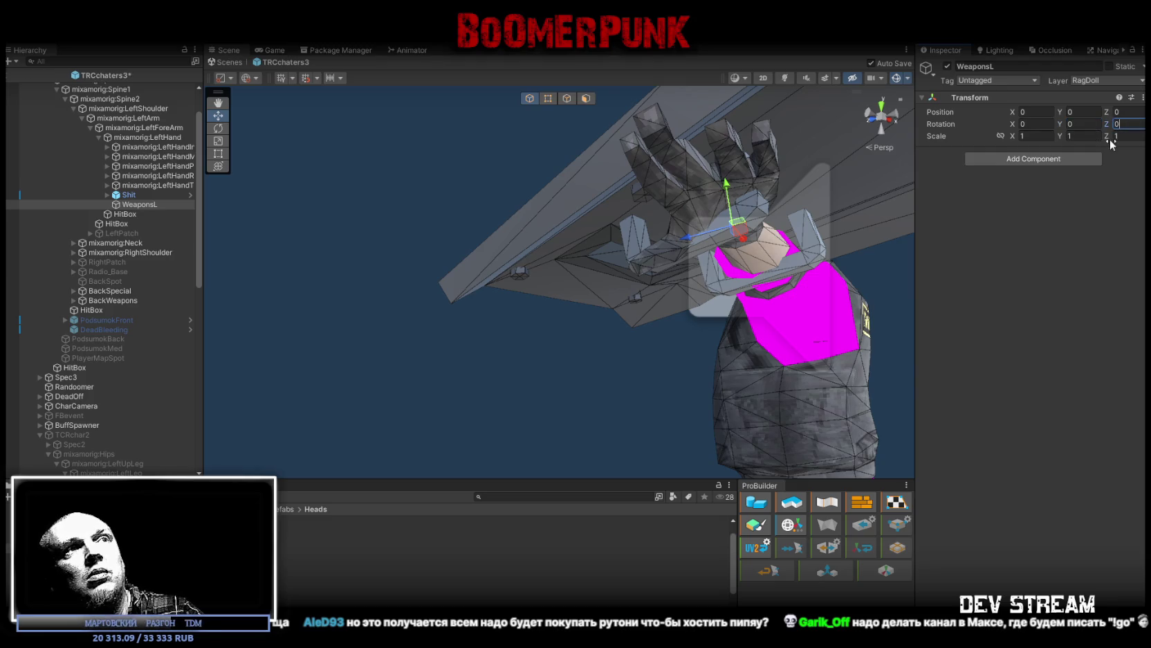
{"action": "left_click_drag", "start_coordinate": [126, 200], "coordinate": [135, 195]}
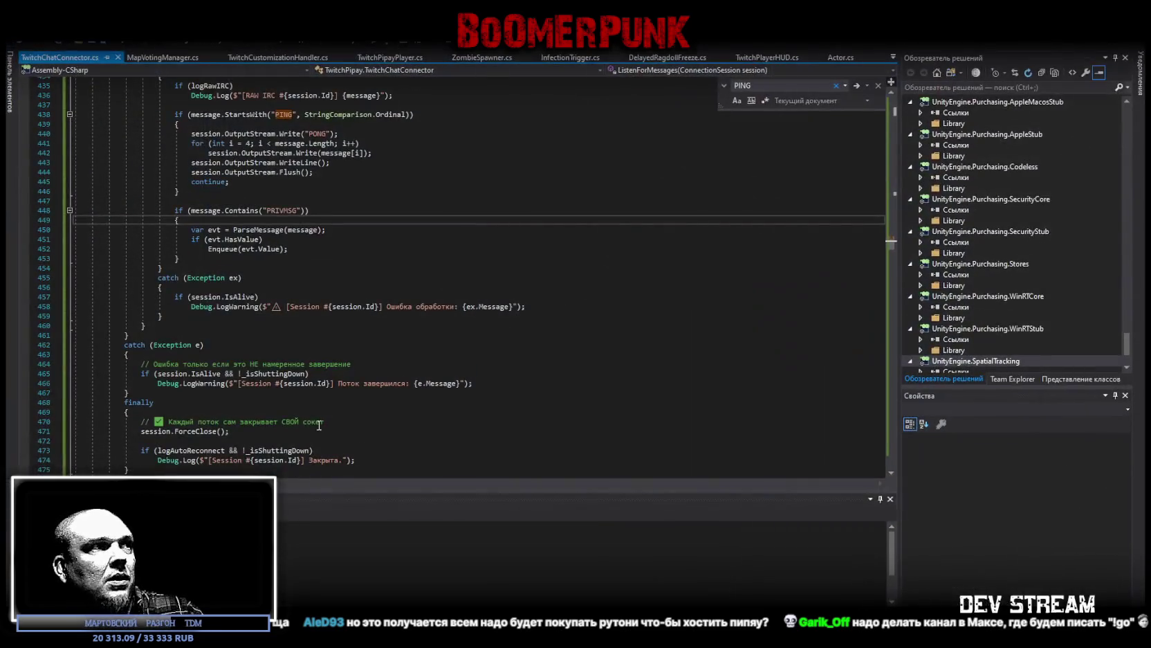
Step: Paste new code over the end of TwitchChatConnector.cs, ending with the TrySendPong method
{"action": "scroll", "coordinate": [312, 289], "scroll_direction": "down", "scroll_amount": 20}
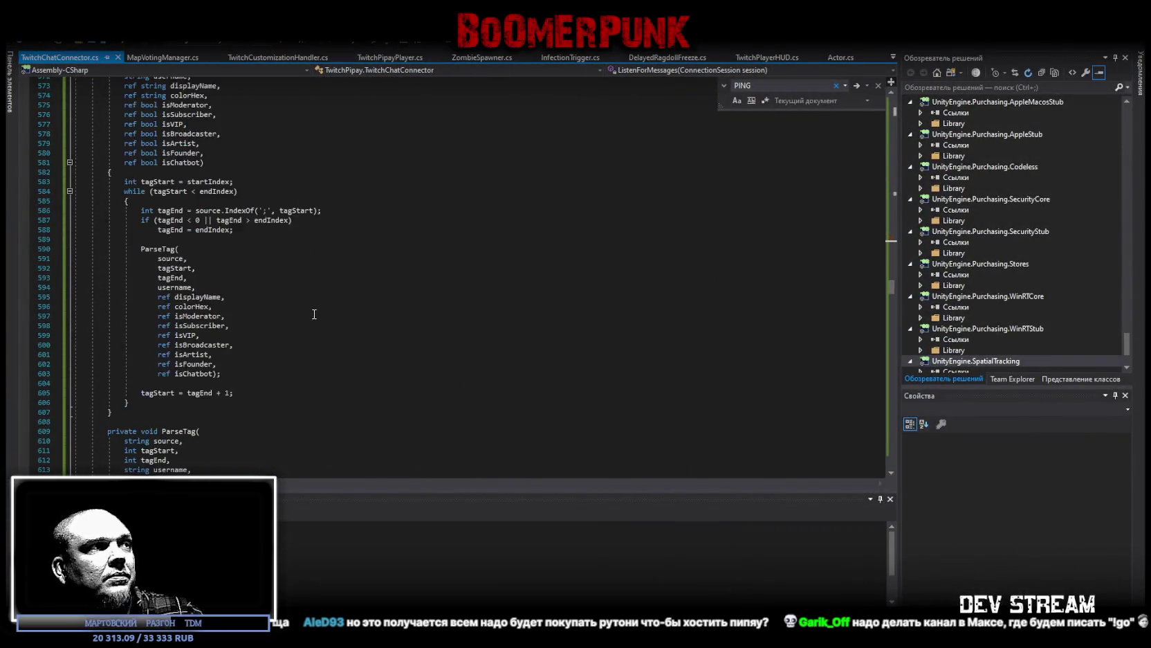
{"action": "scroll", "coordinate": [309, 320], "scroll_direction": "down", "scroll_amount": 20}
{"action": "left_click", "coordinate": [536, 389]}
{"action": "key", "text": "ctrl+shift+End"}
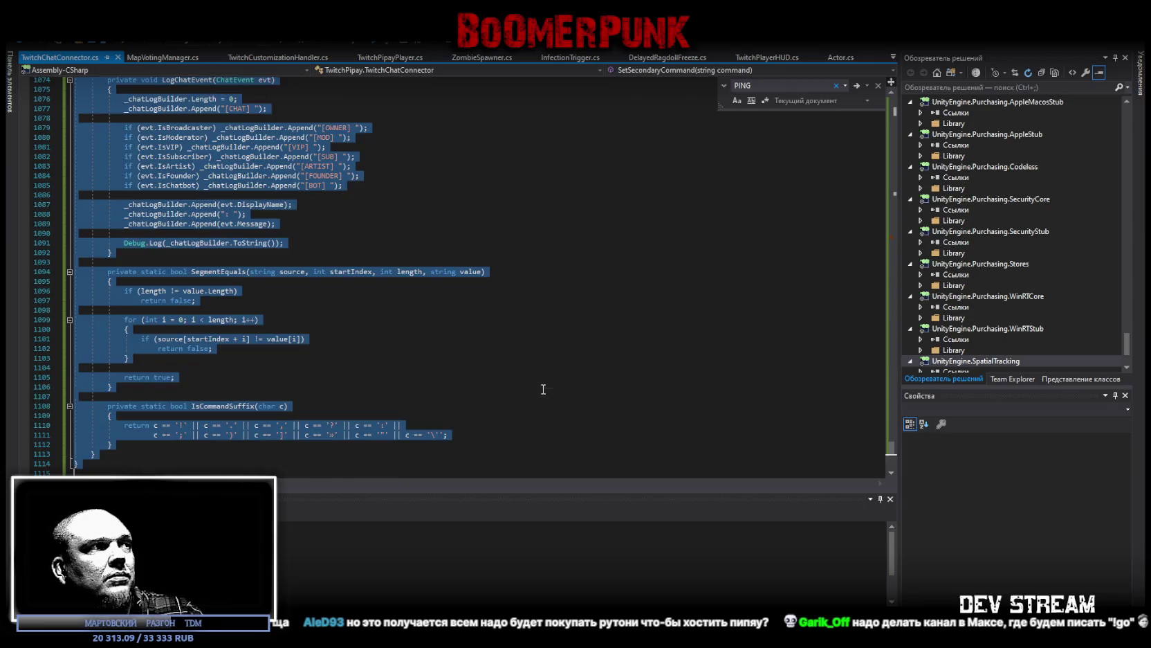
{"action": "key", "text": "ctrl+v"}
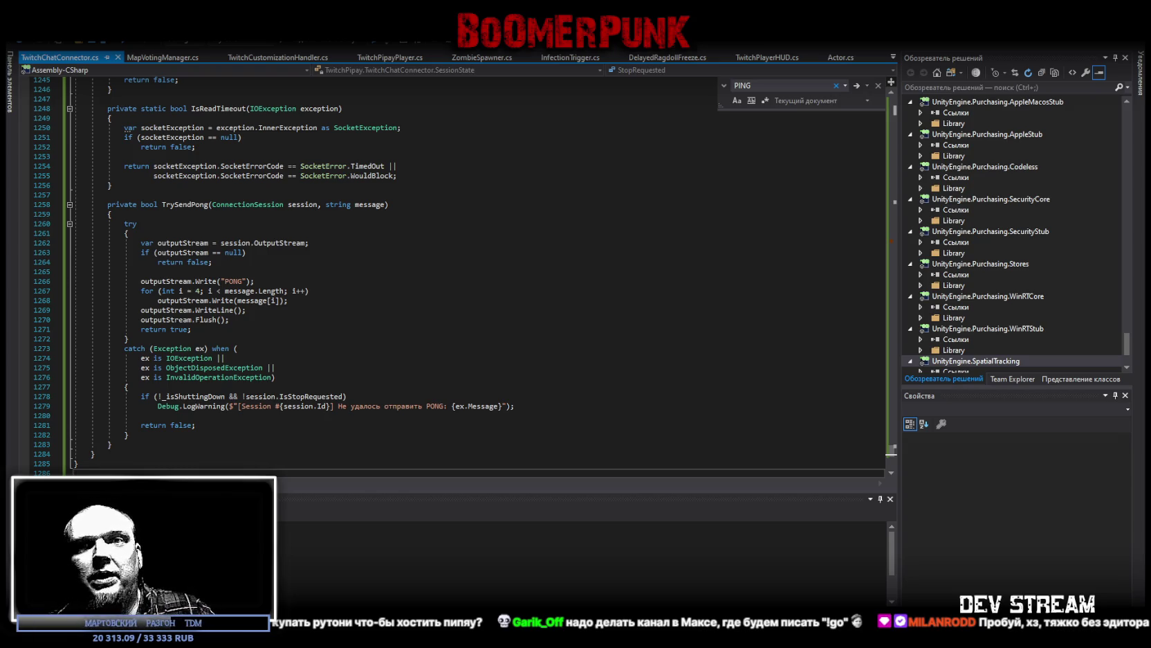
{"action": "key", "text": "alt+Tab"}
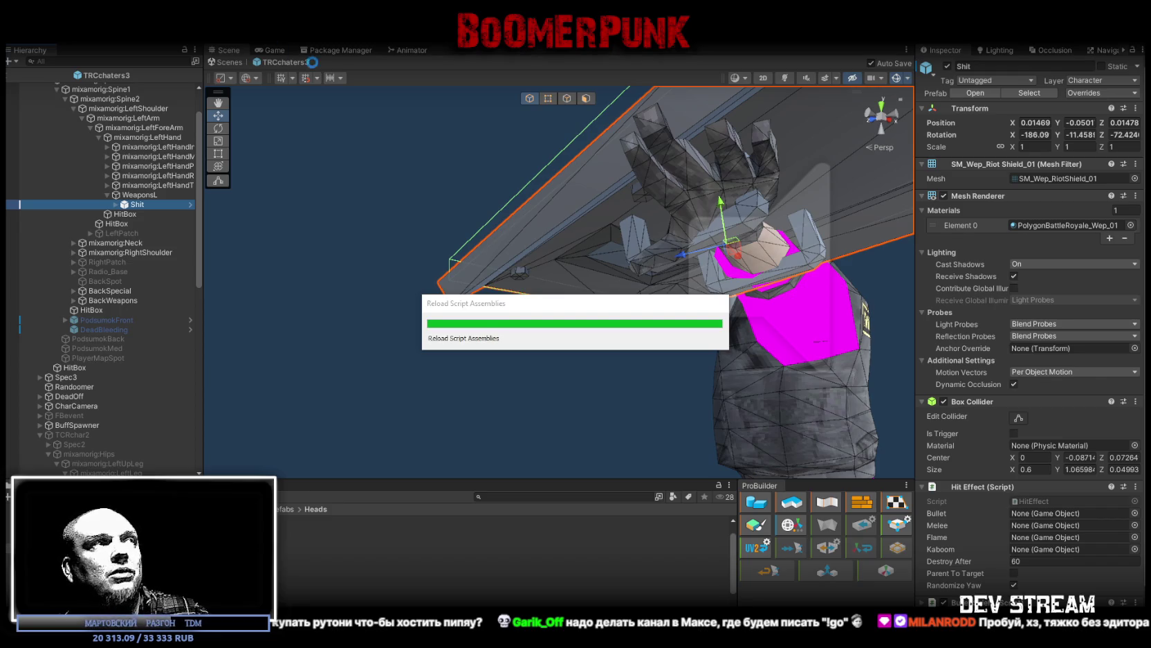
Step: Exit Prefab mode back to Play_Dust, look around the map, and save the scene
{"action": "left_click", "coordinate": [231, 64]}
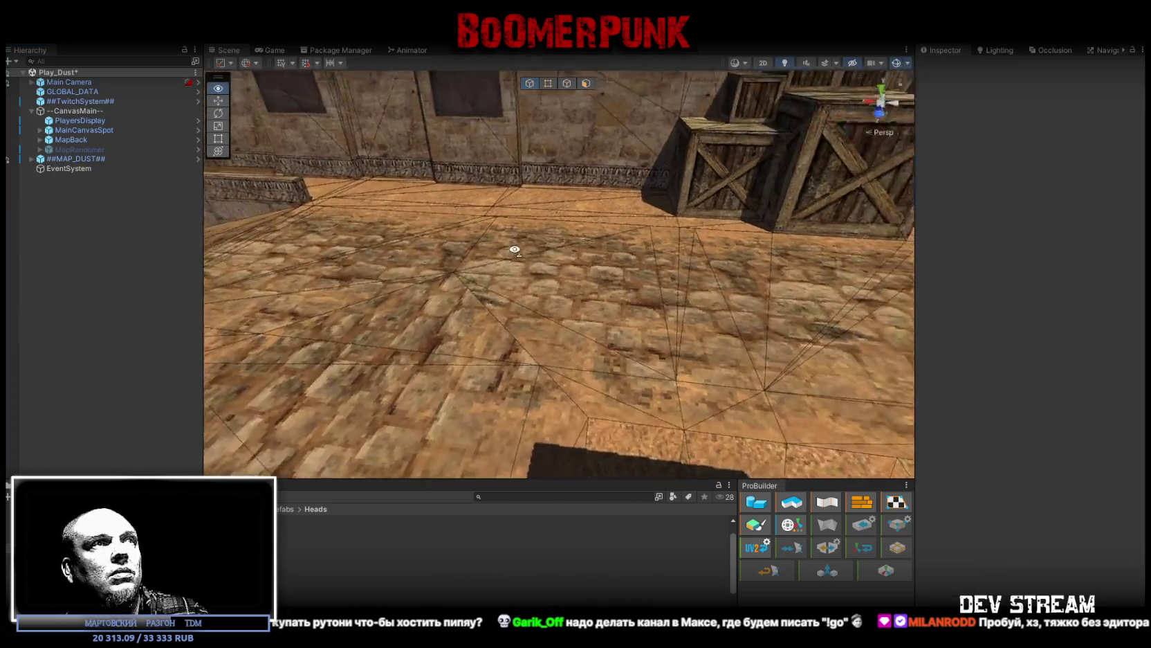
{"action": "left_click_drag", "start_coordinate": [514, 249], "coordinate": [579, 269]}
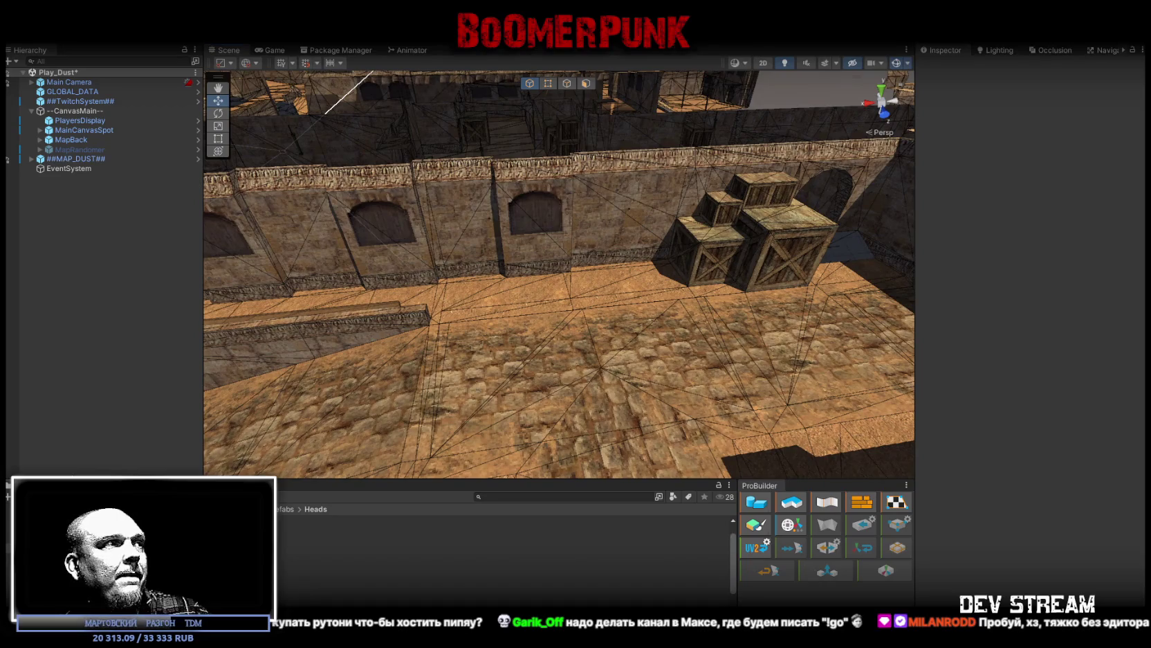
{"action": "mouse_move", "coordinate": [460, 342]}
{"action": "left_mouse_down"}
{"action": "mouse_move", "coordinate": [458, 322]}
{"action": "mouse_move", "coordinate": [475, 315]}
{"action": "left_mouse_up"}
{"action": "key", "text": "ctrl+s"}
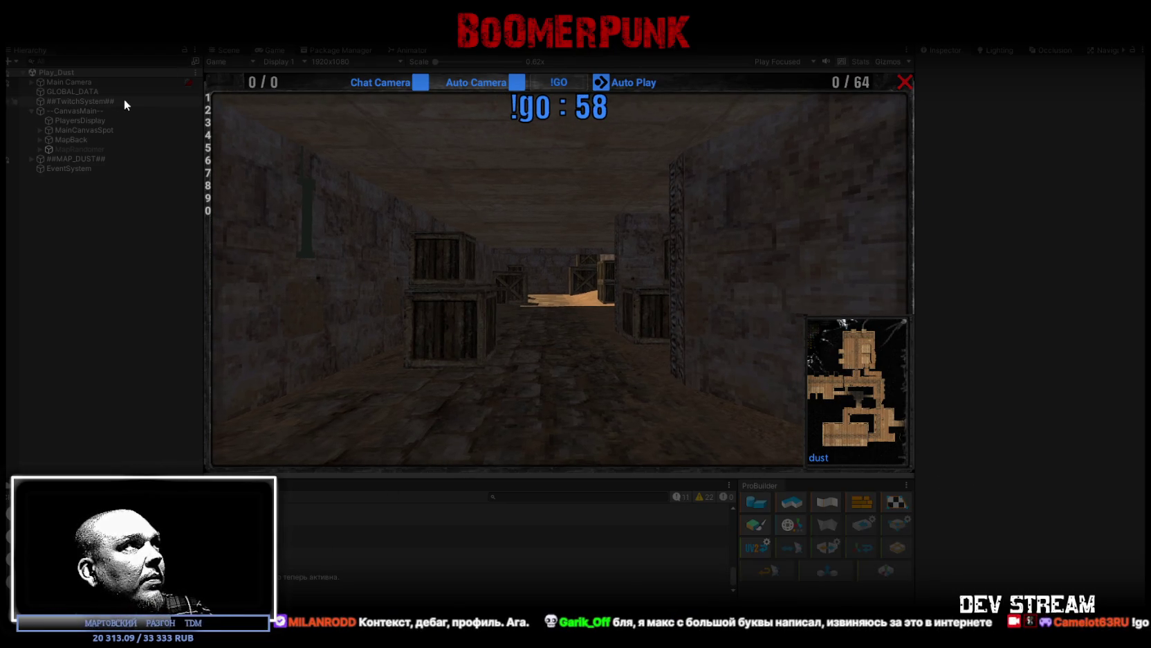
Step: Show ##TwitchSystem## in the Inspector and open the Profiler with Ctrl+7
{"action": "left_click", "coordinate": [181, 102]}
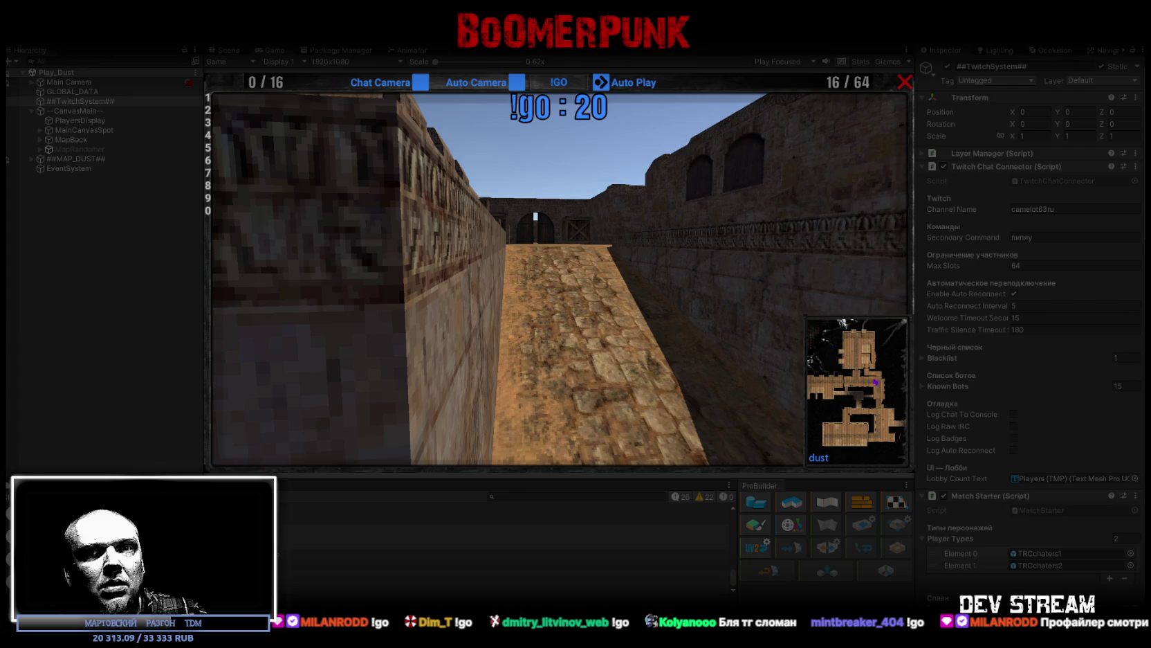
{"action": "key", "text": "ctrl+7"}
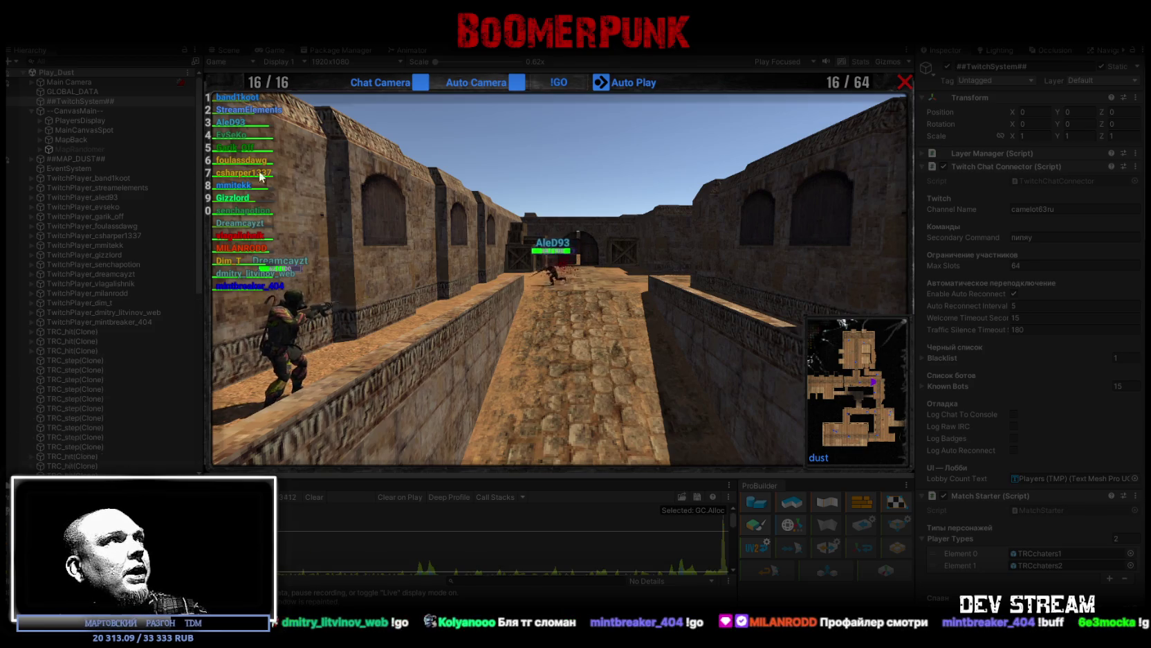
Step: Follow two different players from the Game view list, then go to the Scene view
{"action": "left_click", "coordinate": [240, 97]}
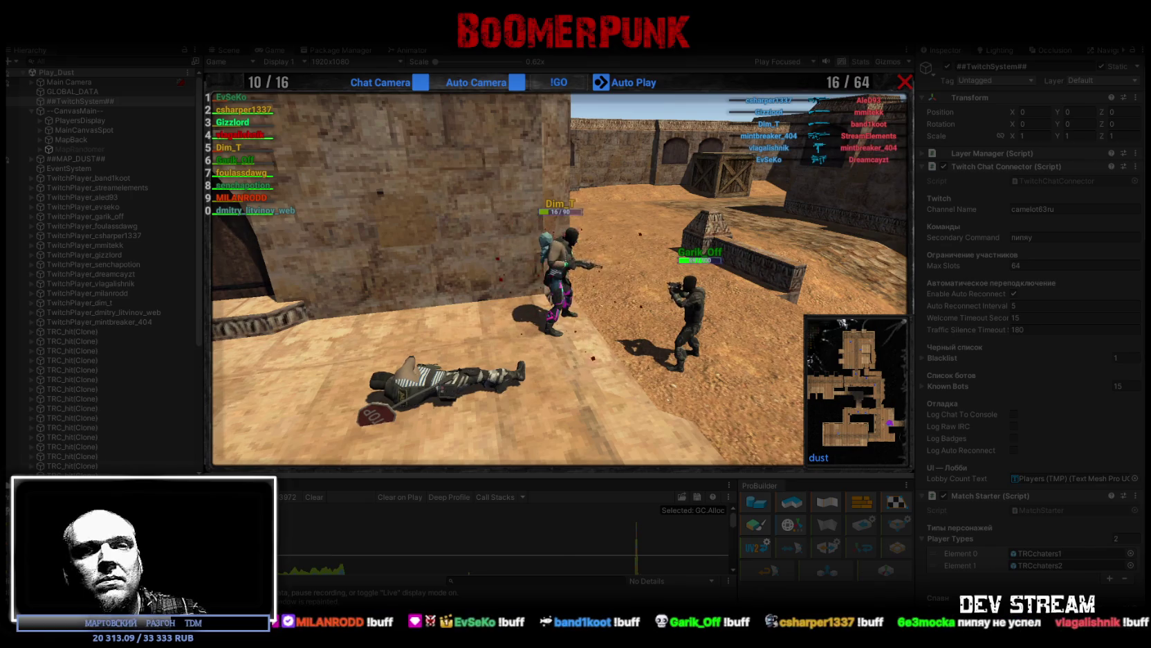
{"action": "left_click", "coordinate": [248, 110]}
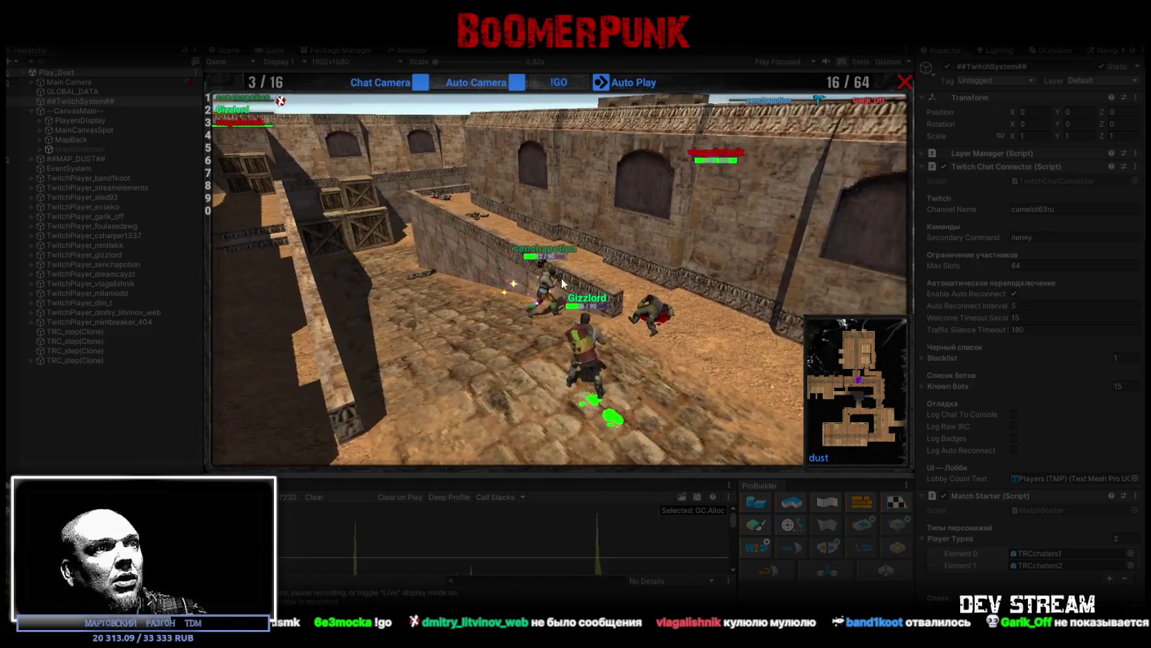
{"action": "key", "text": "ctrl+1"}
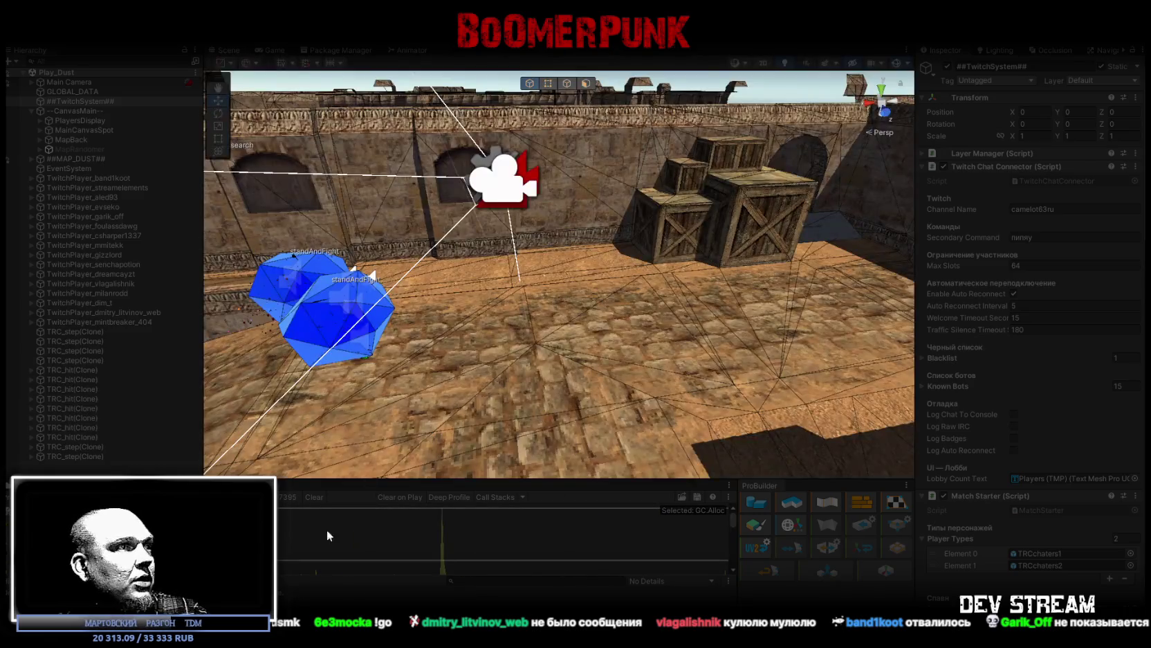
Step: Maximize the Profiler, pick the CPU spike frame, and widen the timing columns
{"action": "left_click", "coordinate": [441, 559]}
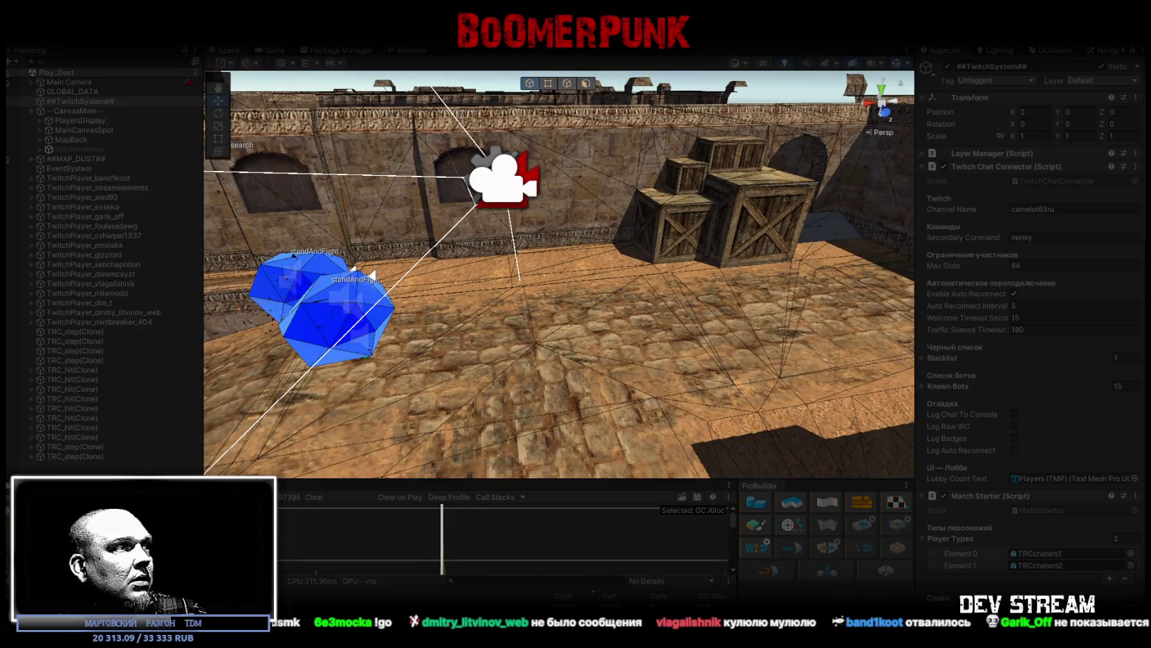
{"action": "key", "text": "shift+space"}
{"action": "scroll", "coordinate": [265, 283], "scroll_direction": "up", "scroll_amount": 5}
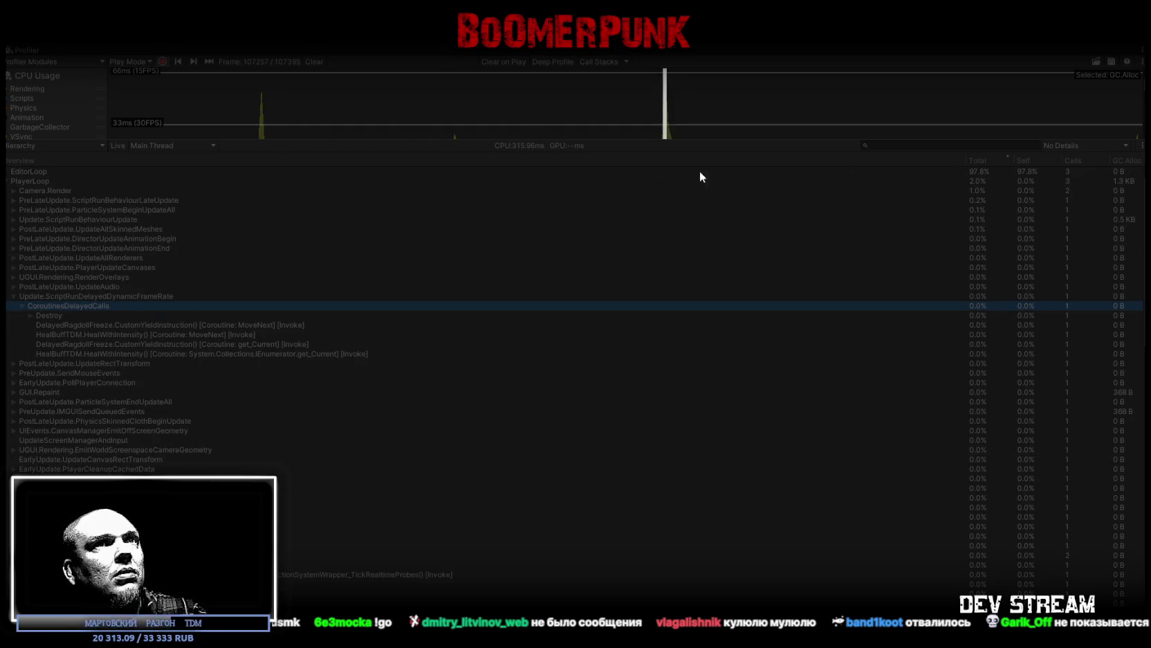
{"action": "left_click_drag", "start_coordinate": [968, 160], "coordinate": [455, 199]}
{"action": "left_click", "coordinate": [466, 160]}
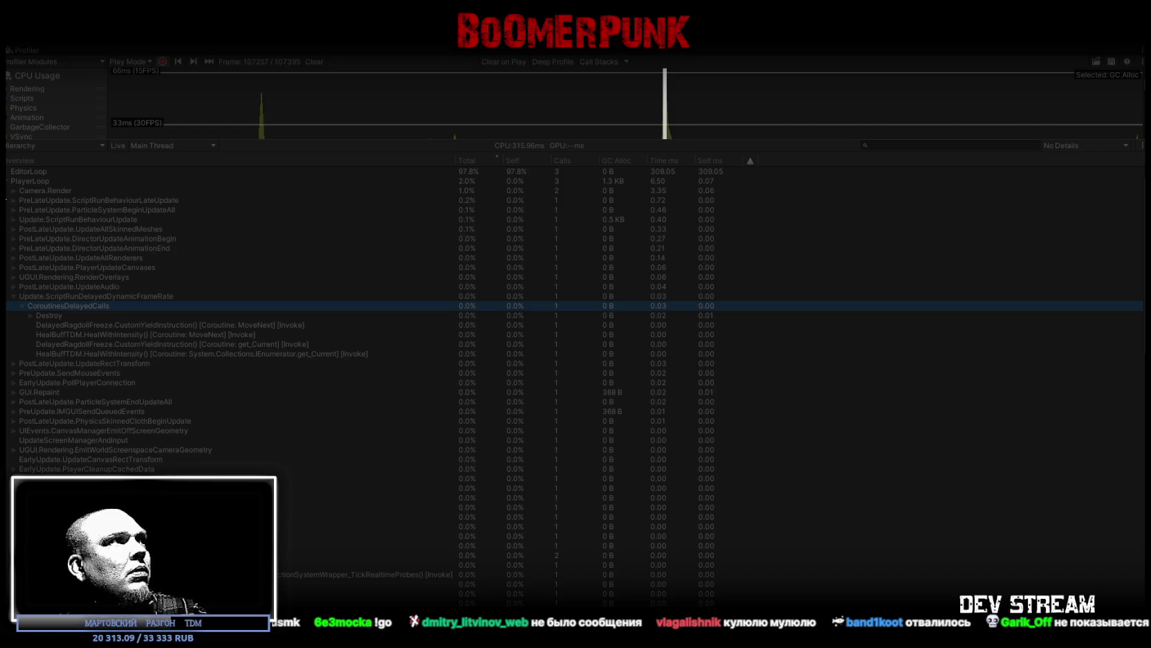
{"action": "left_click", "coordinate": [7, 181]}
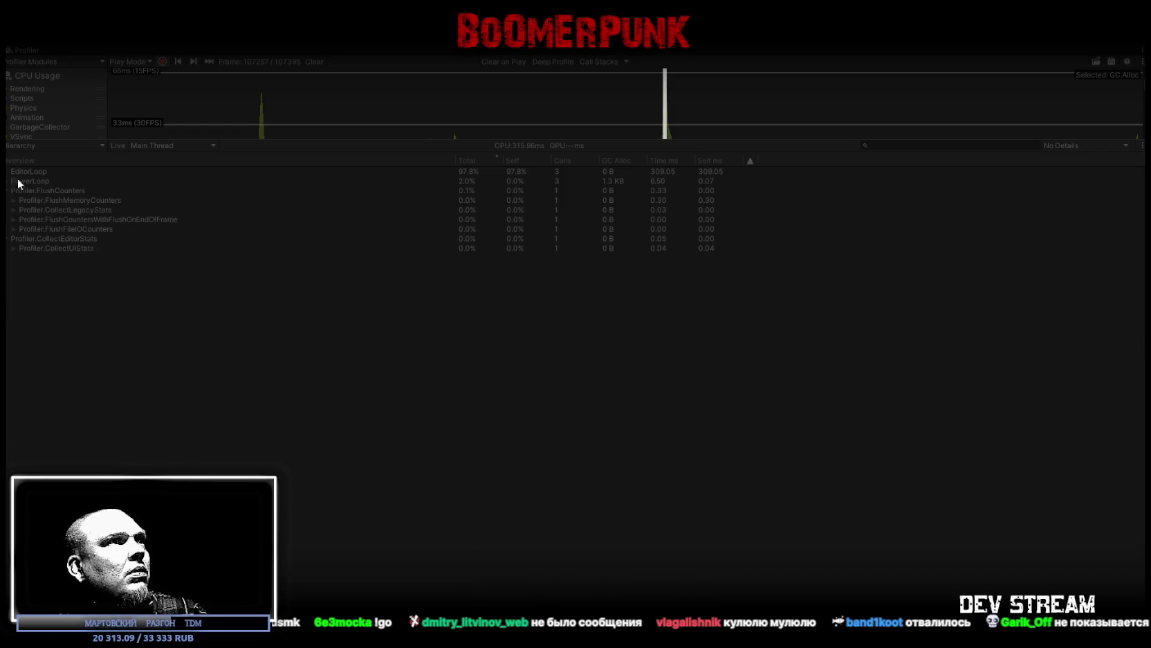
{"action": "left_click", "coordinate": [668, 128]}
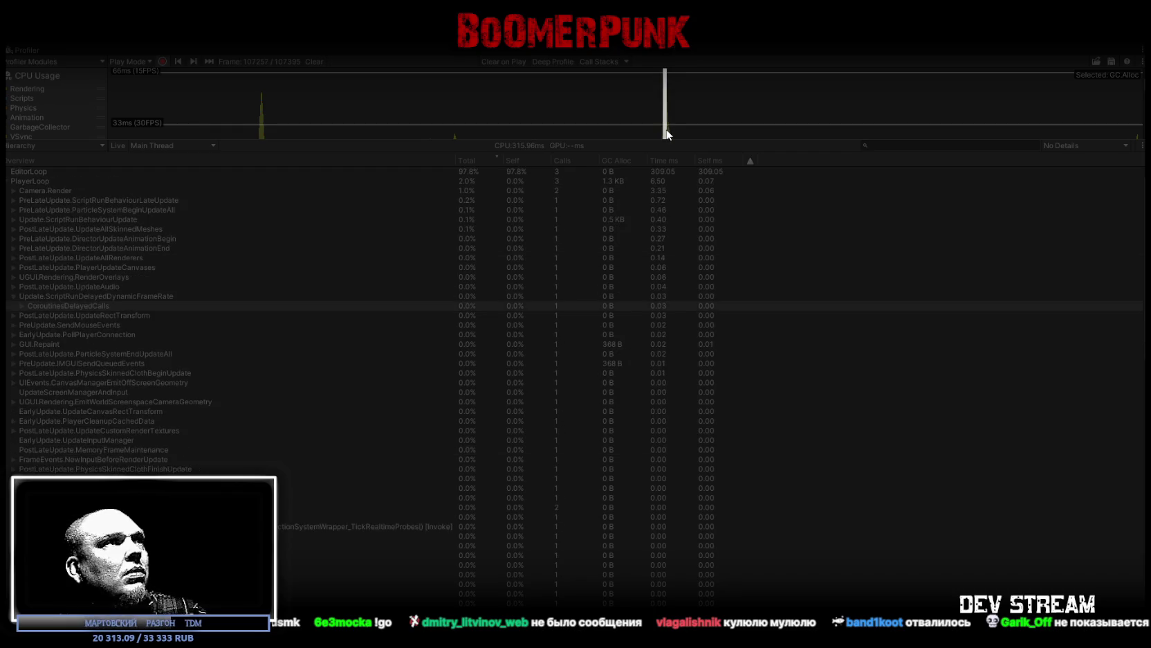
{"action": "left_click", "coordinate": [669, 134]}
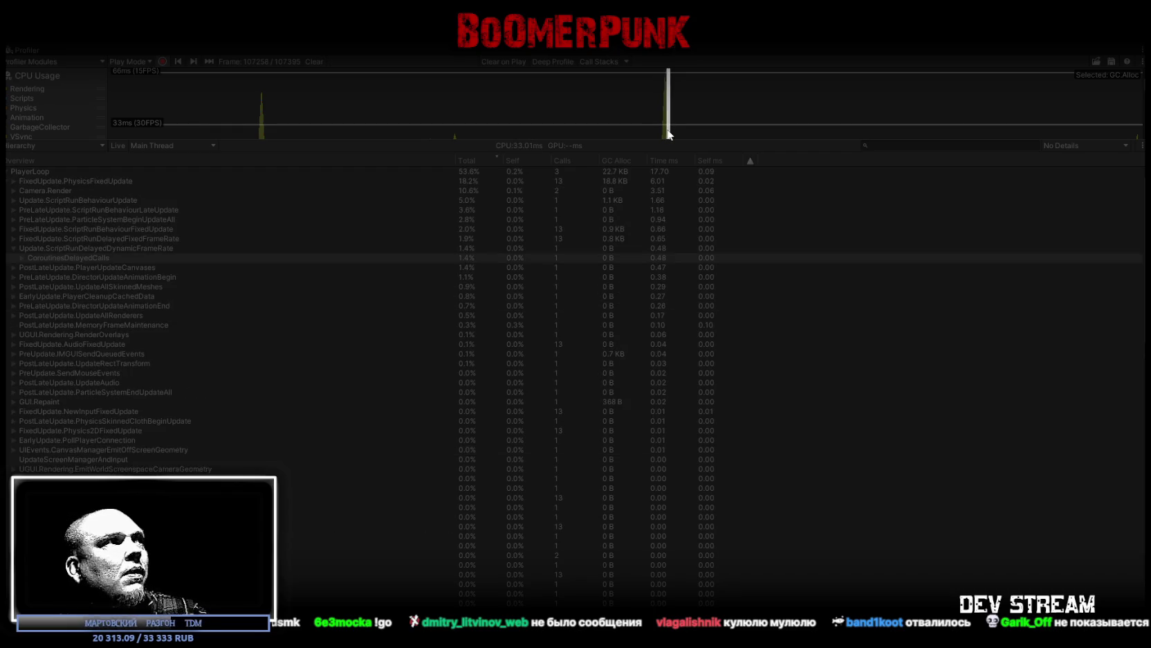
{"action": "left_click_drag", "start_coordinate": [668, 135], "coordinate": [263, 135]}
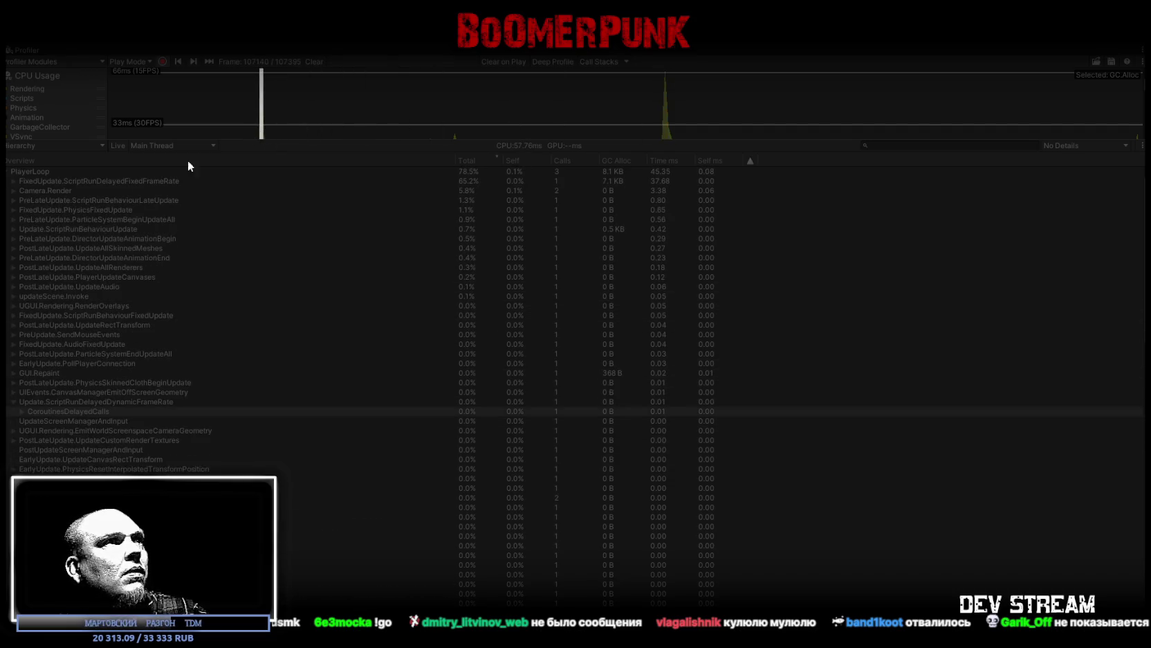
Step: Expand CoroutinesDelayedCalls to Dead2RagdollNPC.ProcessKillfeed, inspecting LogStringToConsole and GC.Alloc costs
{"action": "left_click", "coordinate": [14, 180]}
{"action": "left_click", "coordinate": [23, 191]}
{"action": "left_click", "coordinate": [24, 191]}
{"action": "left_click", "coordinate": [30, 200]}
{"action": "left_click", "coordinate": [99, 200]}
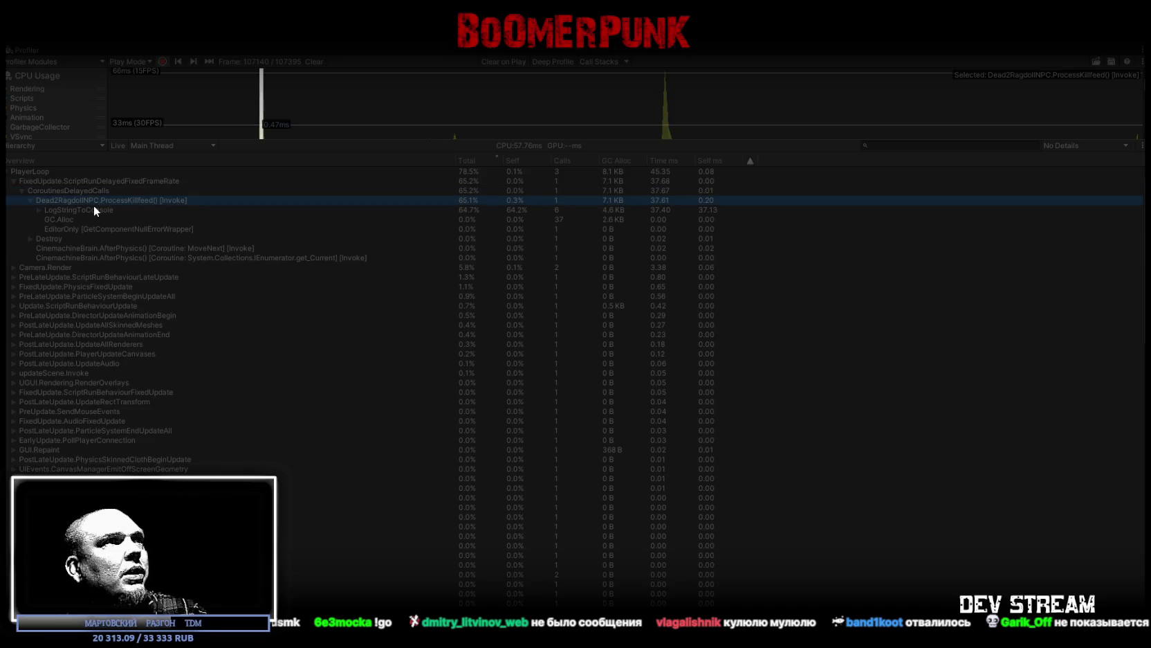
{"action": "left_click", "coordinate": [87, 211]}
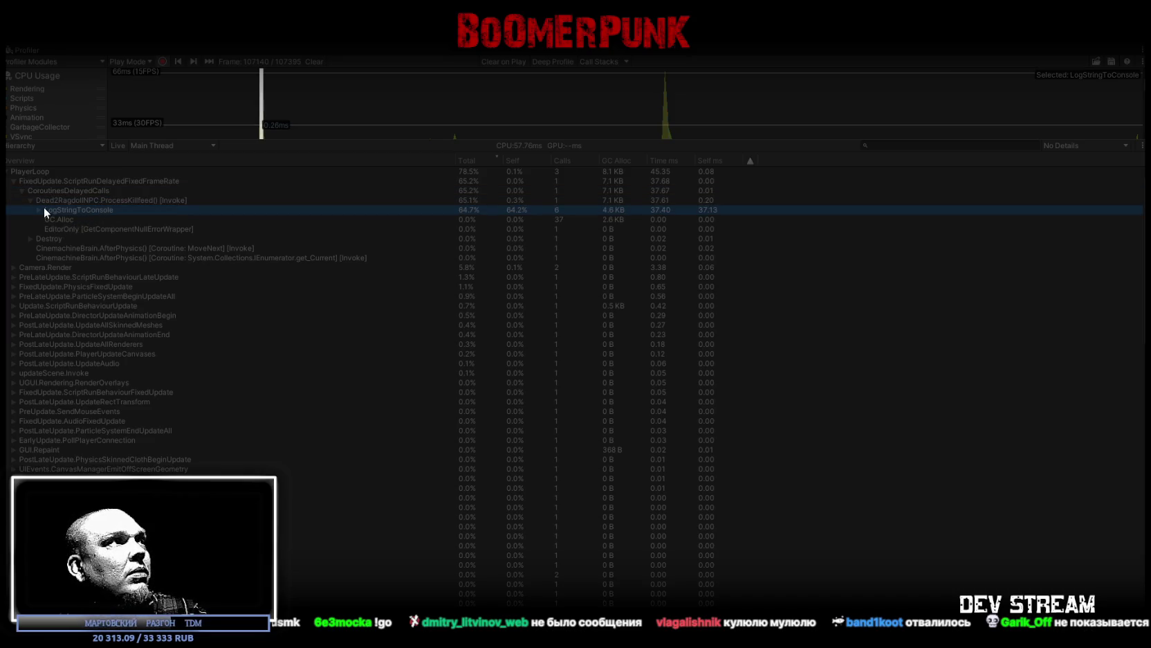
{"action": "left_click", "coordinate": [57, 221]}
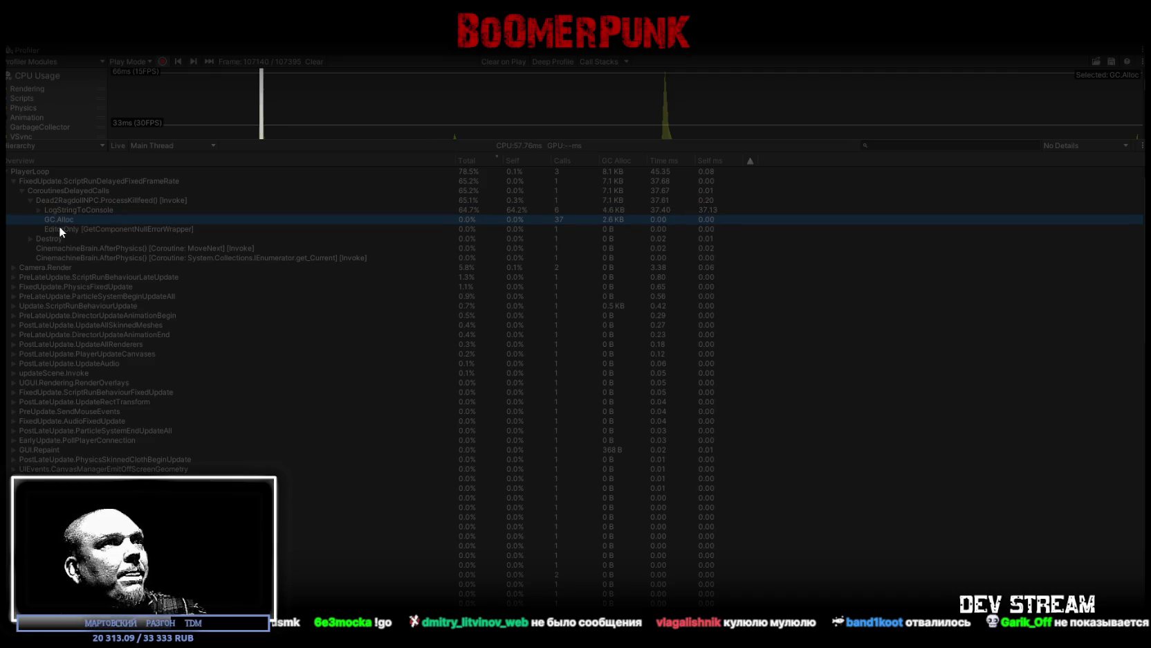
Step: Collapse the branch, select the frame after the spike, and re-dock the Profiler
{"action": "left_click", "coordinate": [13, 181]}
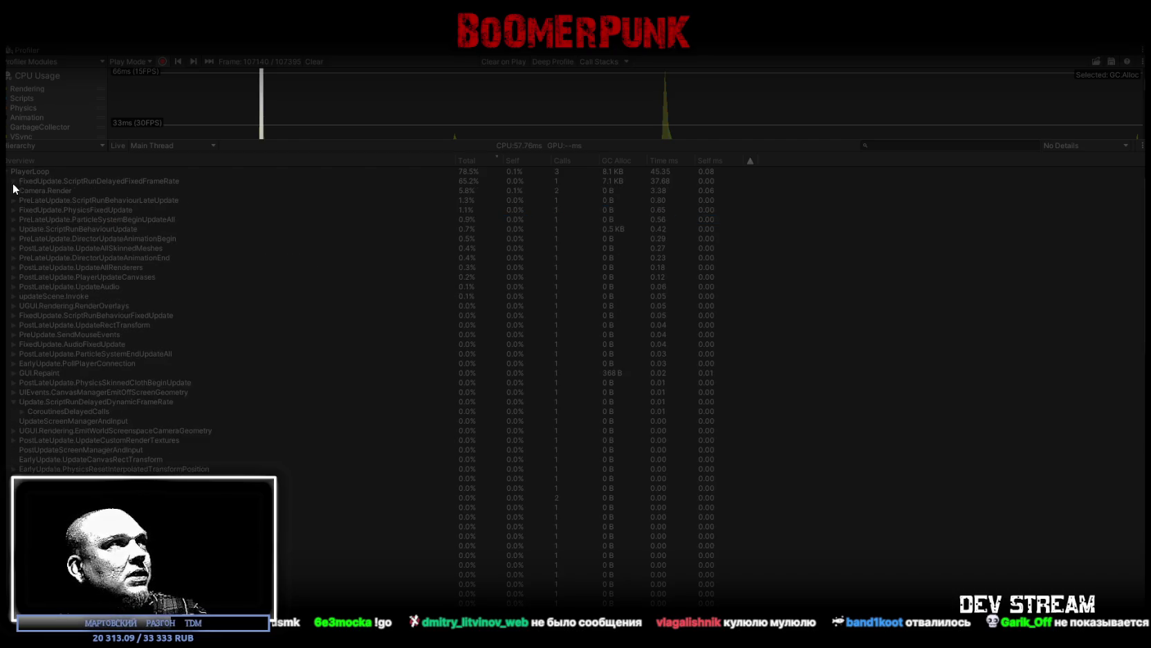
{"action": "left_click", "coordinate": [665, 120]}
{"action": "left_click_drag", "start_coordinate": [668, 122], "coordinate": [669, 123]}
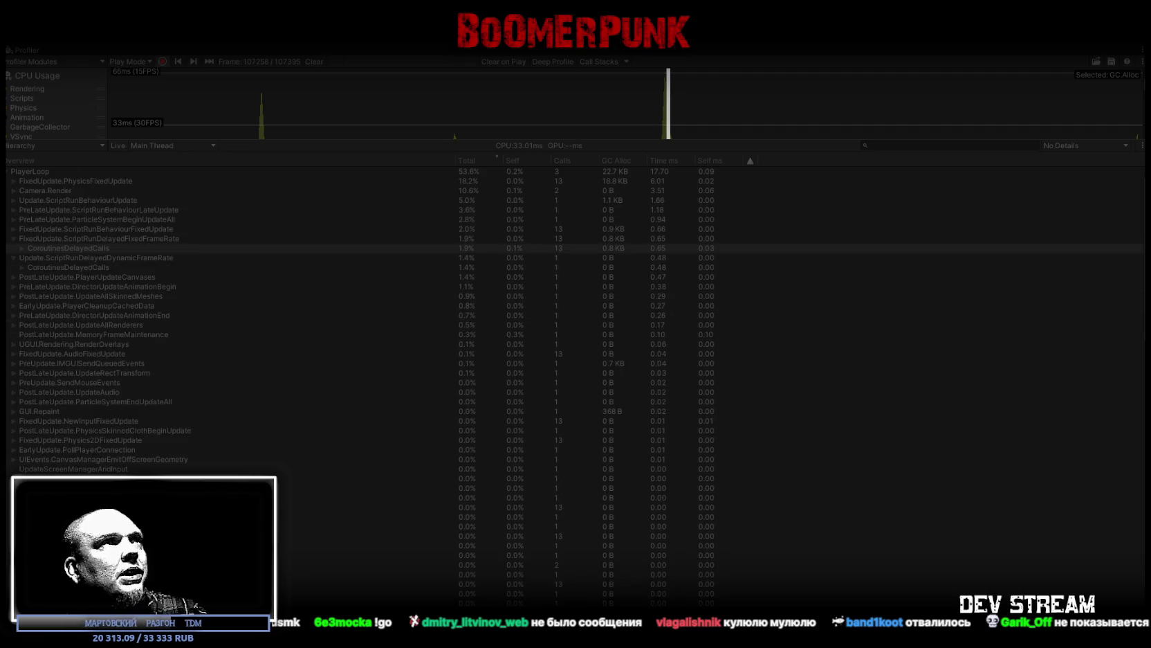
{"action": "double_click", "coordinate": [29, 54]}
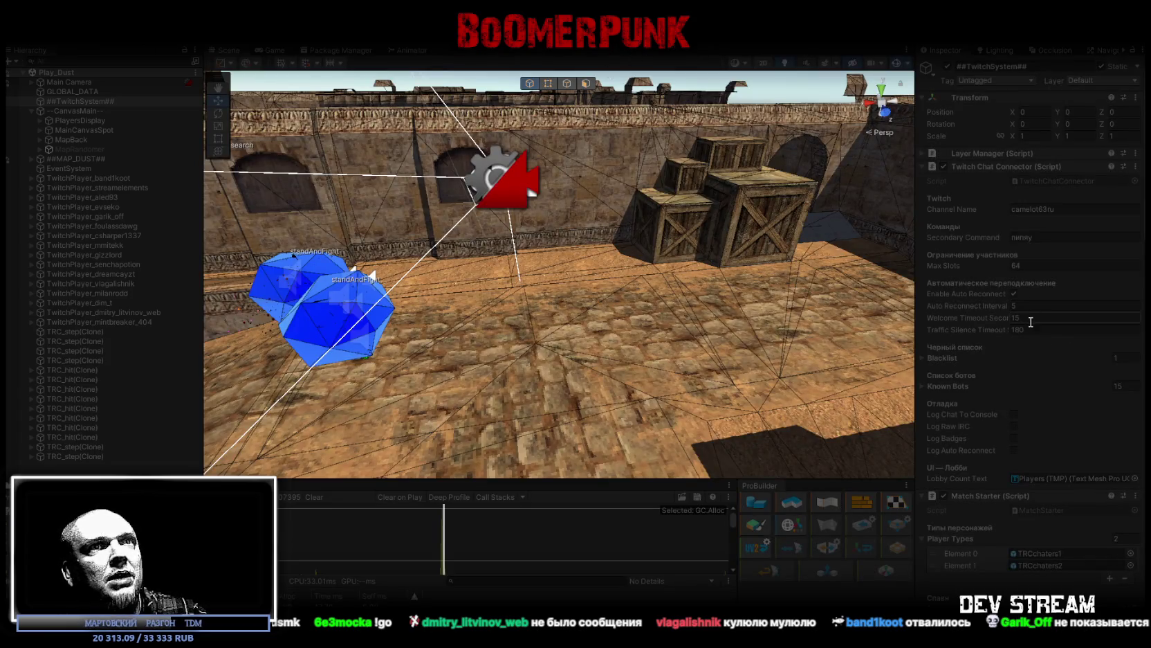
Step: Maximize the Profiler and enlarge its chart area to show CPU, Rendering, Memory and Audio
{"action": "key", "text": "ctrl+2"}
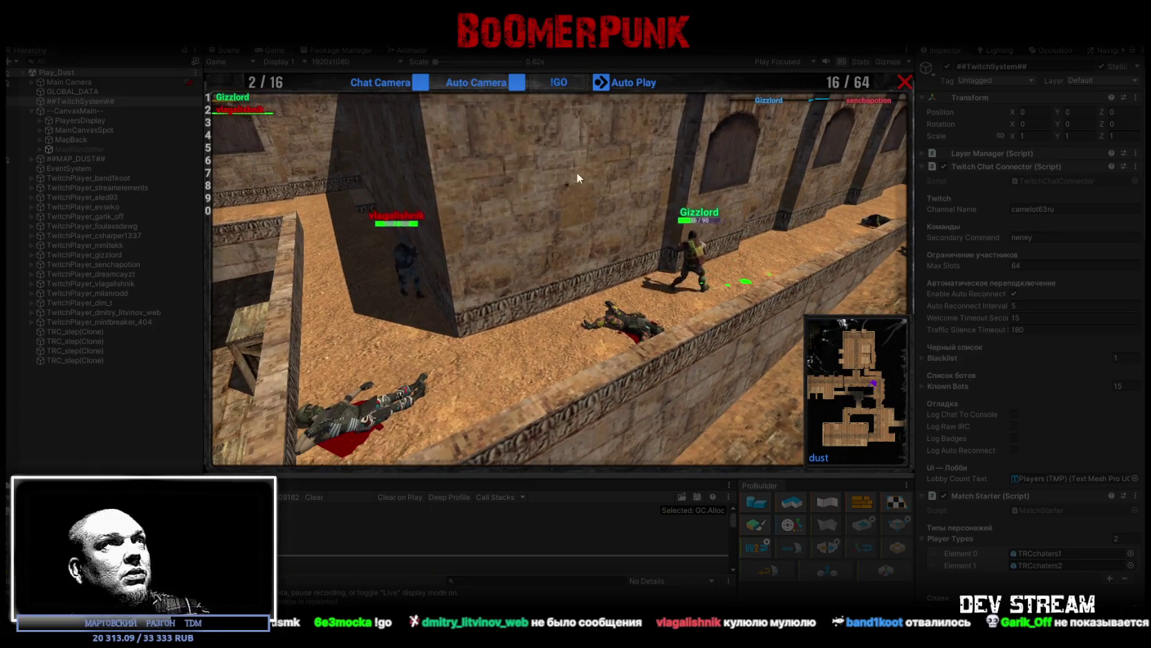
{"action": "key", "text": "ctrl+1"}
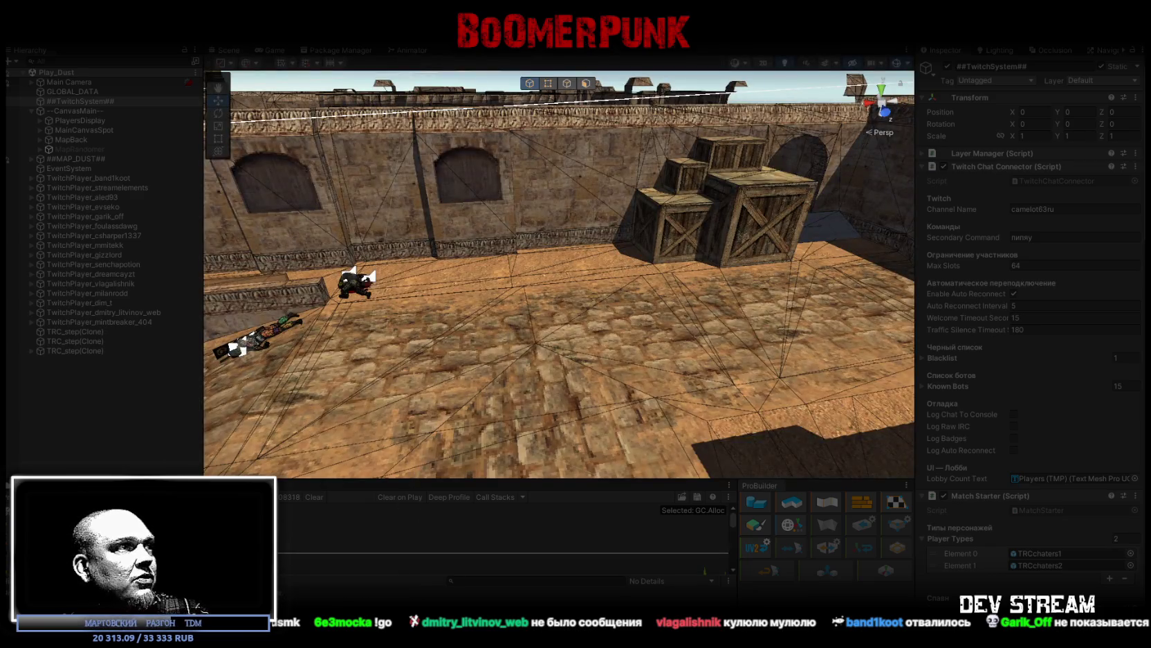
{"action": "key", "text": "shift+space"}
{"action": "mouse_move", "coordinate": [408, 143]}
{"action": "left_mouse_down"}
{"action": "mouse_move", "coordinate": [391, 231]}
{"action": "mouse_move", "coordinate": [415, 392]}
{"action": "left_mouse_up"}
{"action": "scroll", "coordinate": [440, 191], "scroll_direction": "down", "scroll_amount": 2}
{"action": "scroll", "coordinate": [440, 189], "scroll_direction": "up", "scroll_amount": 2}
{"action": "scroll", "coordinate": [398, 155], "scroll_direction": "down", "scroll_amount": 2}
{"action": "scroll", "coordinate": [399, 154], "scroll_direction": "up", "scroll_amount": 2}
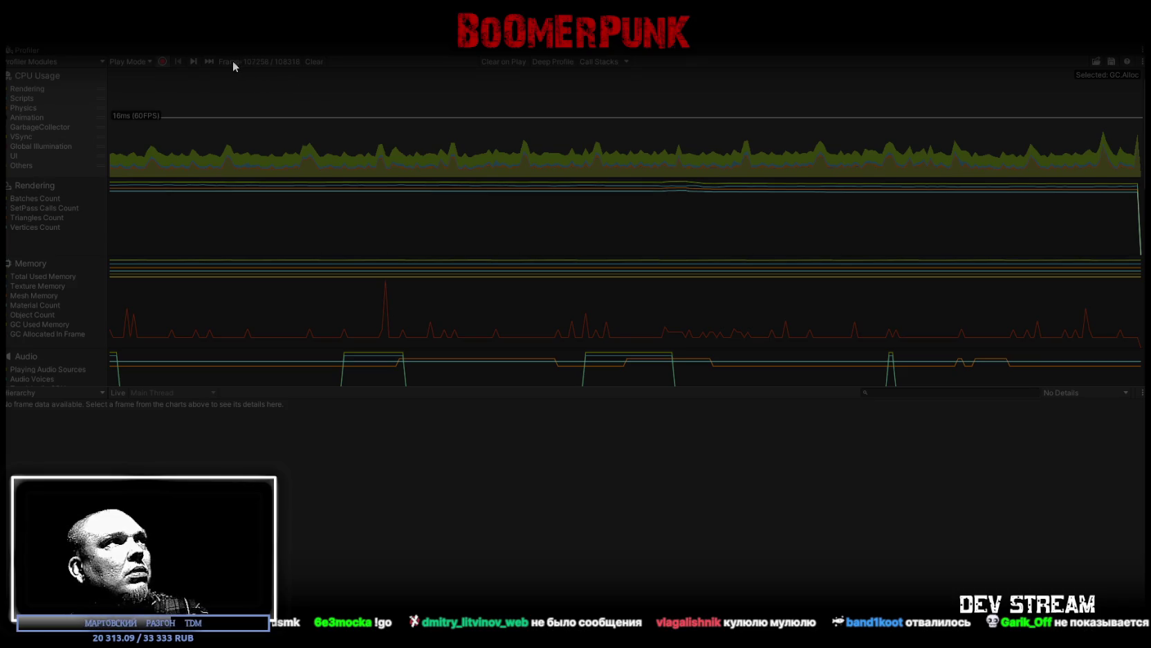
Step: Glance at Rendering details, re-dock the Profiler, orbit the Scene, and watch the Game view
{"action": "left_click", "coordinate": [596, 209]}
{"action": "left_click", "coordinate": [279, 176]}
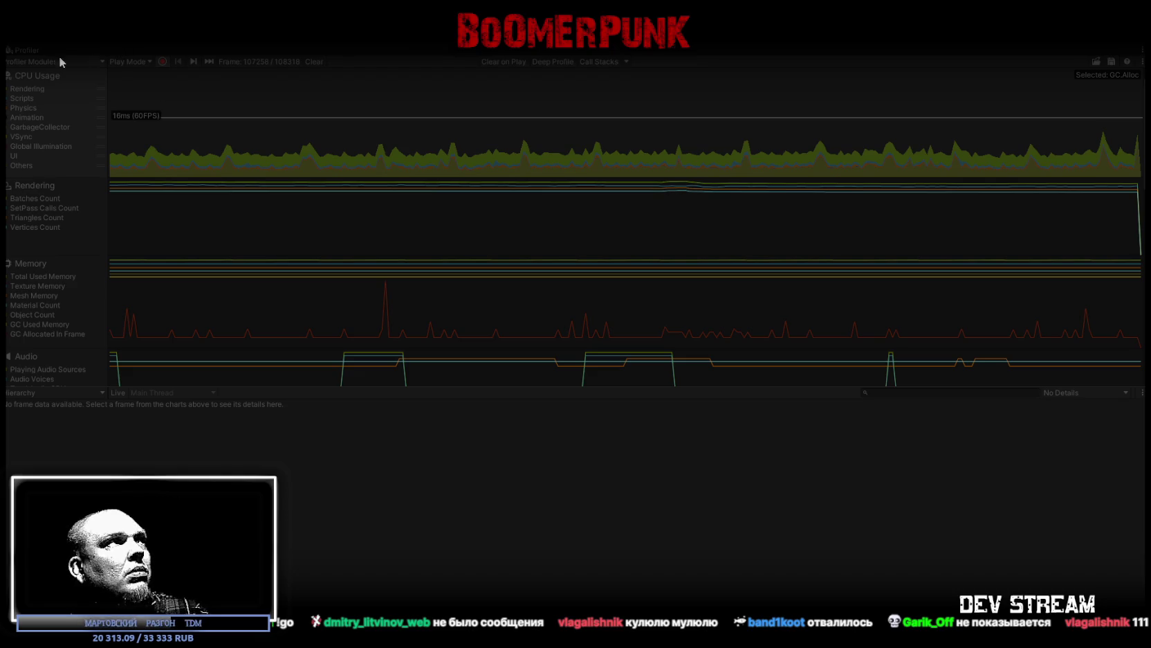
{"action": "double_click", "coordinate": [24, 53]}
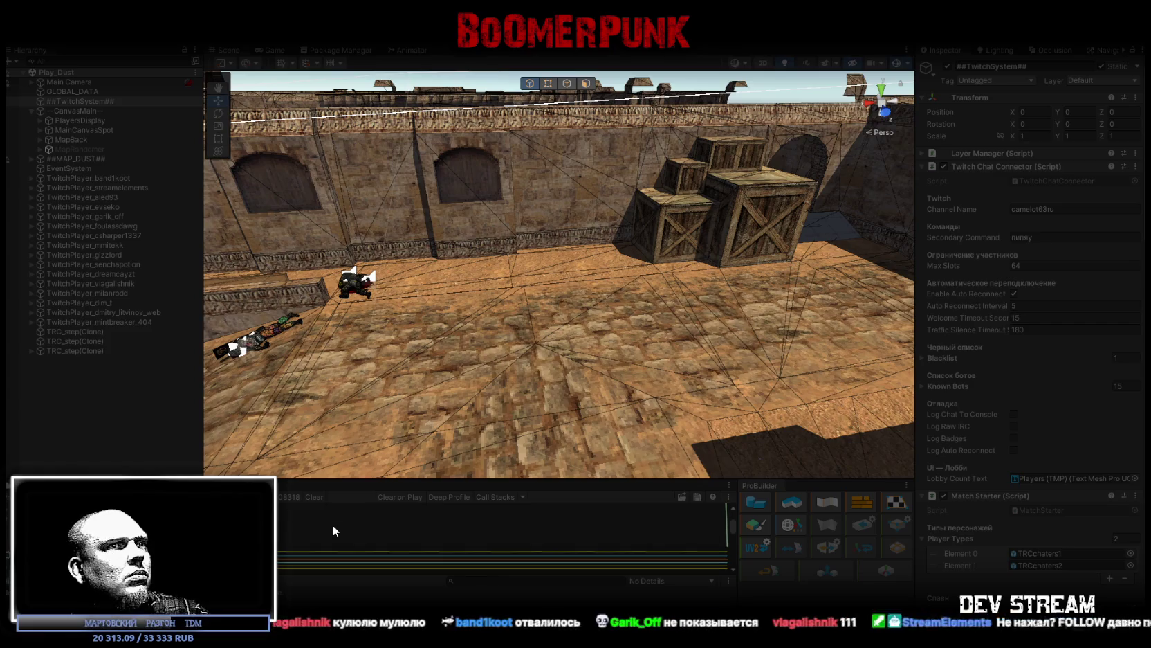
{"action": "left_click_drag", "start_coordinate": [497, 380], "coordinate": [454, 278]}
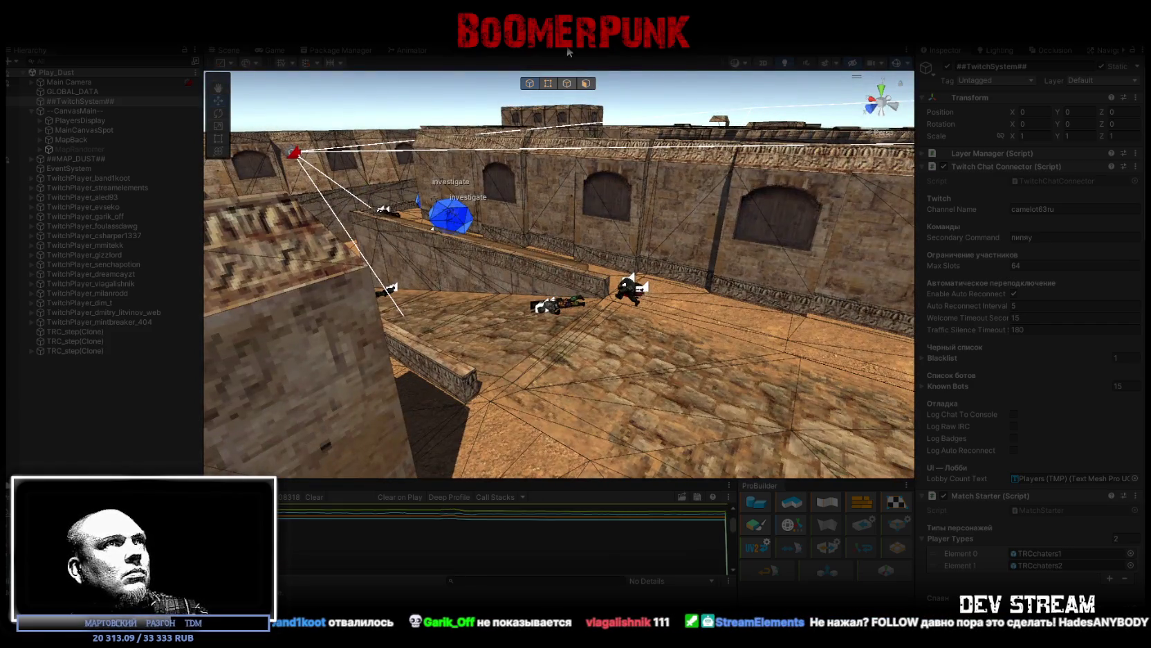
{"action": "key", "text": "ctrl+2"}
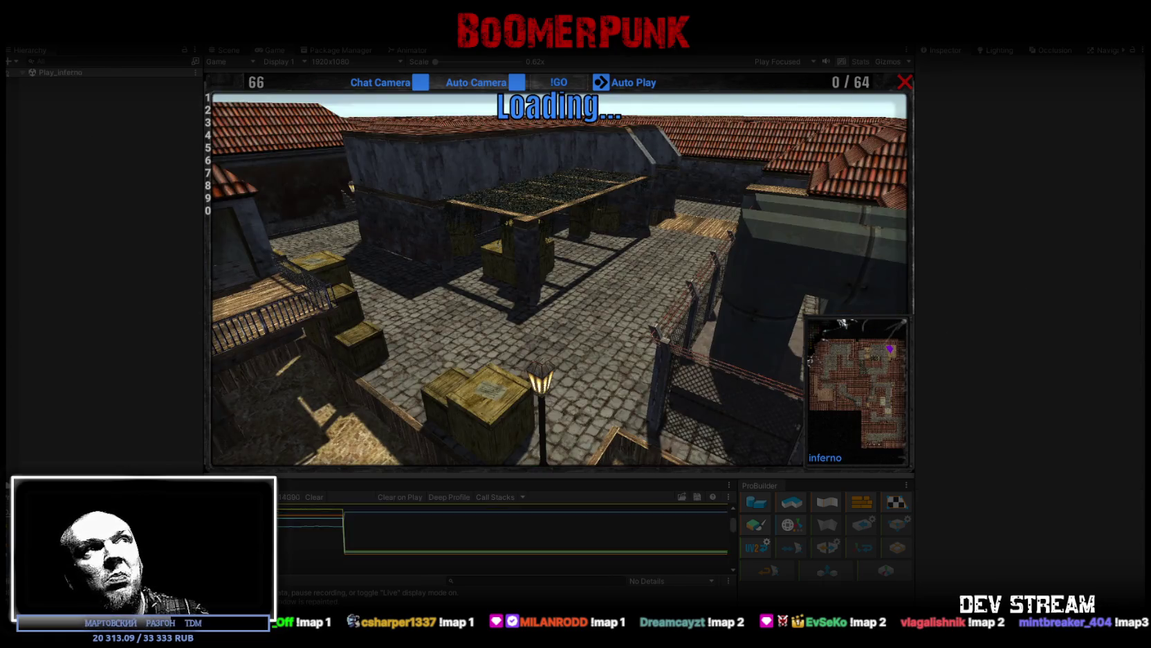
Step: Exit Play mode, show the Heads folder in the Project window, and switch to Visual Studio
{"action": "key", "text": "ctrl+p"}
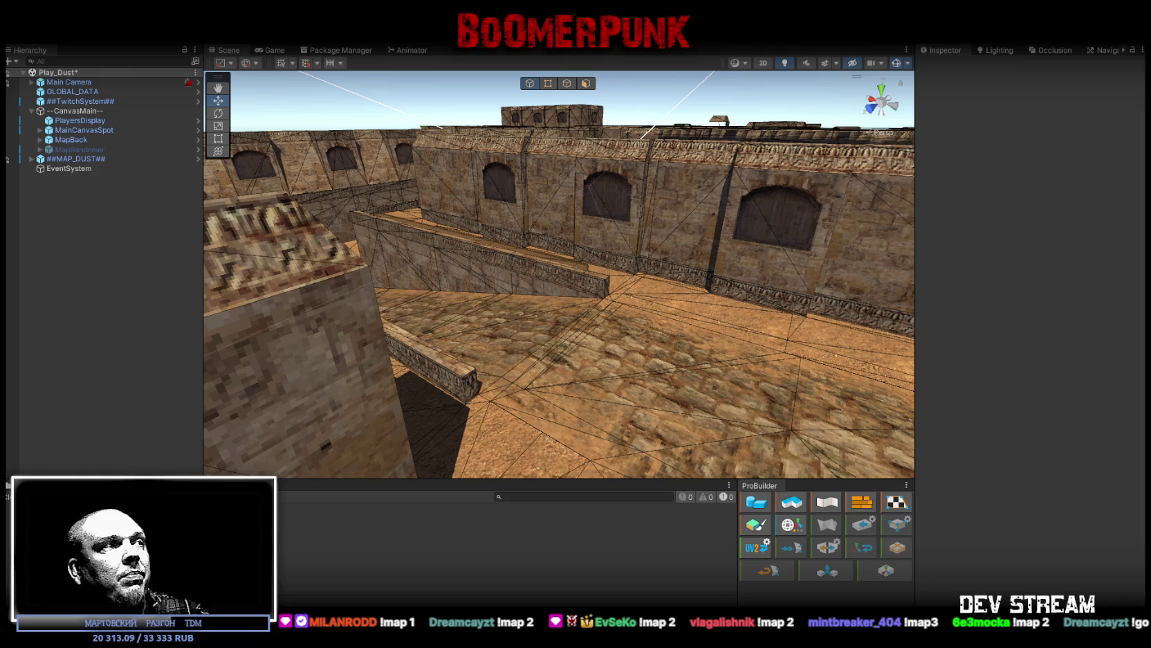
{"action": "left_click", "coordinate": [41, 485]}
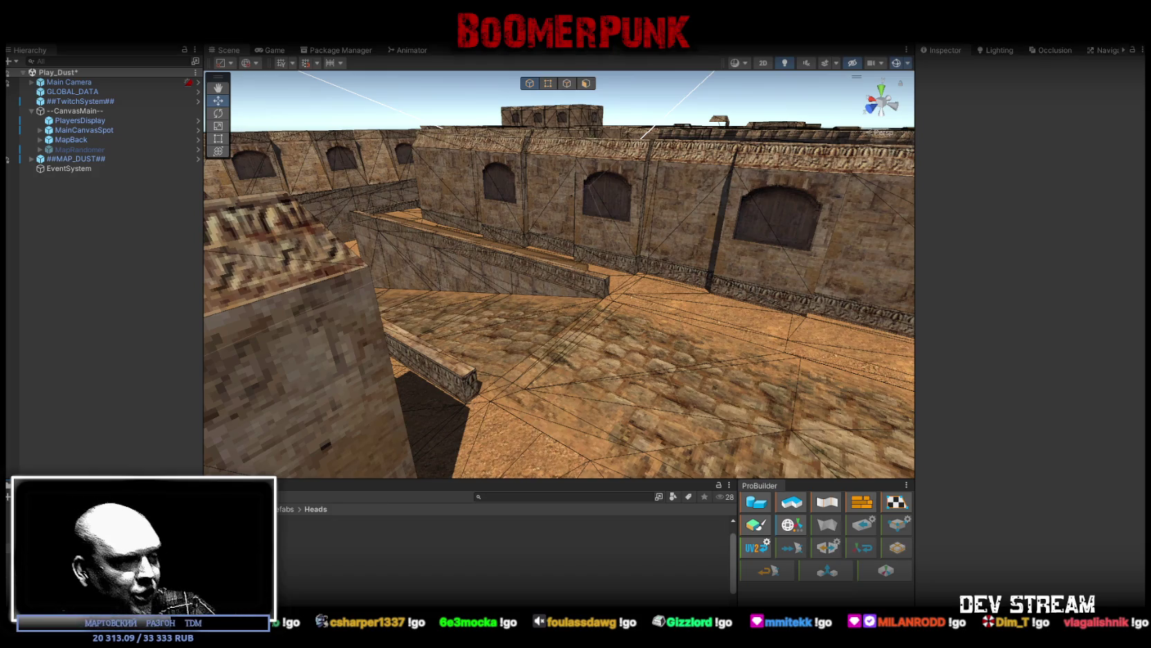
{"action": "key", "text": "alt+Tab"}
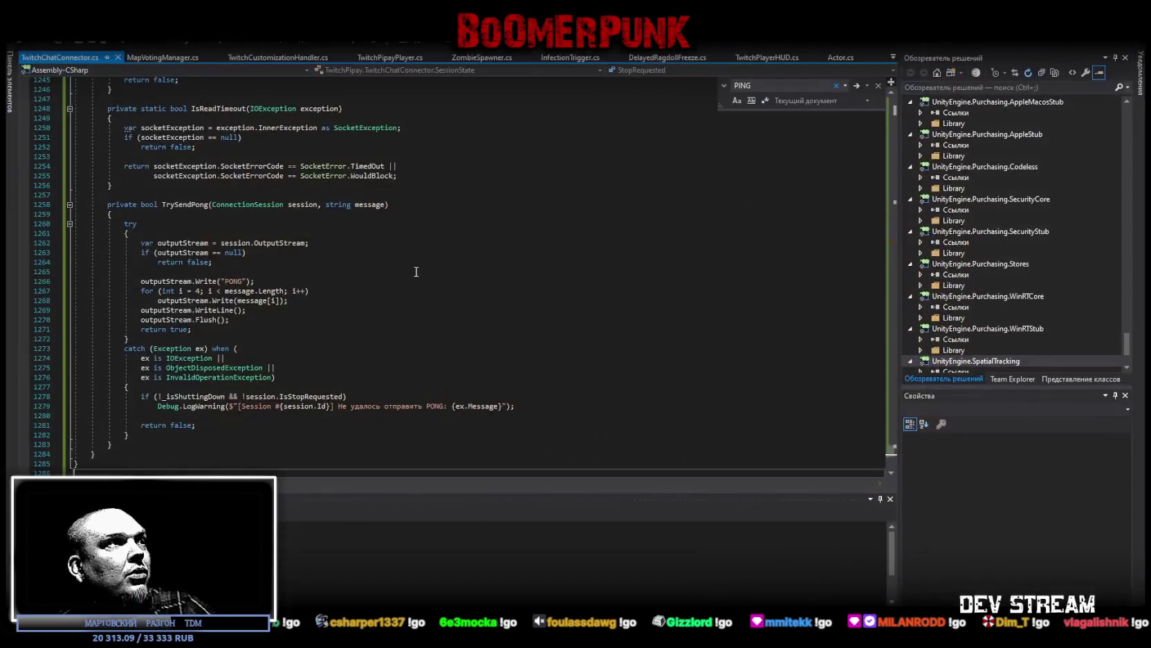
Step: Replace all of TwitchChatConnector.cs with the new code and save it
{"action": "key", "text": "ctrl+a"}
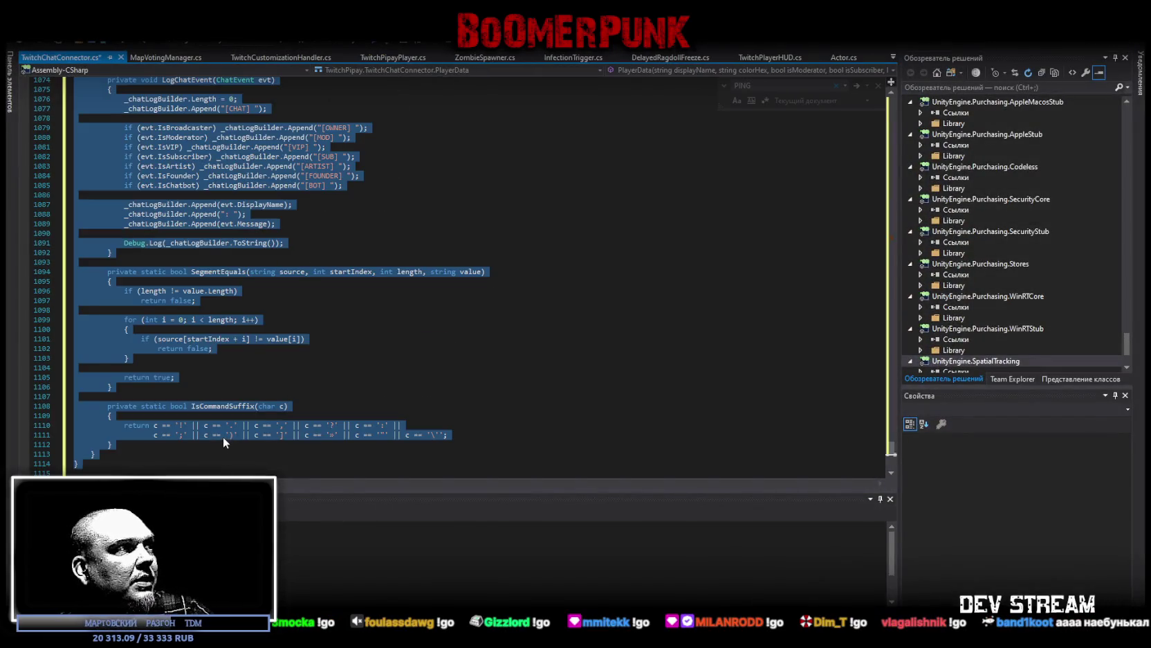
{"action": "key", "text": "ctrl+v"}
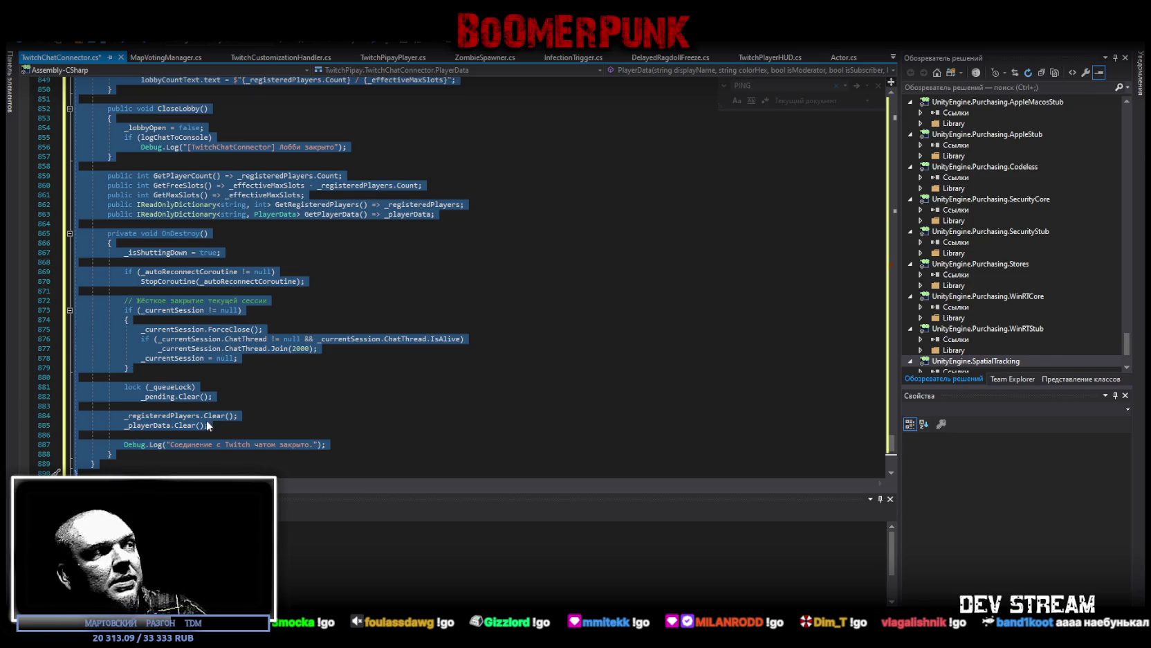
{"action": "key", "text": "ctrl+v"}
{"action": "scroll", "coordinate": [196, 413], "scroll_direction": "down", "scroll_amount": 1}
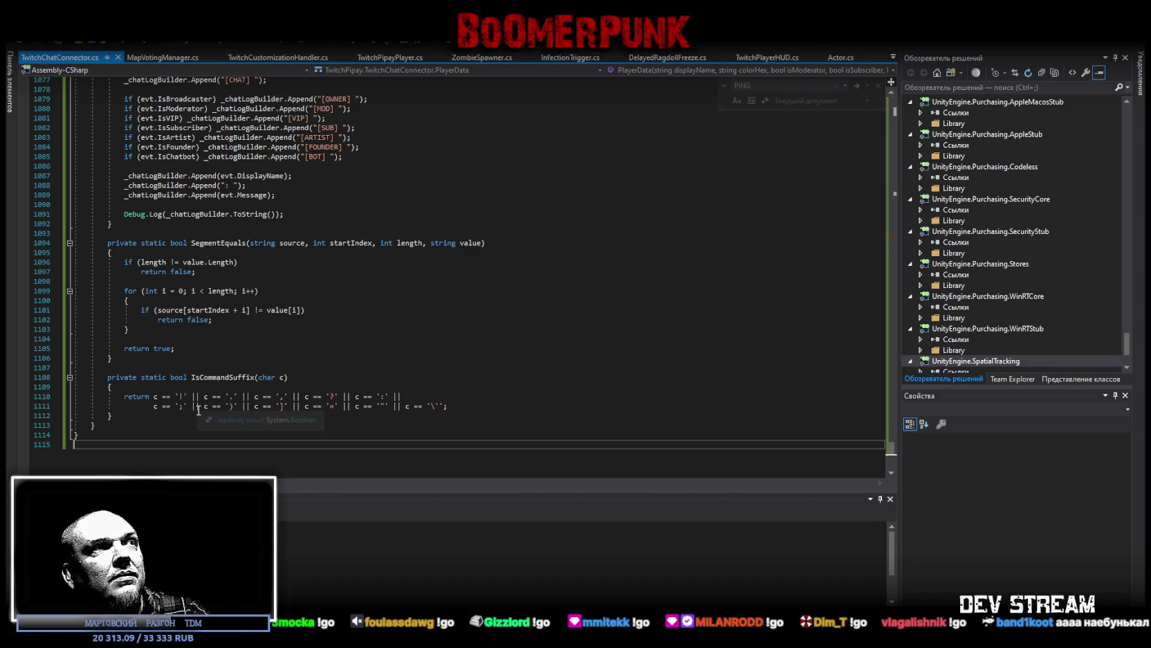
{"action": "key", "text": "ctrl+s"}
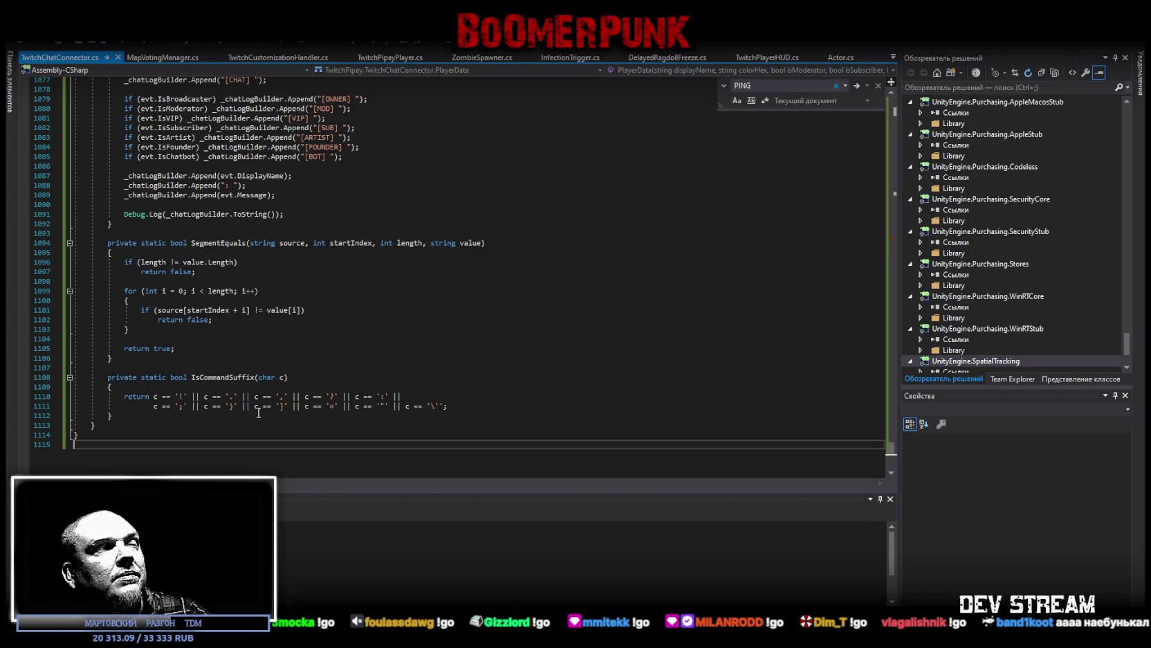
{"action": "scroll", "coordinate": [258, 413], "scroll_direction": "up", "scroll_amount": 10}
Step: Inspect the maxSlots line near the top of the file, then return to Unity
{"action": "left_click_drag", "start_coordinate": [893, 440], "coordinate": [902, 98]}
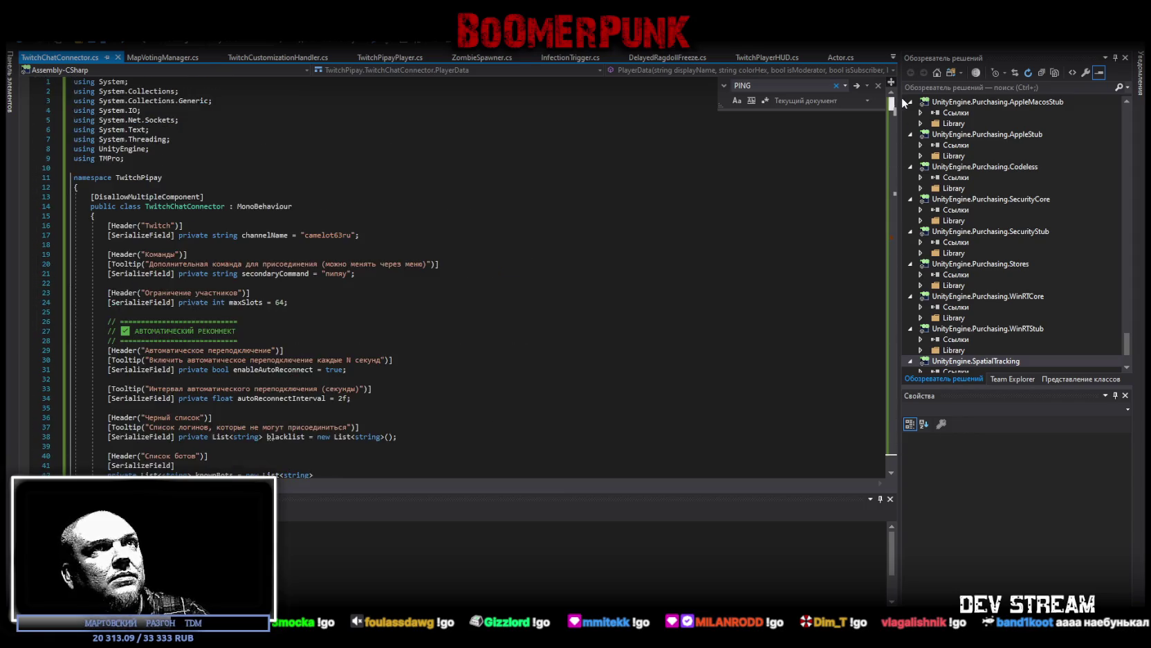
{"action": "left_click", "coordinate": [694, 303]}
{"action": "right_click", "coordinate": [657, 307]}
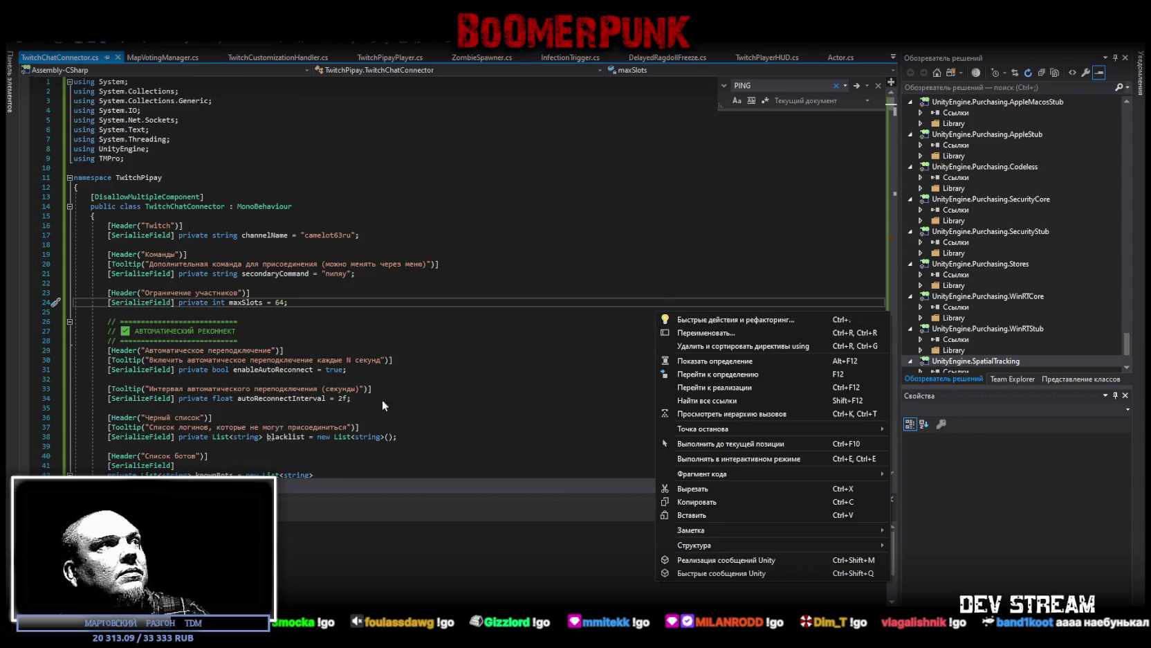
{"action": "left_click", "coordinate": [400, 507]}
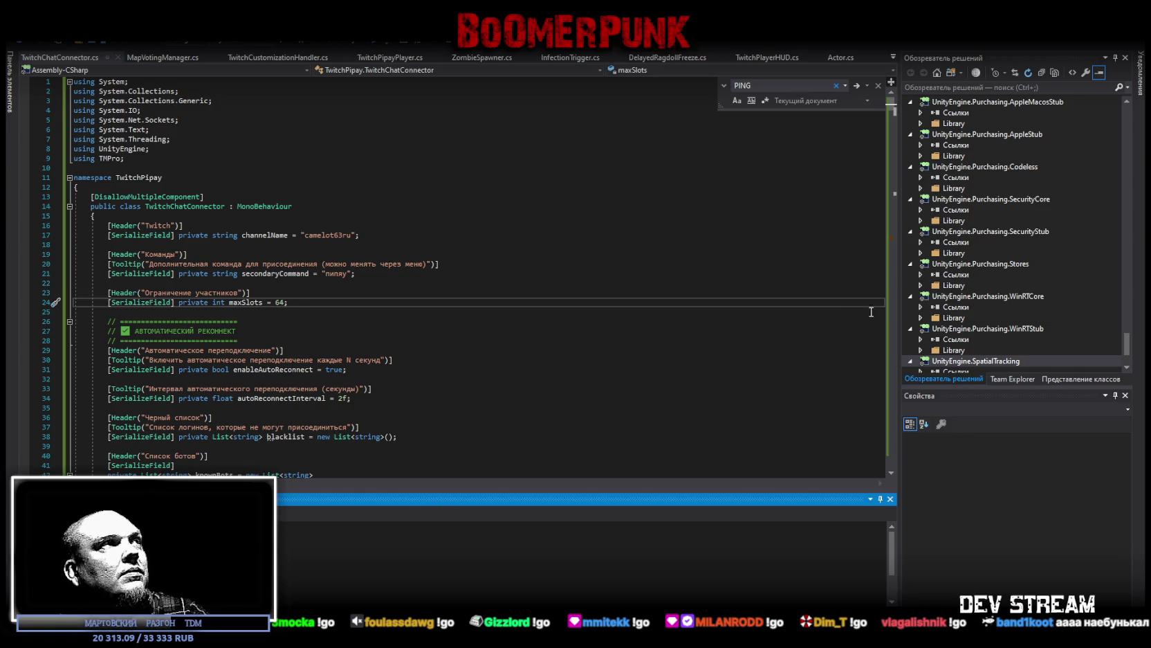
{"action": "key", "text": "alt+Tab"}
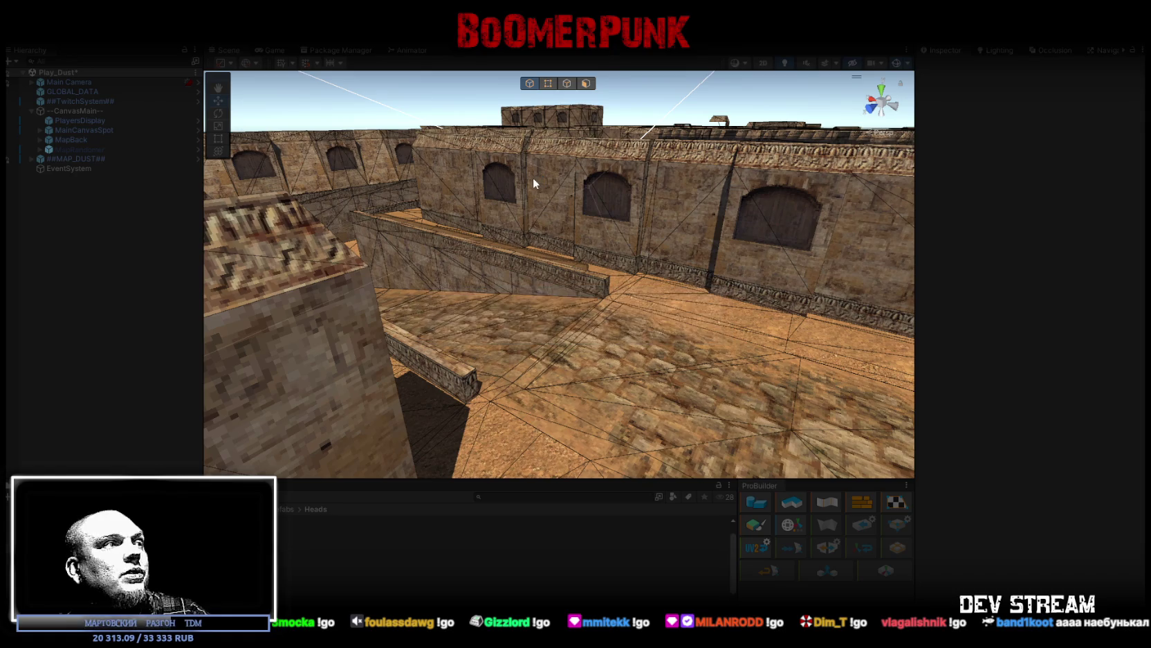
Step: Apply all TwitchSystem prefab overrides, including Auto Reconnect Interval 3, and restart Play mode
{"action": "key", "text": "ctrl+p"}
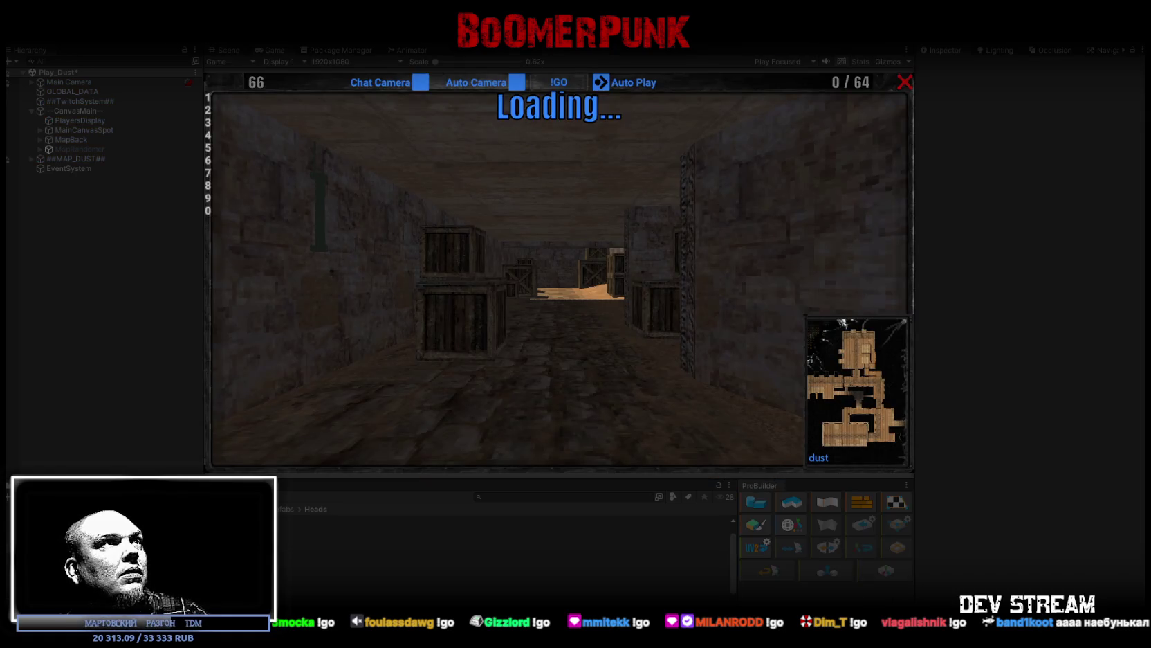
{"action": "left_click", "coordinate": [97, 102]}
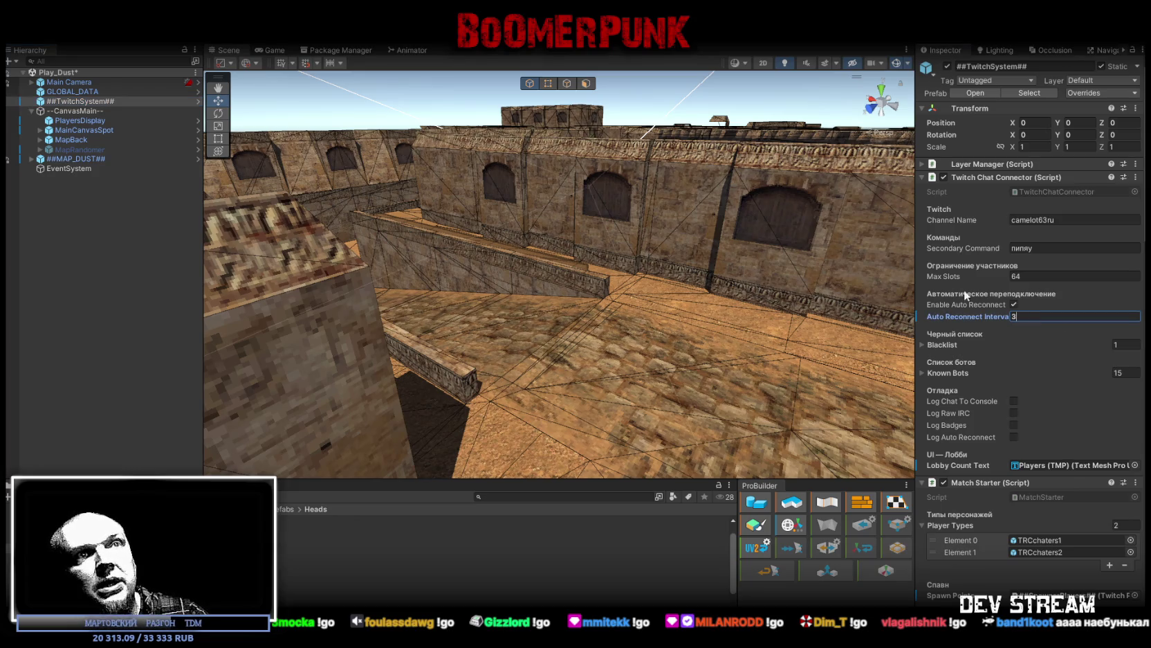
{"action": "scroll", "coordinate": [652, 294], "scroll_direction": "up", "scroll_amount": 3}
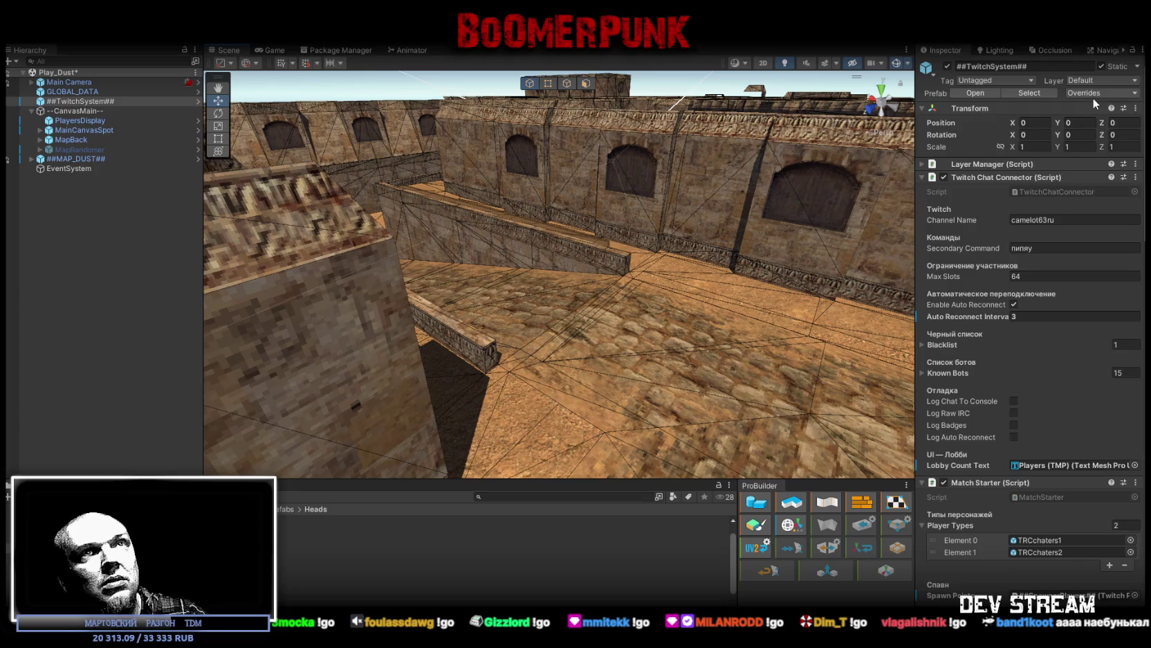
{"action": "left_click", "coordinate": [1093, 95]}
{"action": "left_click", "coordinate": [1105, 209]}
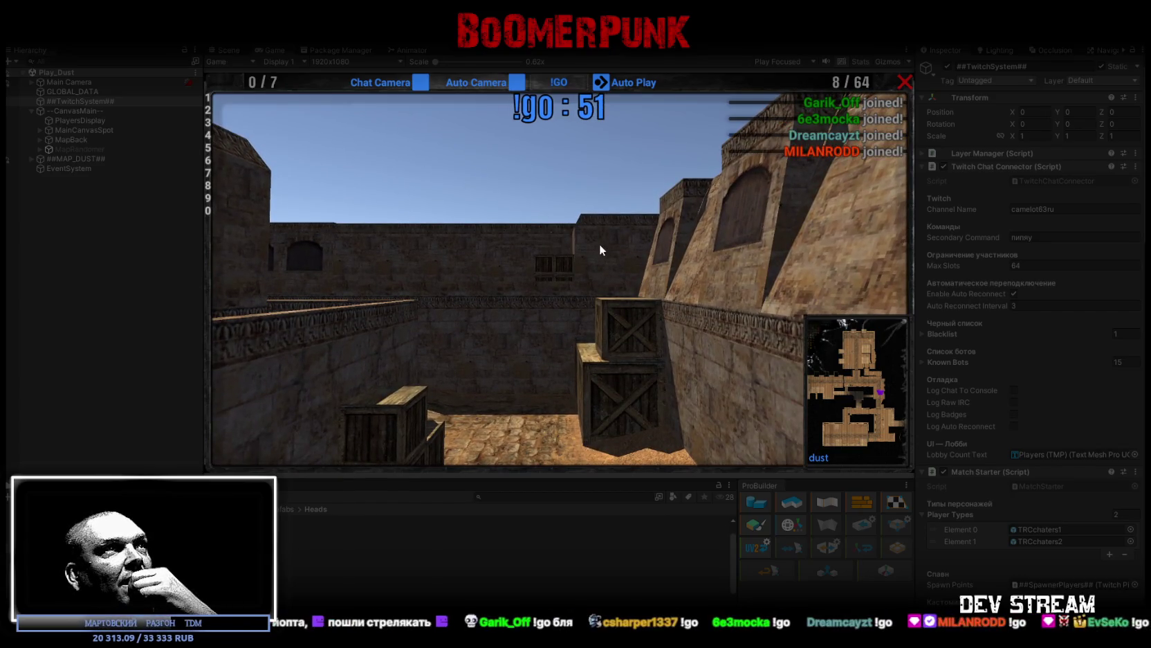
Step: Show the Console messages while the Twitch match runs on the dust map
{"action": "left_click", "coordinate": [249, 485]}
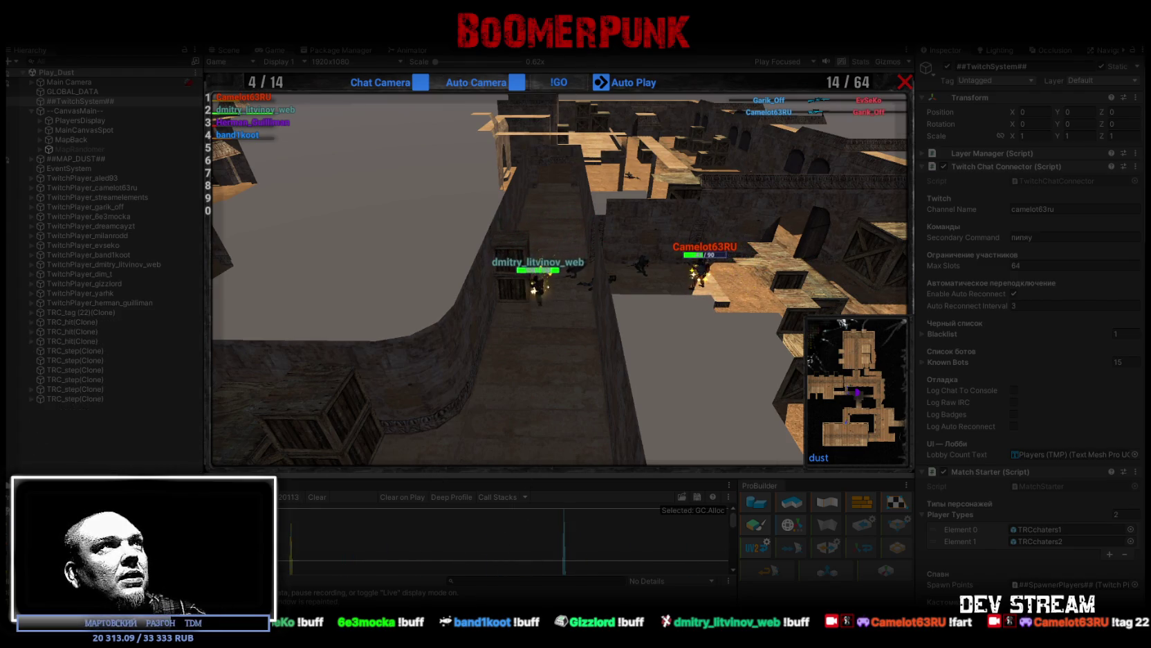
Step: Switch to the Scene view, maximize the Profiler, and select the CPU spike frame
{"action": "key", "text": "ctrl+p"}
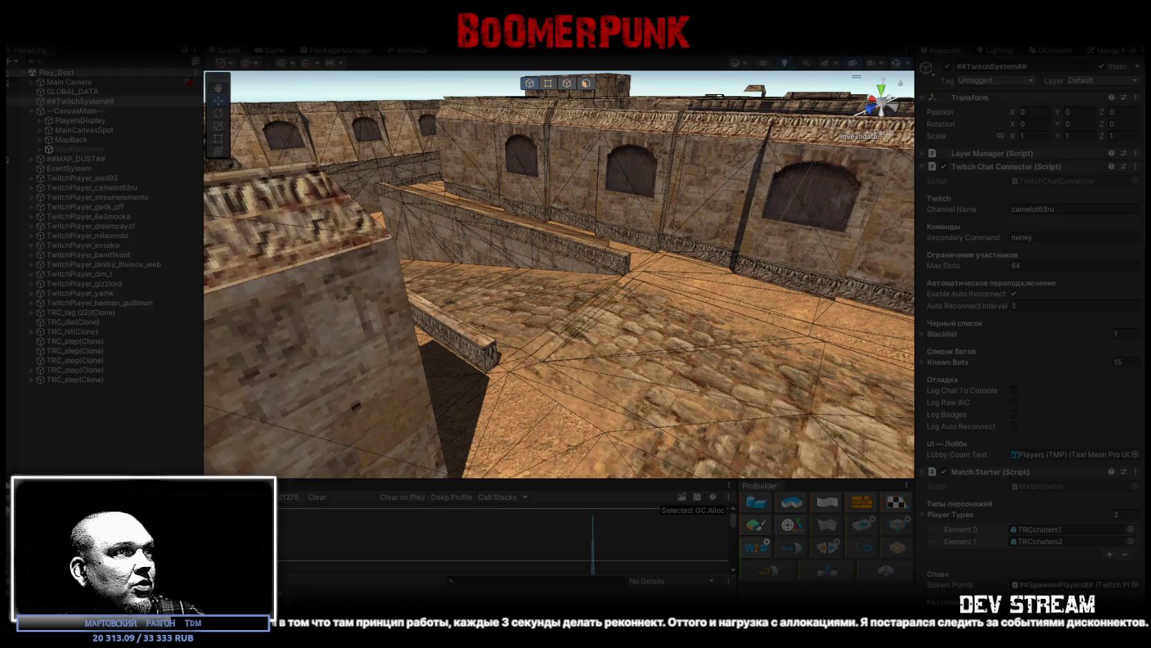
{"action": "double_click", "coordinate": [308, 477]}
{"action": "left_click_drag", "start_coordinate": [435, 139], "coordinate": [414, 321]}
{"action": "left_click", "coordinate": [915, 153]}
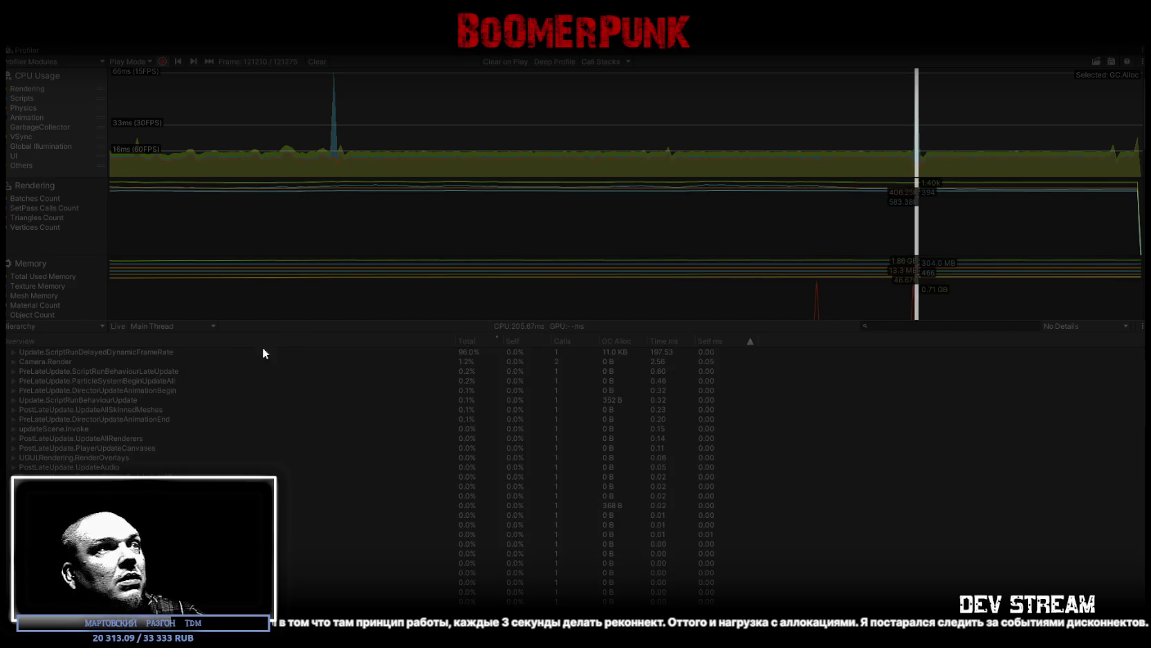
{"action": "scroll", "coordinate": [221, 399], "scroll_direction": "up", "scroll_amount": 1}
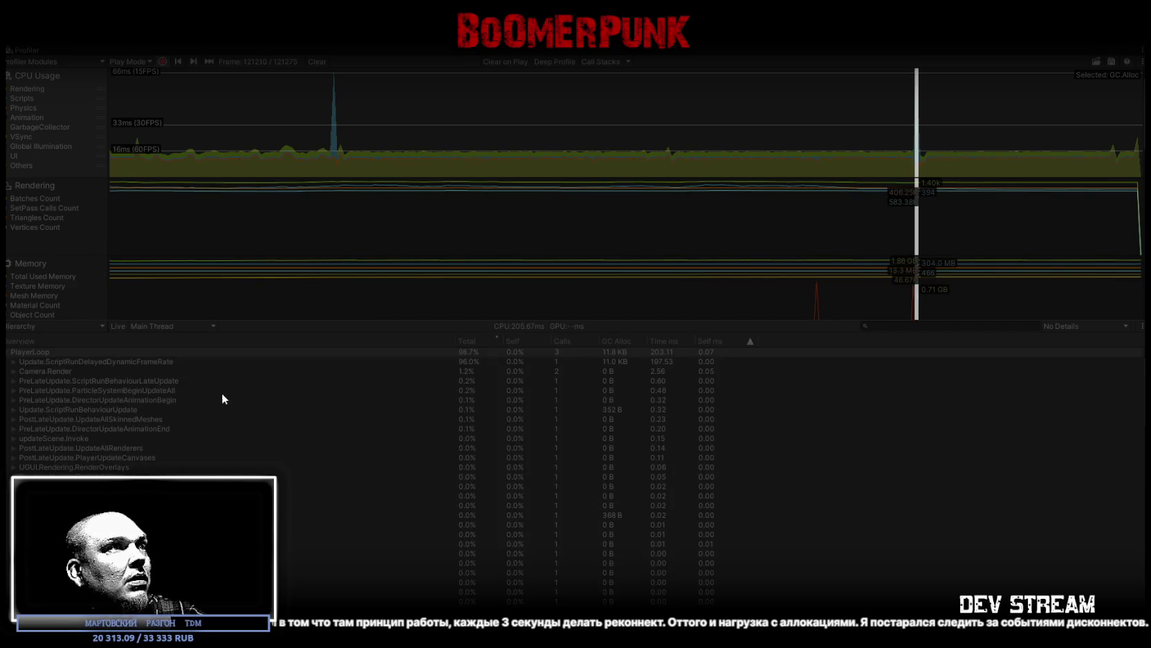
Step: Expand the hierarchy to TwitchChatConnector.AutoReconnectLoop's GC.Alloc, then restore the normal layout
{"action": "left_click", "coordinate": [18, 362]}
{"action": "left_click", "coordinate": [14, 361]}
{"action": "left_click", "coordinate": [21, 371]}
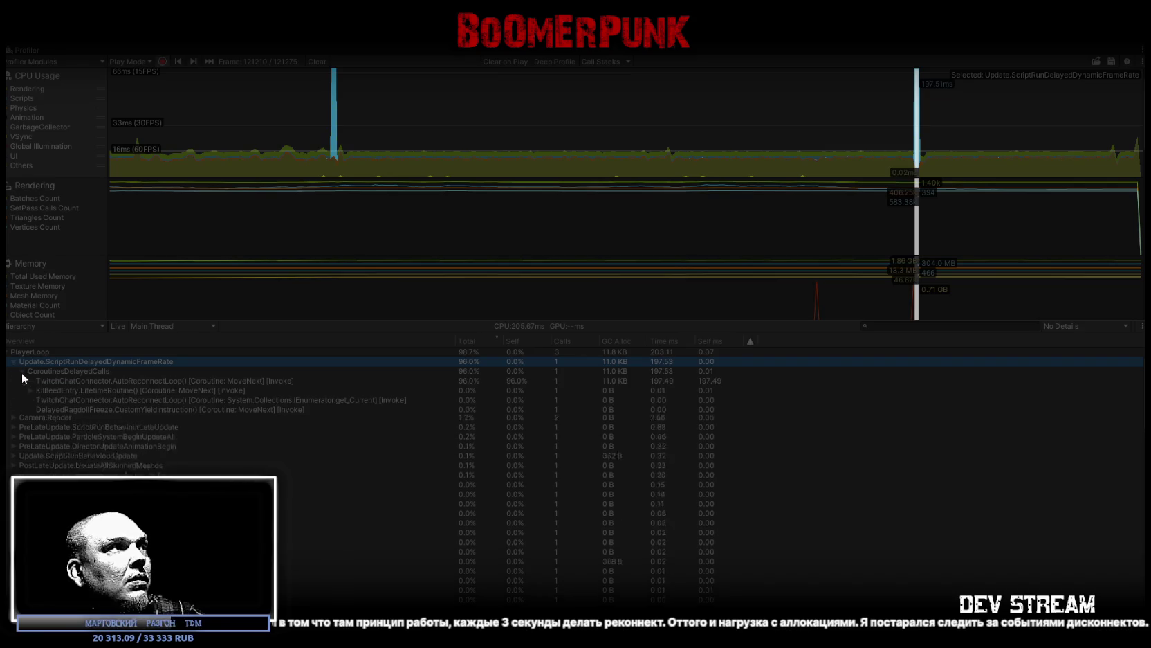
{"action": "left_click", "coordinate": [31, 380]}
{"action": "left_click", "coordinate": [57, 390]}
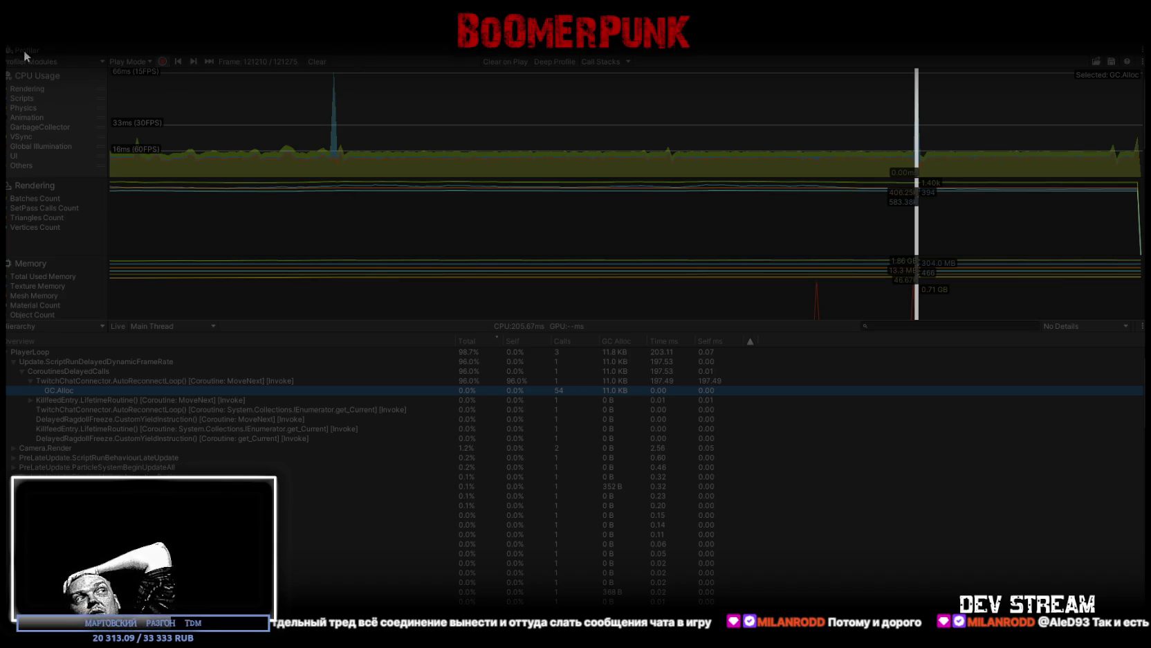
{"action": "double_click", "coordinate": [23, 50]}
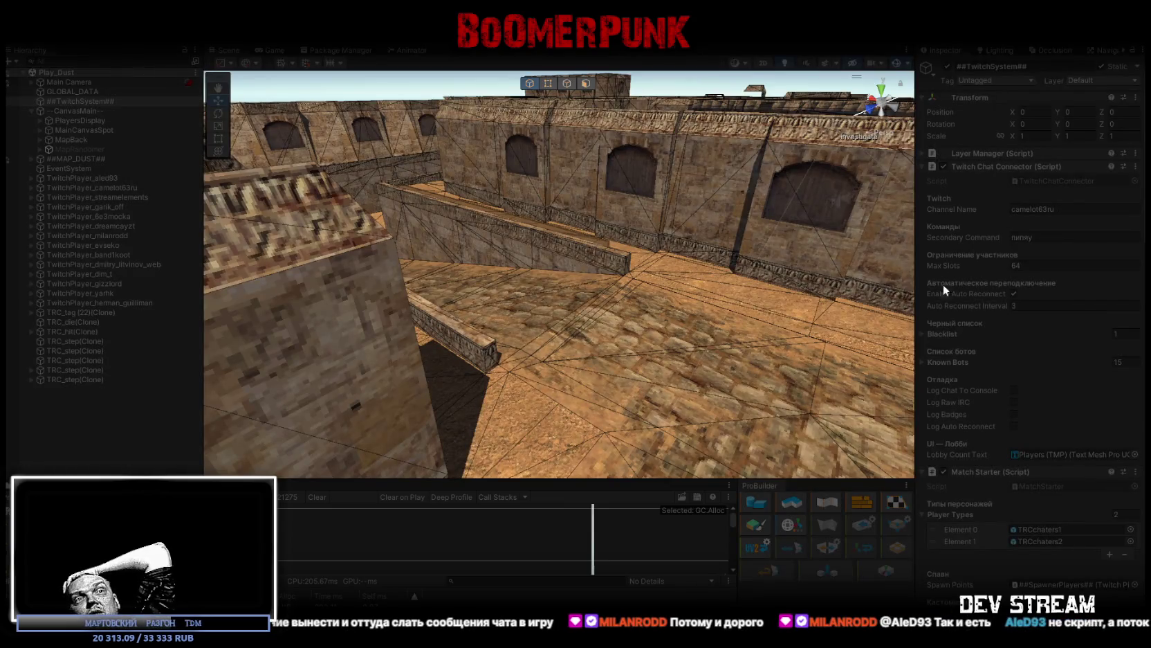
{"action": "left_click", "coordinate": [1079, 266]}
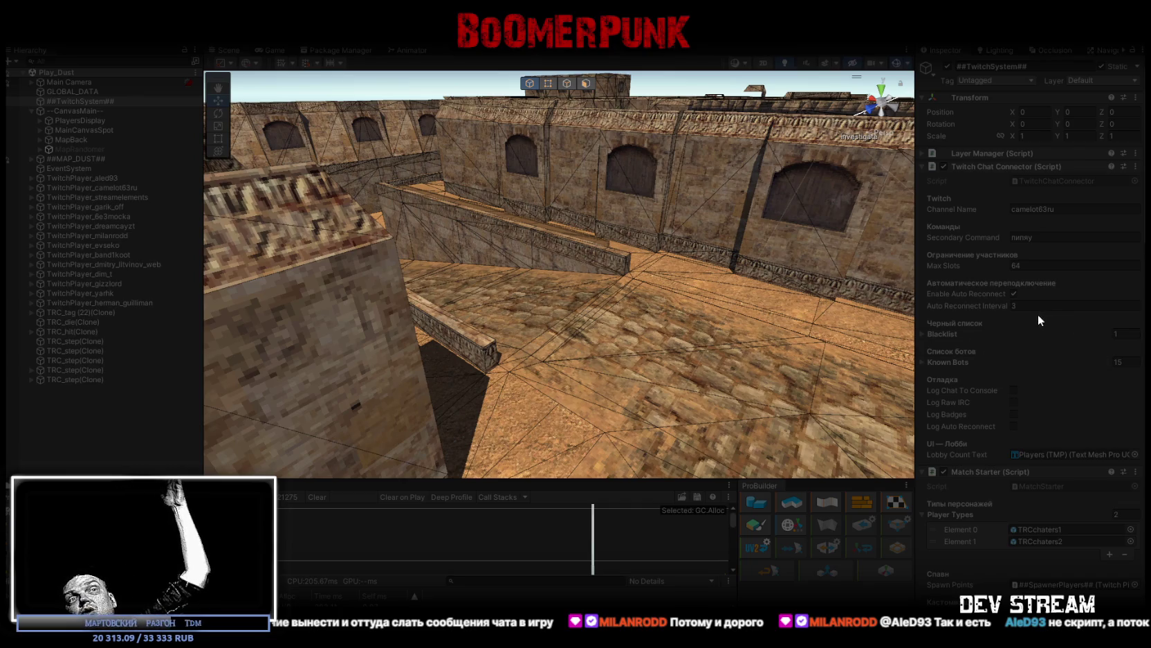
{"action": "mouse_move", "coordinate": [1039, 331]}
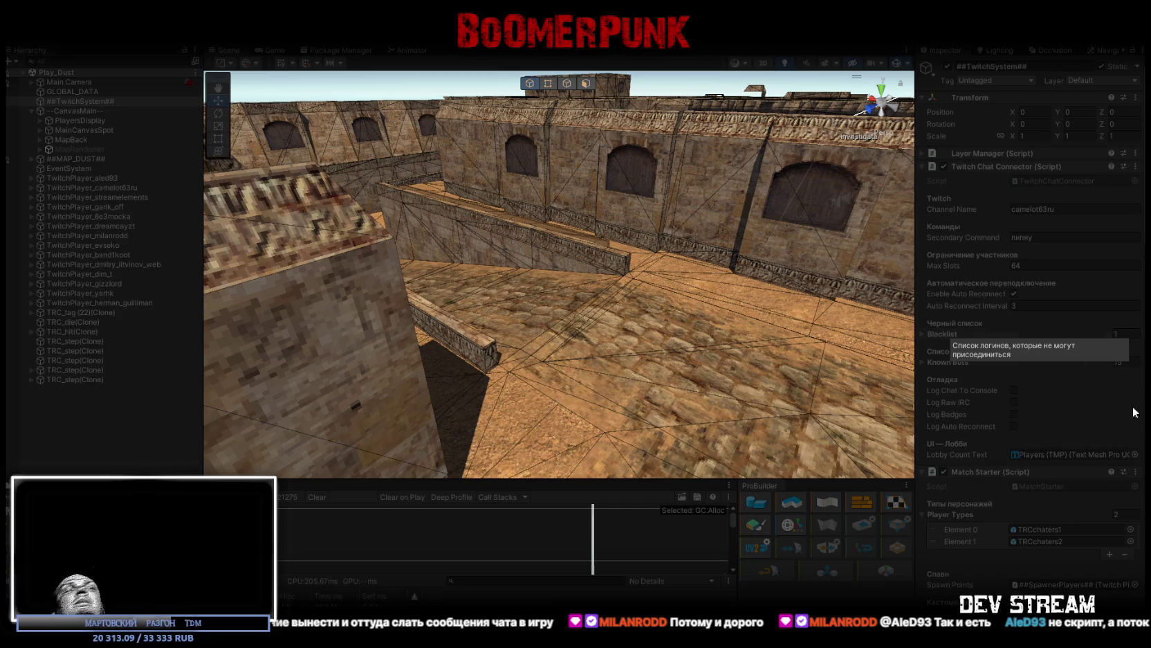
{"action": "scroll", "coordinate": [1039, 374], "scroll_direction": "down", "scroll_amount": 4}
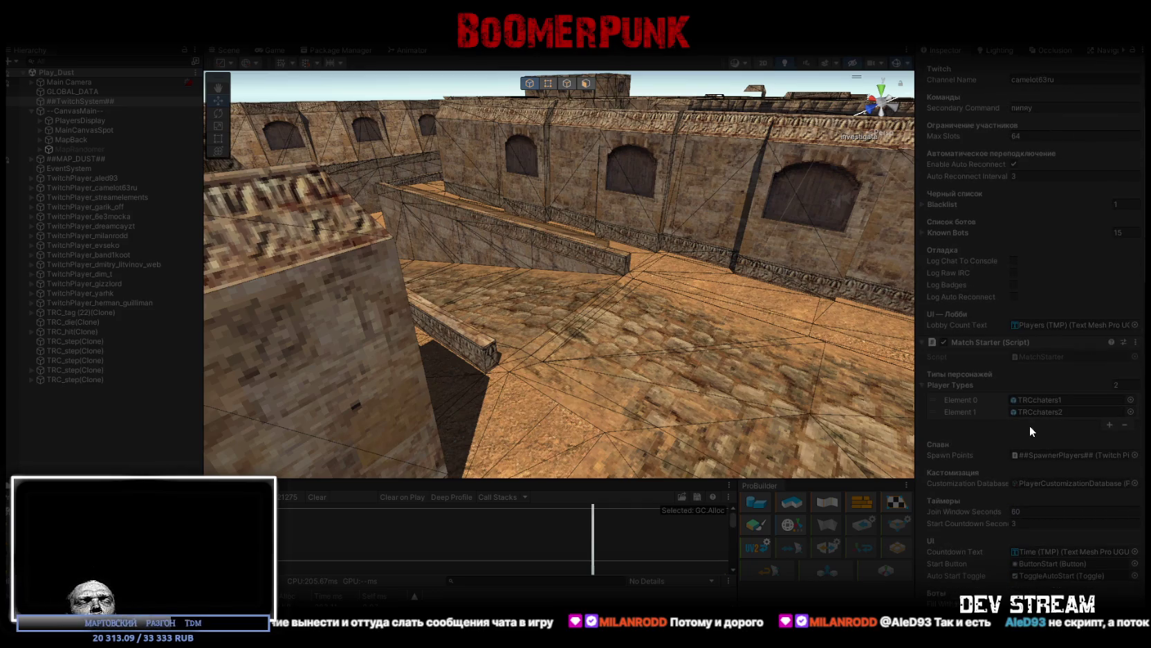
{"action": "scroll", "coordinate": [1052, 448], "scroll_direction": "down", "scroll_amount": 1}
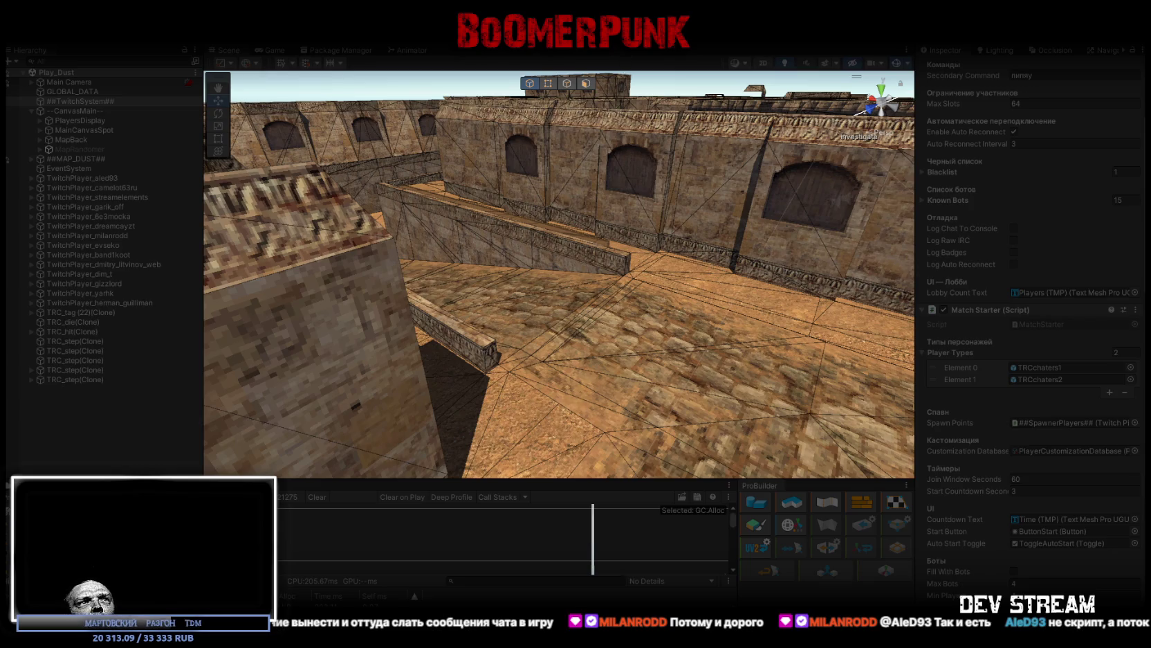
{"action": "key", "text": "ctrl+2"}
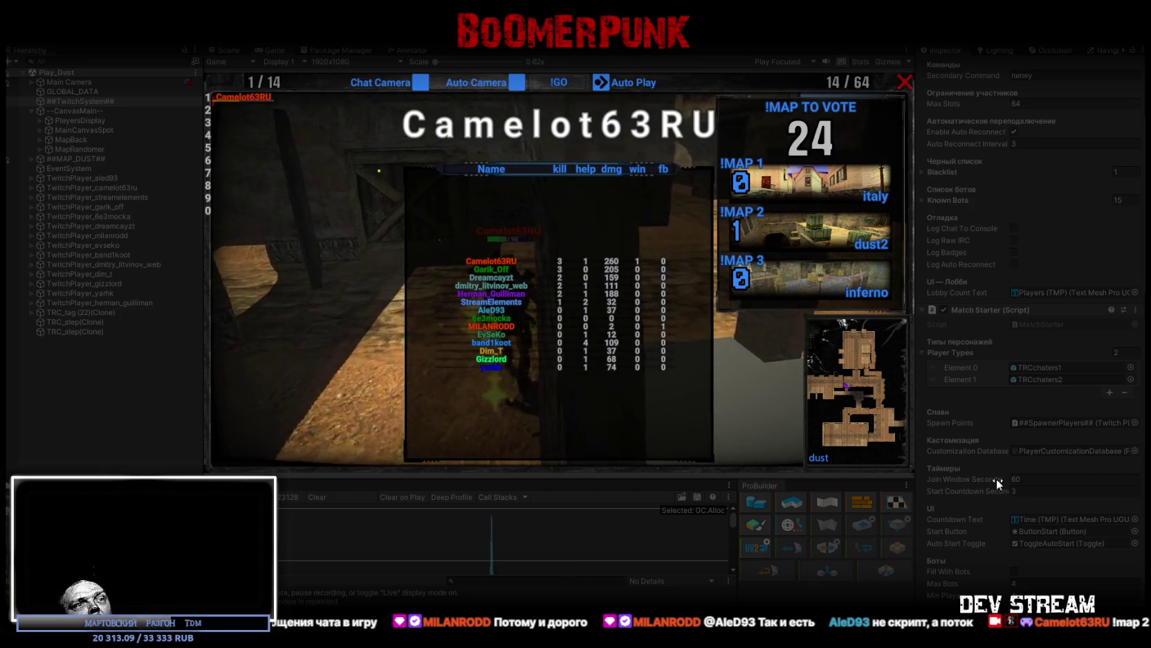
Step: Stop Play mode so the dust map is back in editing
{"action": "key", "text": "ctrl+p"}
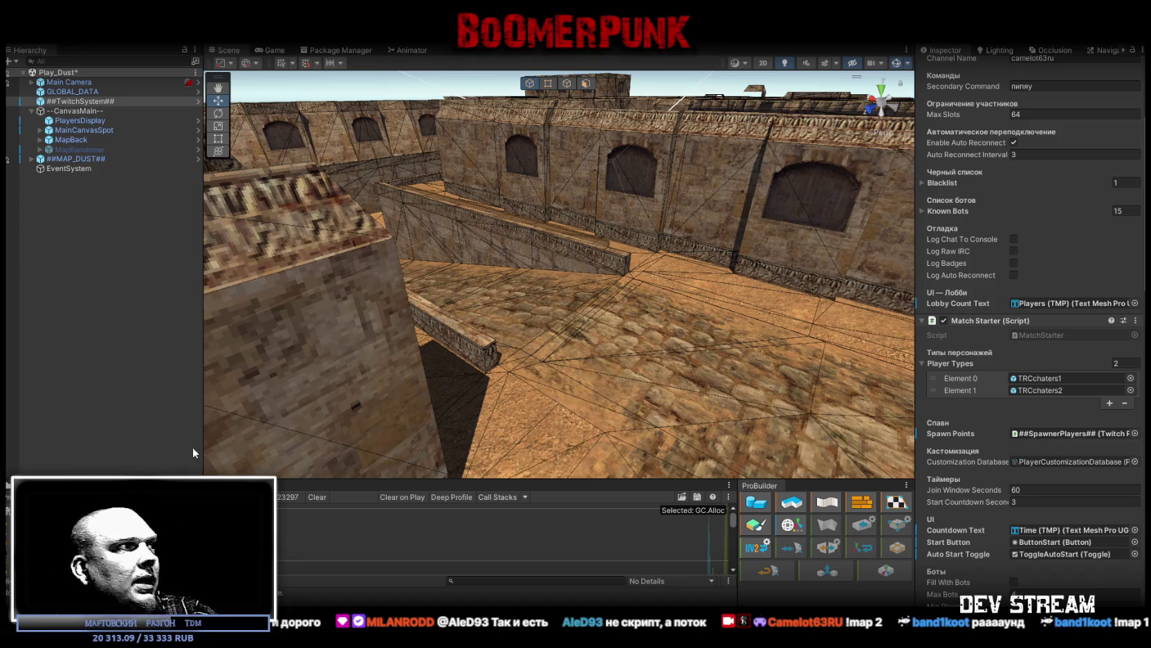
Step: Ping Player Types Element 0's prefab in the Prefabs/PlayerType project folder
{"action": "mouse_move", "coordinate": [490, 177]}
{"action": "left_mouse_down"}
{"action": "mouse_move", "coordinate": [526, 202]}
{"action": "mouse_move", "coordinate": [463, 208]}
{"action": "left_mouse_up"}
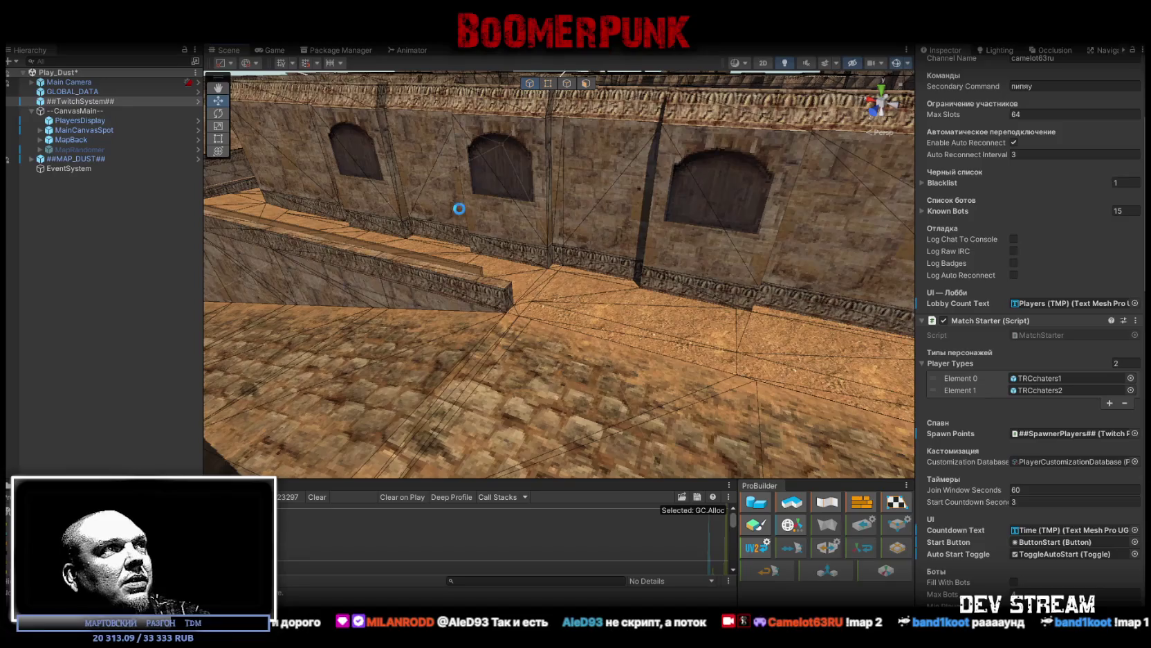
{"action": "mouse_move", "coordinate": [544, 222]}
{"action": "left_mouse_down"}
{"action": "mouse_move", "coordinate": [727, 205]}
{"action": "mouse_move", "coordinate": [663, 223]}
{"action": "mouse_move", "coordinate": [712, 249]}
{"action": "mouse_move", "coordinate": [651, 235]}
{"action": "left_mouse_up"}
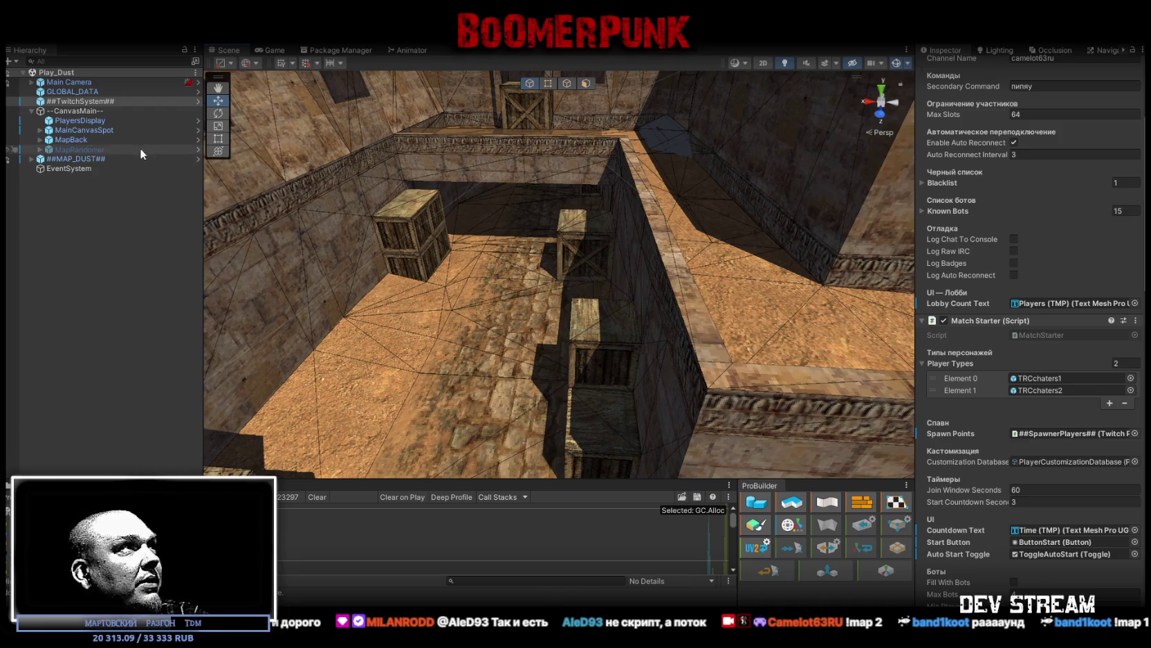
{"action": "key", "text": "ctrl+5"}
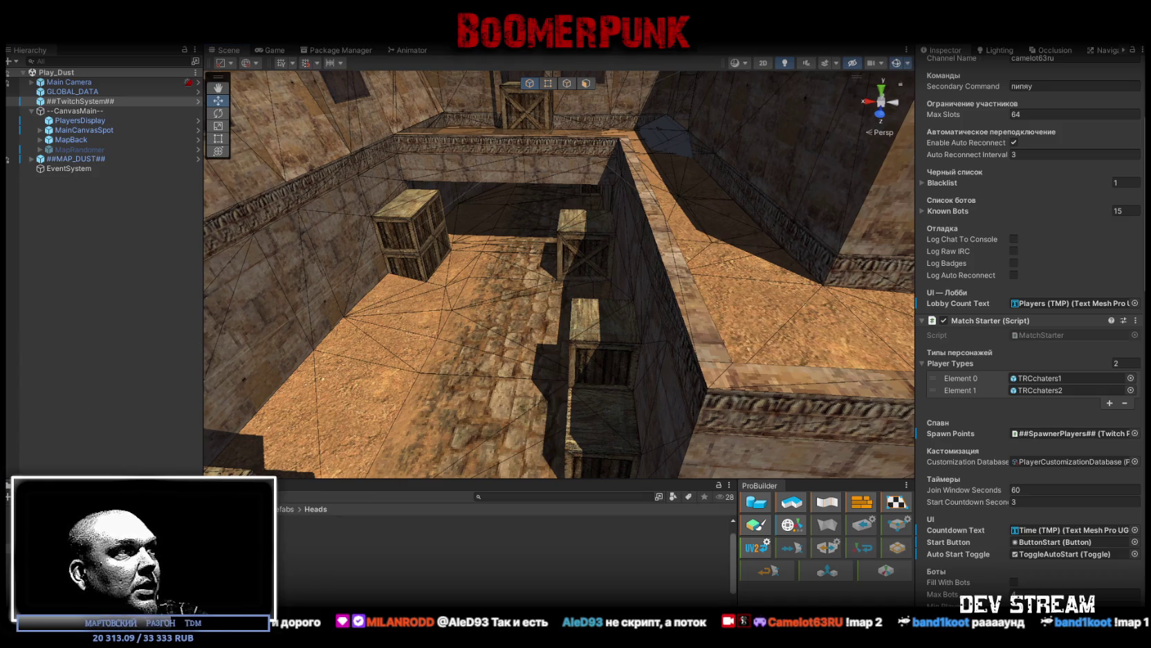
{"action": "left_click", "coordinate": [1045, 380]}
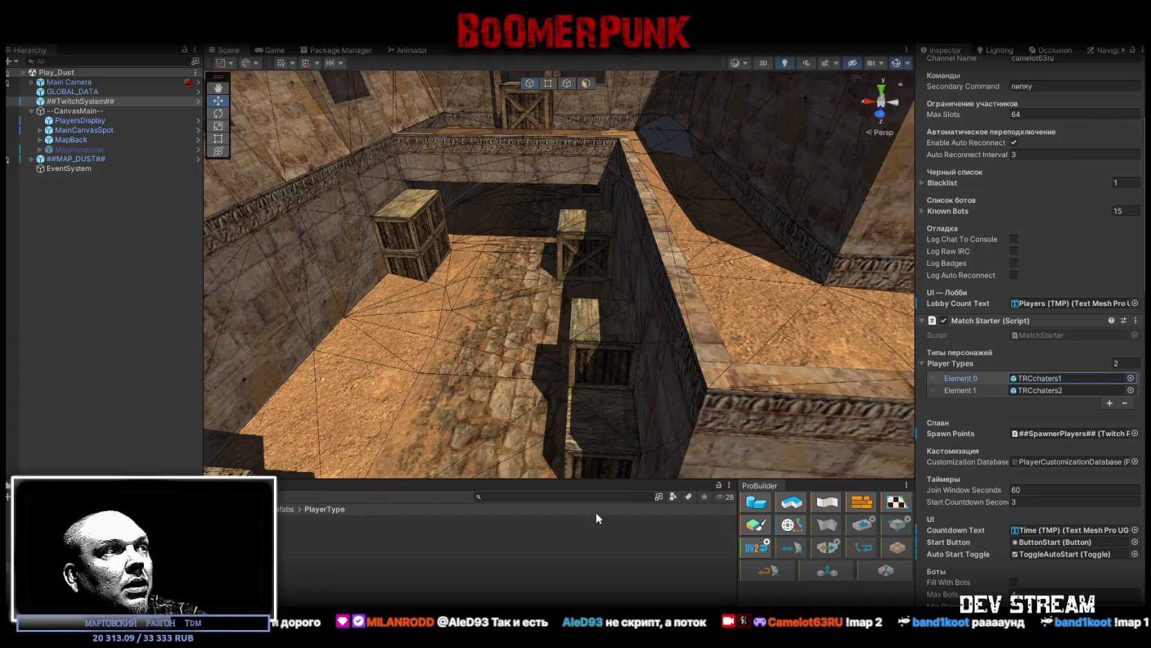
Step: Open the TRCchaters3 prefab in prefab mode
{"action": "left_click", "coordinate": [505, 548]}
{"action": "double_click", "coordinate": [505, 549]}
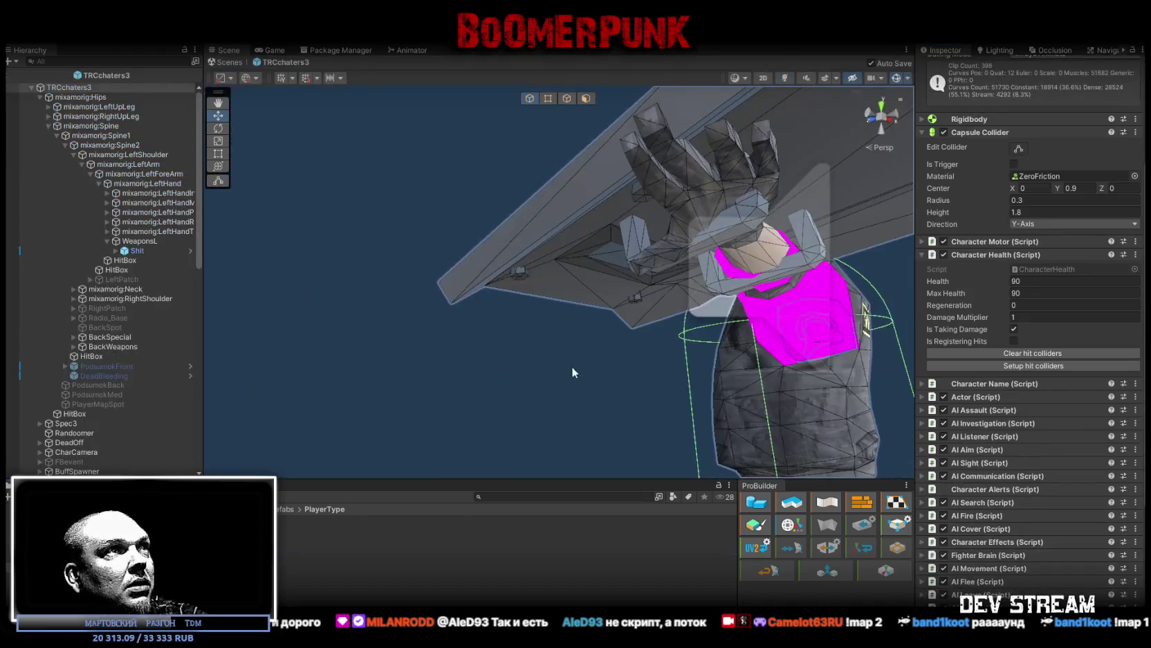
{"action": "scroll", "coordinate": [623, 311], "scroll_direction": "down", "scroll_amount": 3}
{"action": "left_click_drag", "start_coordinate": [766, 291], "coordinate": [826, 306]}
{"action": "scroll", "coordinate": [65, 403], "scroll_direction": "down", "scroll_amount": 5}
{"action": "scroll", "coordinate": [99, 398], "scroll_direction": "up", "scroll_amount": 5}
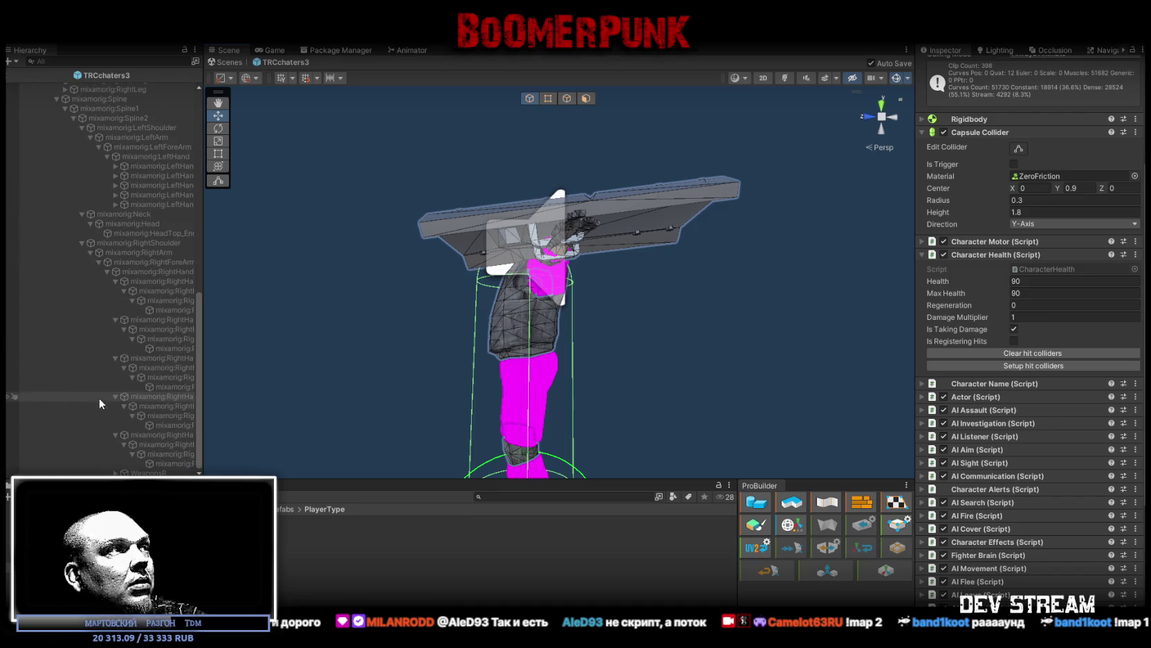
{"action": "scroll", "coordinate": [162, 240], "scroll_direction": "up", "scroll_amount": 5}
{"action": "scroll", "coordinate": [161, 239], "scroll_direction": "up", "scroll_amount": 3}
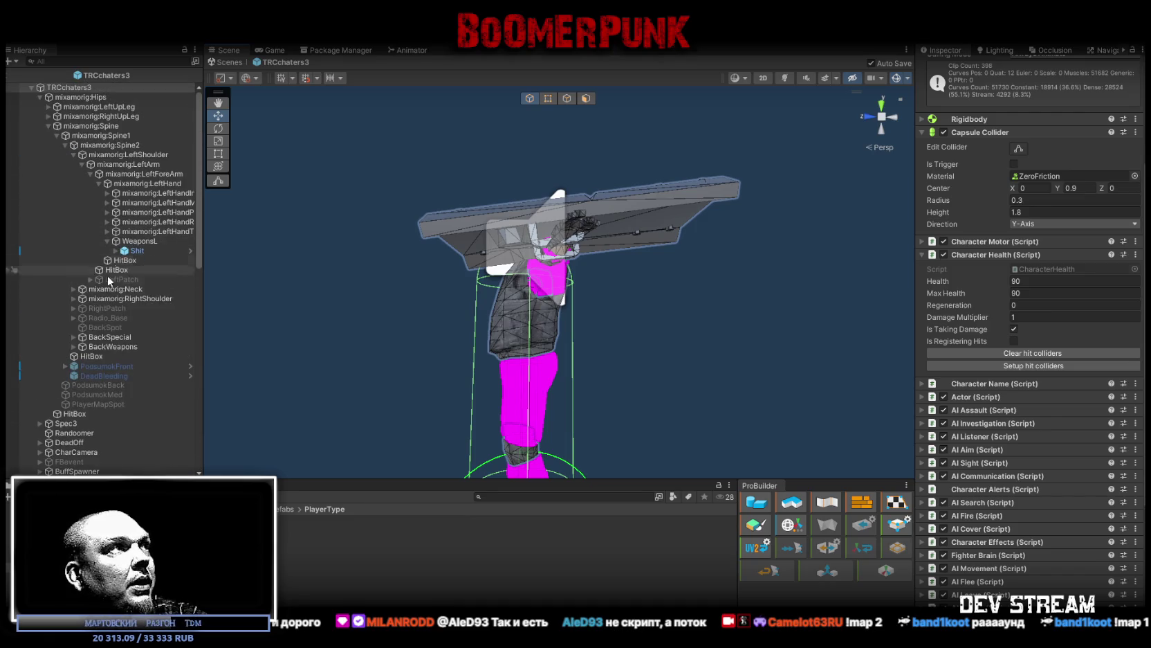
Step: Parent WeaponsR under the mixamorig:RightHand bone
{"action": "left_click", "coordinate": [74, 299]}
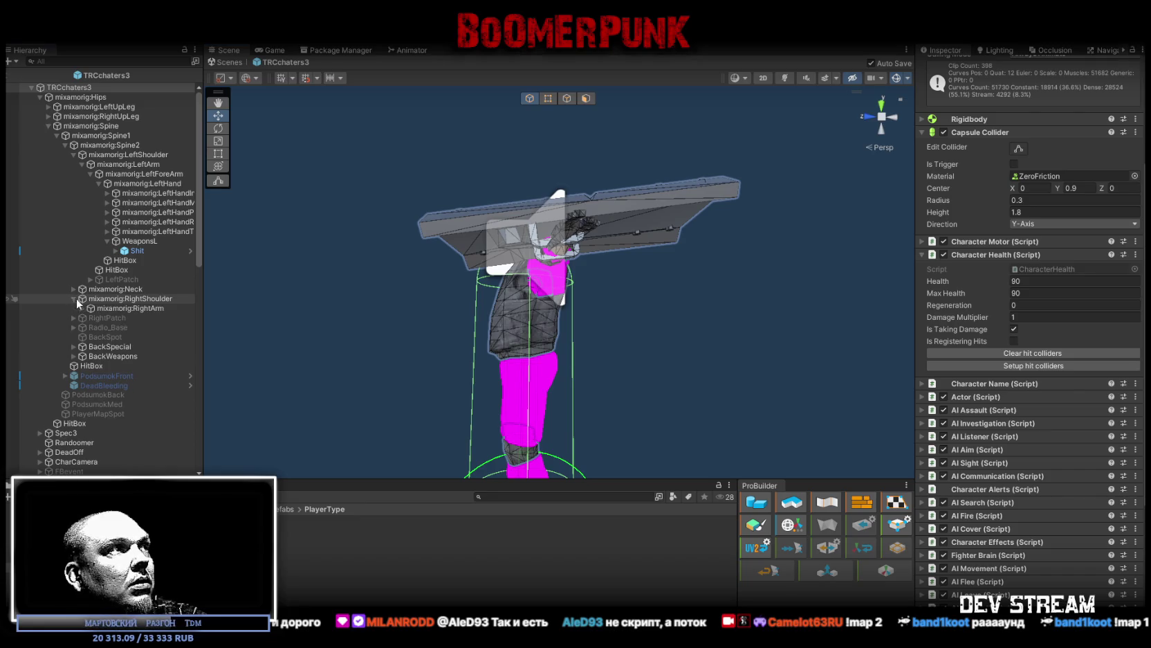
{"action": "left_click", "coordinate": [81, 308]}
{"action": "left_click", "coordinate": [90, 318]}
{"action": "left_click", "coordinate": [98, 327]}
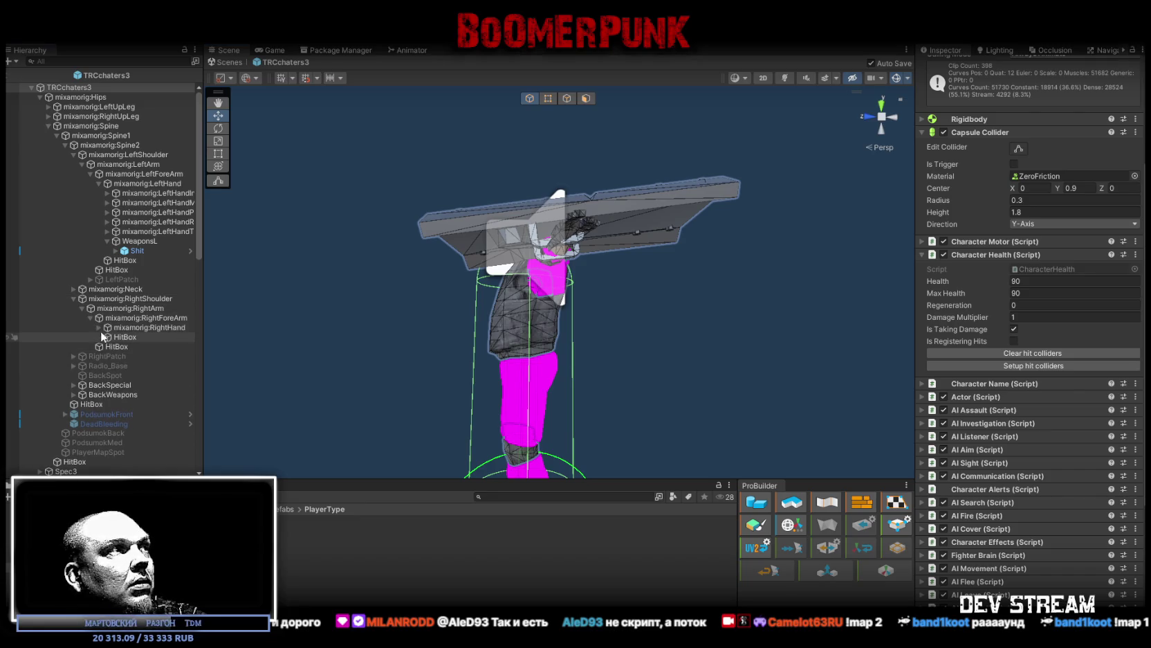
{"action": "left_click", "coordinate": [149, 328]}
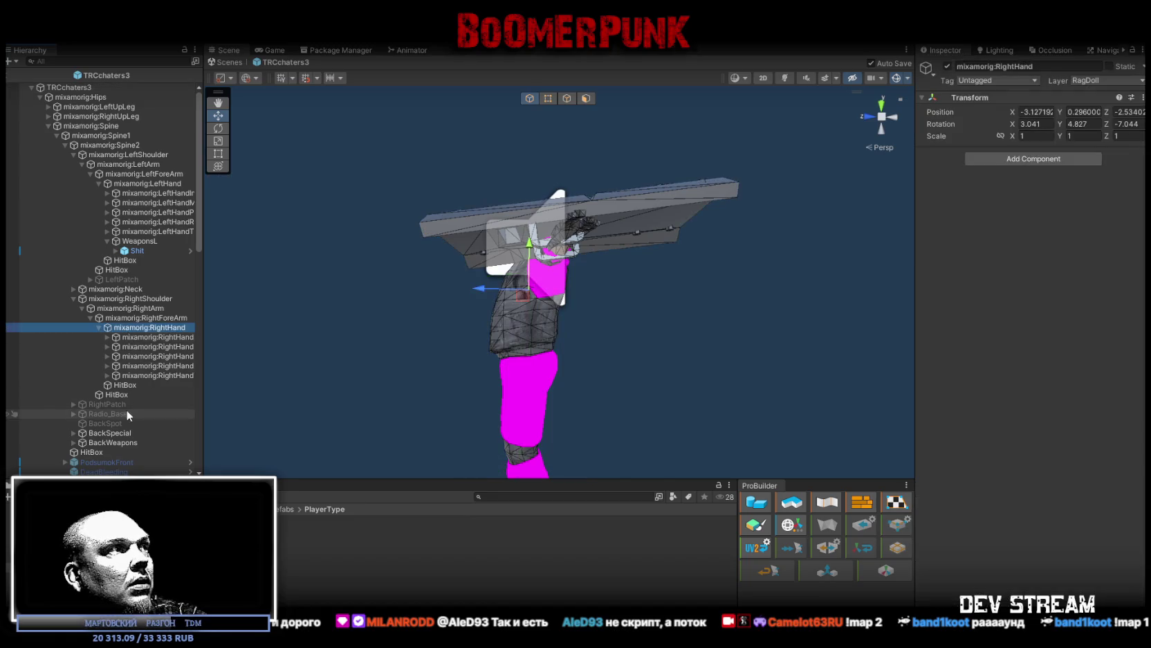
{"action": "scroll", "coordinate": [126, 409], "scroll_direction": "down", "scroll_amount": 2}
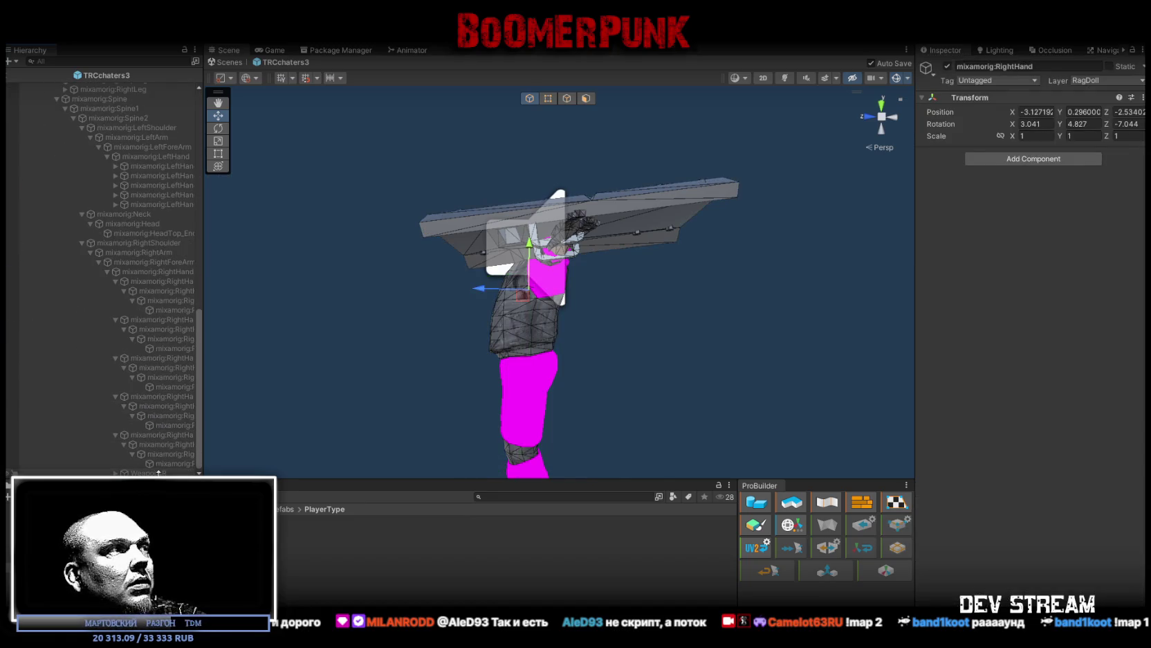
{"action": "mouse_move", "coordinate": [159, 473]}
{"action": "left_mouse_down"}
{"action": "mouse_move", "coordinate": [160, 81]}
{"action": "mouse_move", "coordinate": [160, 147]}
{"action": "left_mouse_up"}
Step: Zero WeaponsR's position and rotation to 0, 0, 0
{"action": "left_click", "coordinate": [1050, 112]}
{"action": "type", "text": "0"}
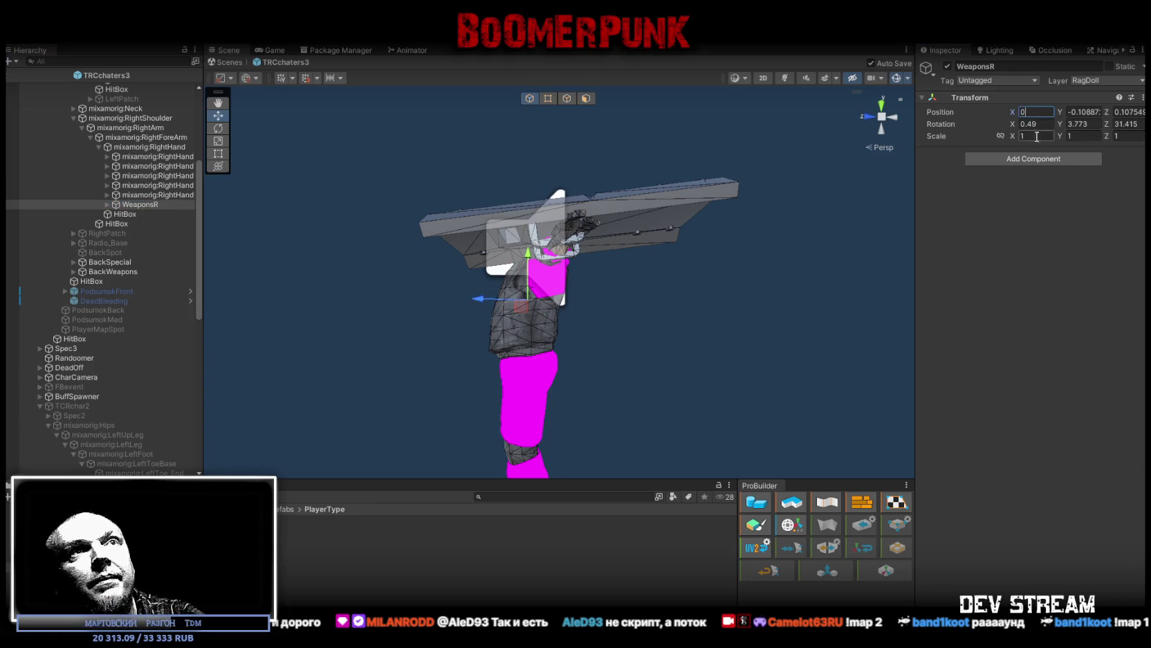
{"action": "left_click", "coordinate": [1095, 111]}
{"action": "type", "text": "0"}
{"action": "key", "text": "Tab"}
{"action": "type", "text": "0"}
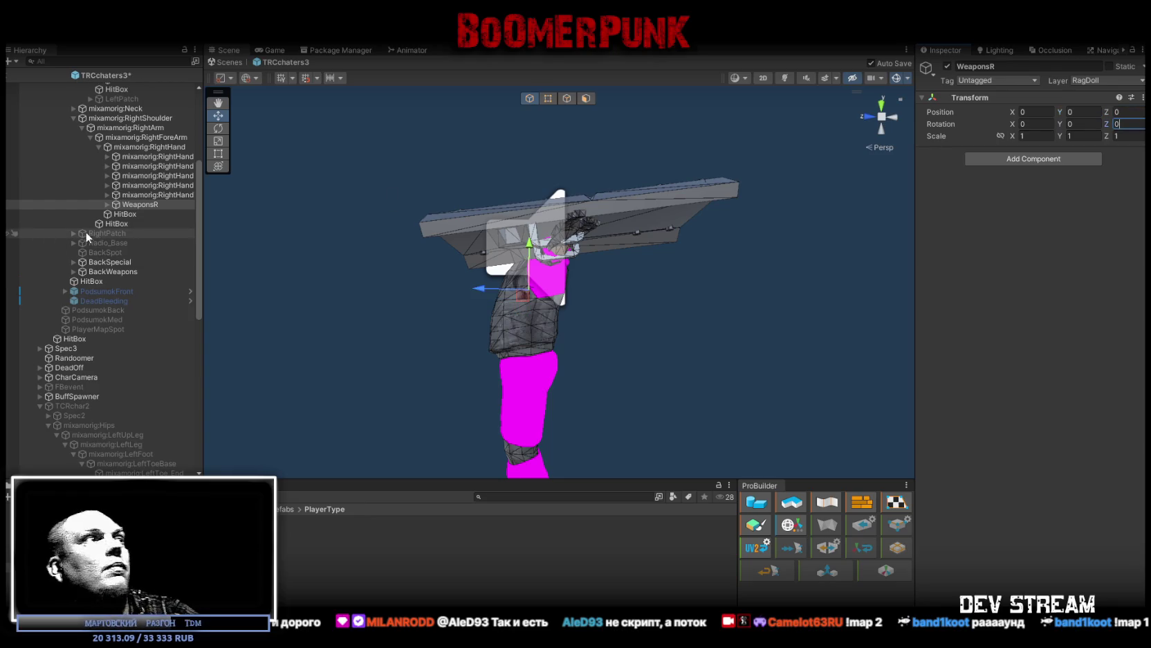
{"action": "left_click_drag", "start_coordinate": [262, 257], "coordinate": [699, 415]}
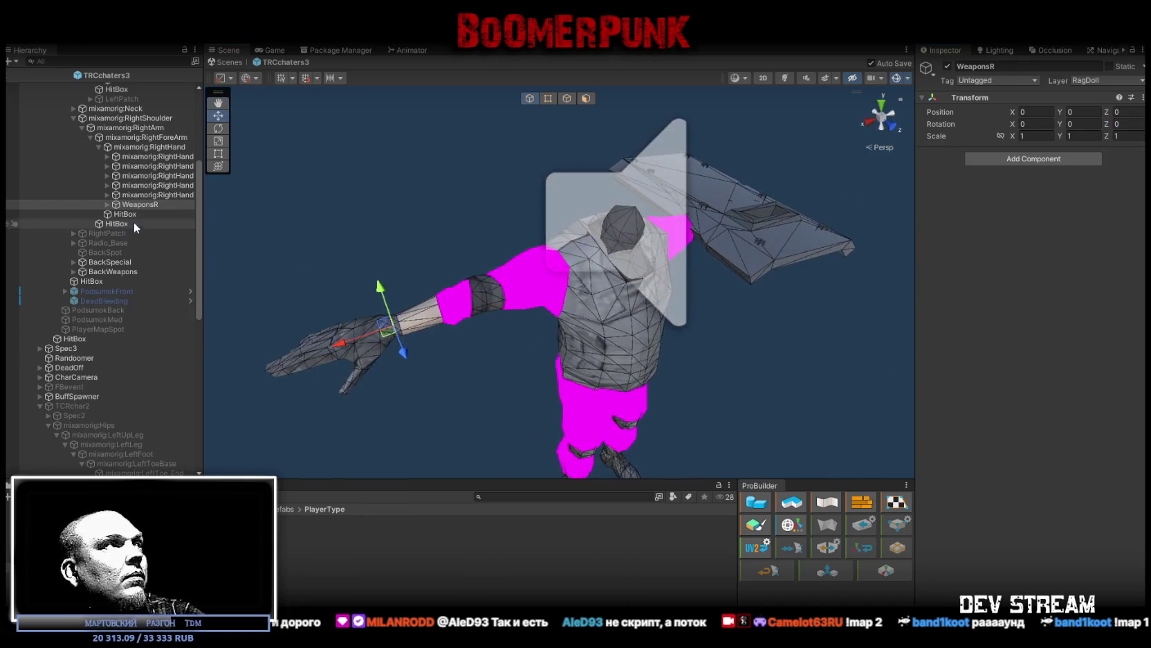
Step: Enable all WeaponsR weapons from Minigun to Rifle5_1 and view them in Shaded mode
{"action": "left_click", "coordinate": [107, 205]}
{"action": "left_click", "coordinate": [149, 215]}
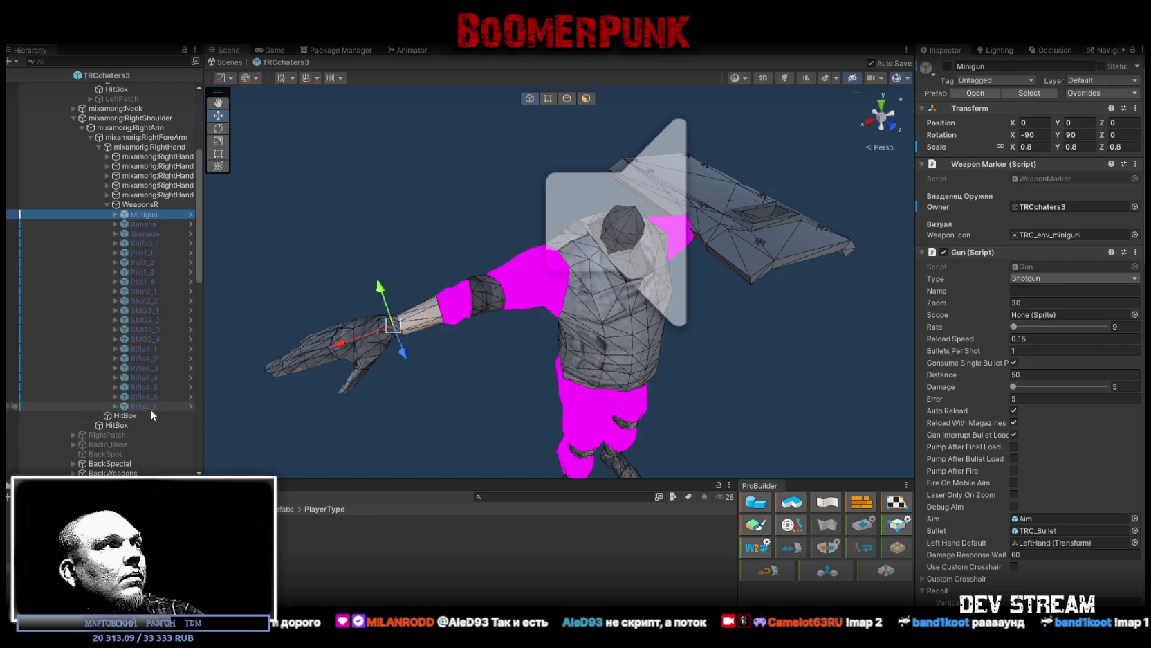
{"action": "left_click", "coordinate": [150, 407], "text": "shift"}
{"action": "left_click", "coordinate": [947, 66]}
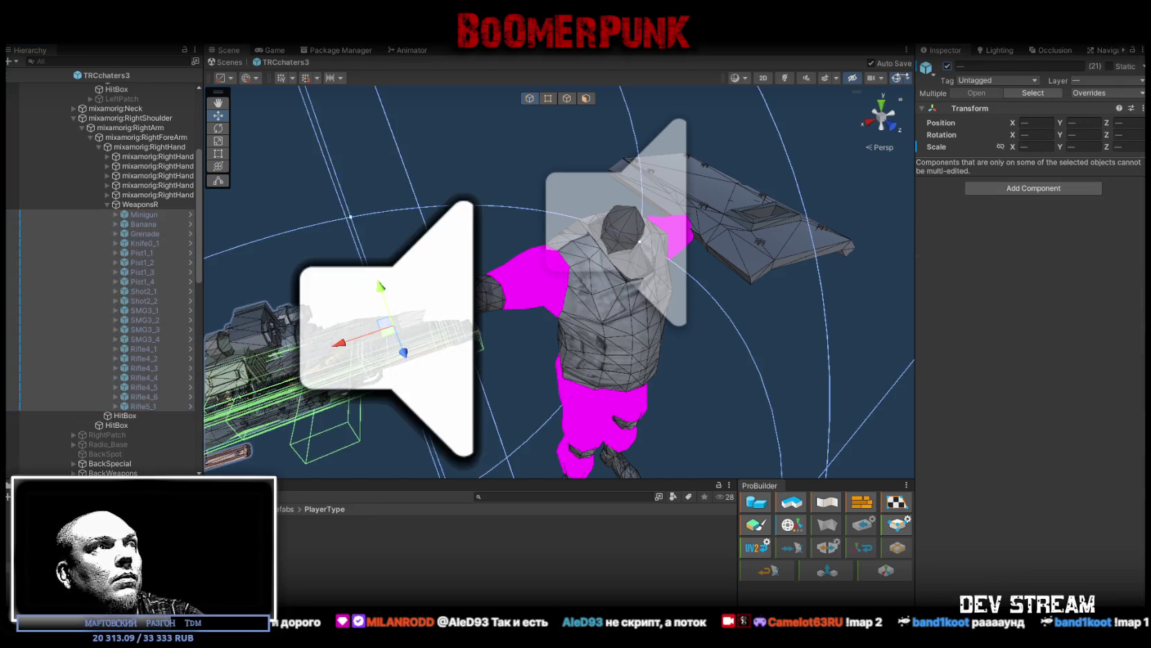
{"action": "key", "text": "f"}
{"action": "mouse_move", "coordinate": [471, 277]}
{"action": "left_mouse_down"}
{"action": "mouse_move", "coordinate": [516, 248]}
{"action": "mouse_move", "coordinate": [632, 121]}
{"action": "mouse_move", "coordinate": [665, 111]}
{"action": "left_mouse_up"}
{"action": "left_click_drag", "start_coordinate": [893, 97], "coordinate": [745, 94]}
{"action": "left_click", "coordinate": [745, 78]}
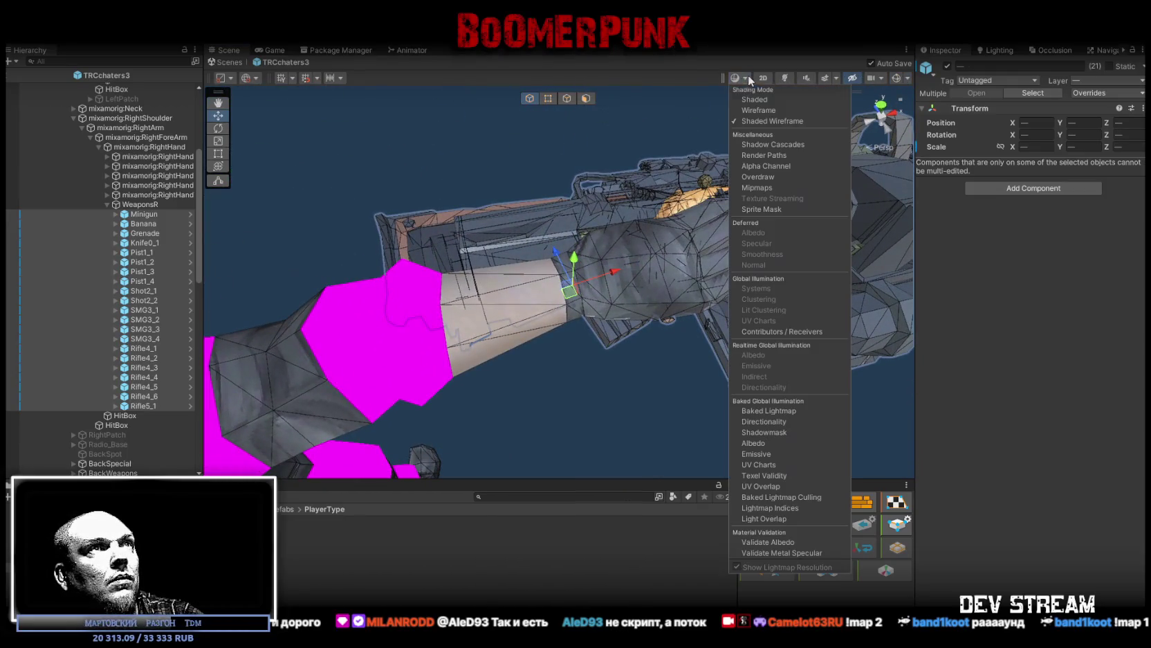
{"action": "left_click", "coordinate": [796, 109]}
{"action": "mouse_move", "coordinate": [500, 155]}
{"action": "left_mouse_down"}
{"action": "mouse_move", "coordinate": [389, 207]}
{"action": "mouse_move", "coordinate": [469, 229]}
{"action": "mouse_move", "coordinate": [450, 215]}
{"action": "mouse_move", "coordinate": [366, 218]}
{"action": "mouse_move", "coordinate": [432, 264]}
{"action": "mouse_move", "coordinate": [457, 239]}
{"action": "mouse_move", "coordinate": [471, 242]}
{"action": "mouse_move", "coordinate": [458, 262]}
{"action": "mouse_move", "coordinate": [442, 242]}
{"action": "left_mouse_up"}
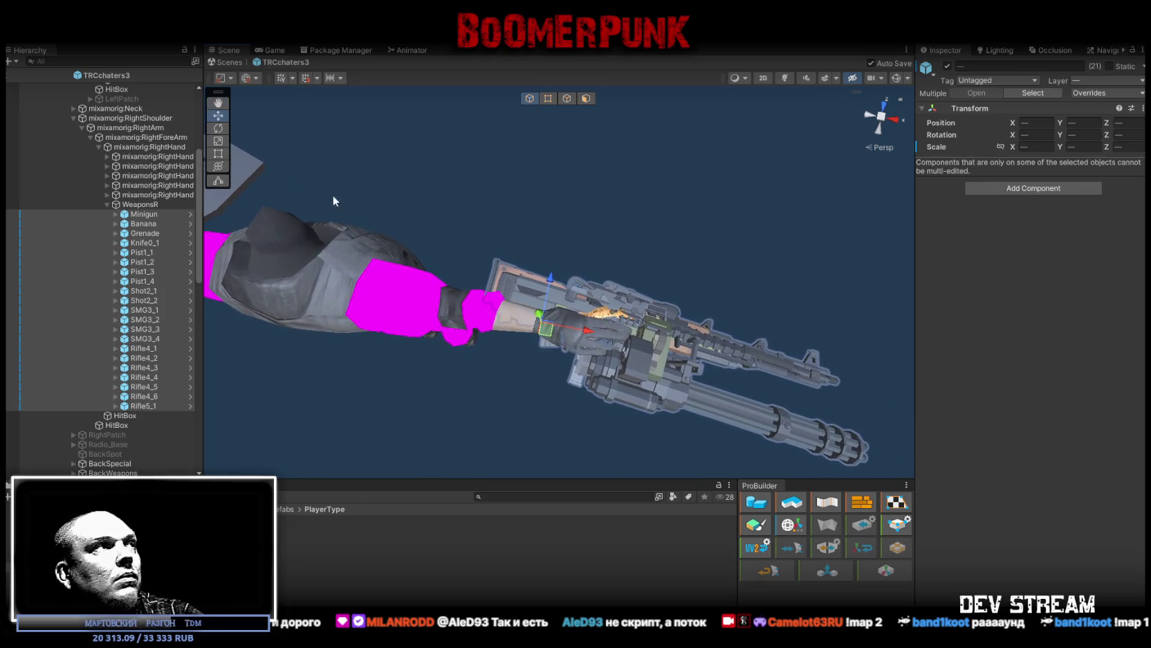
Step: Deactivate the 20 weapons from Minigun to Rifle5_1, leaving Pist1_2 active
{"action": "left_click", "coordinate": [145, 216]}
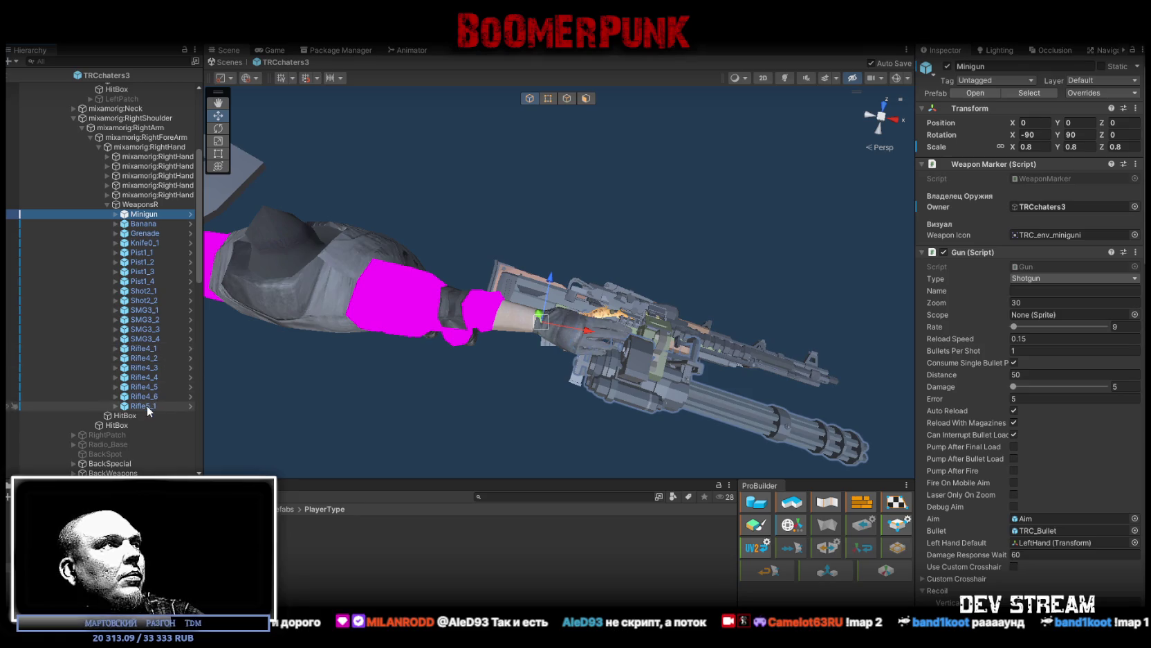
{"action": "left_click", "coordinate": [142, 405], "text": "shift"}
{"action": "left_click", "coordinate": [146, 262], "text": "ctrl"}
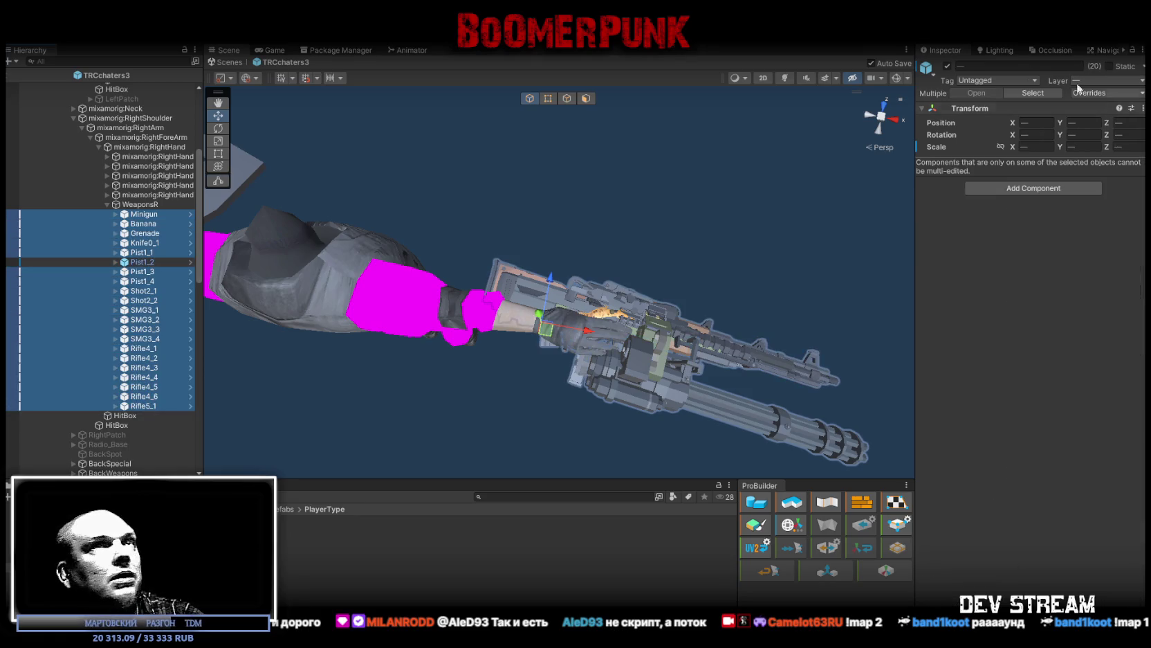
{"action": "left_click", "coordinate": [947, 65]}
{"action": "mouse_move", "coordinate": [658, 177]}
{"action": "left_mouse_down"}
{"action": "mouse_move", "coordinate": [532, 203]}
{"action": "mouse_move", "coordinate": [358, 99]}
{"action": "left_mouse_up"}
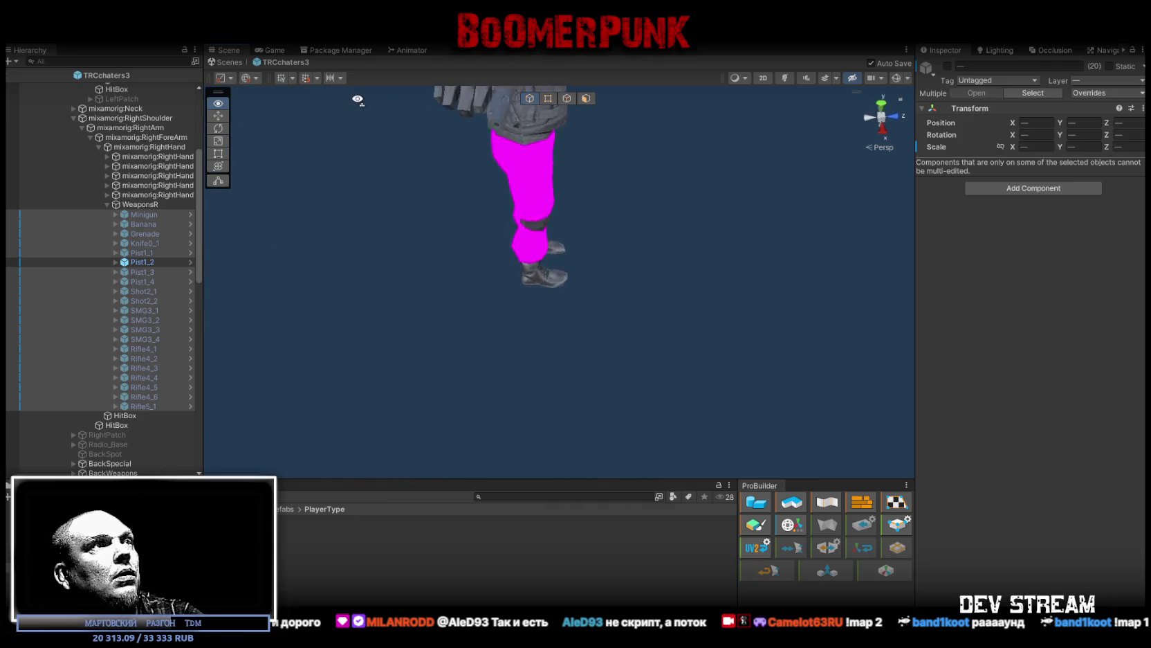
Step: Deactivate the Pist1_2 pistol too
{"action": "key", "text": "f"}
{"action": "scroll", "coordinate": [355, 131], "scroll_direction": "down", "scroll_amount": 5}
{"action": "scroll", "coordinate": [354, 133], "scroll_direction": "down", "scroll_amount": 10}
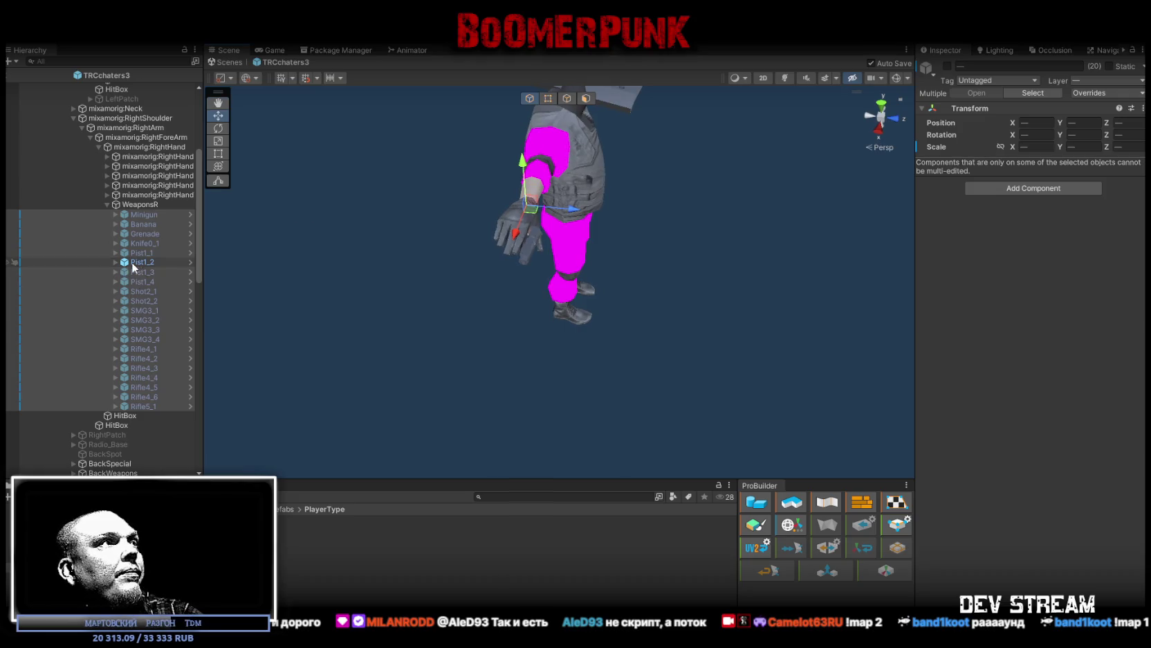
{"action": "left_click", "coordinate": [132, 262]}
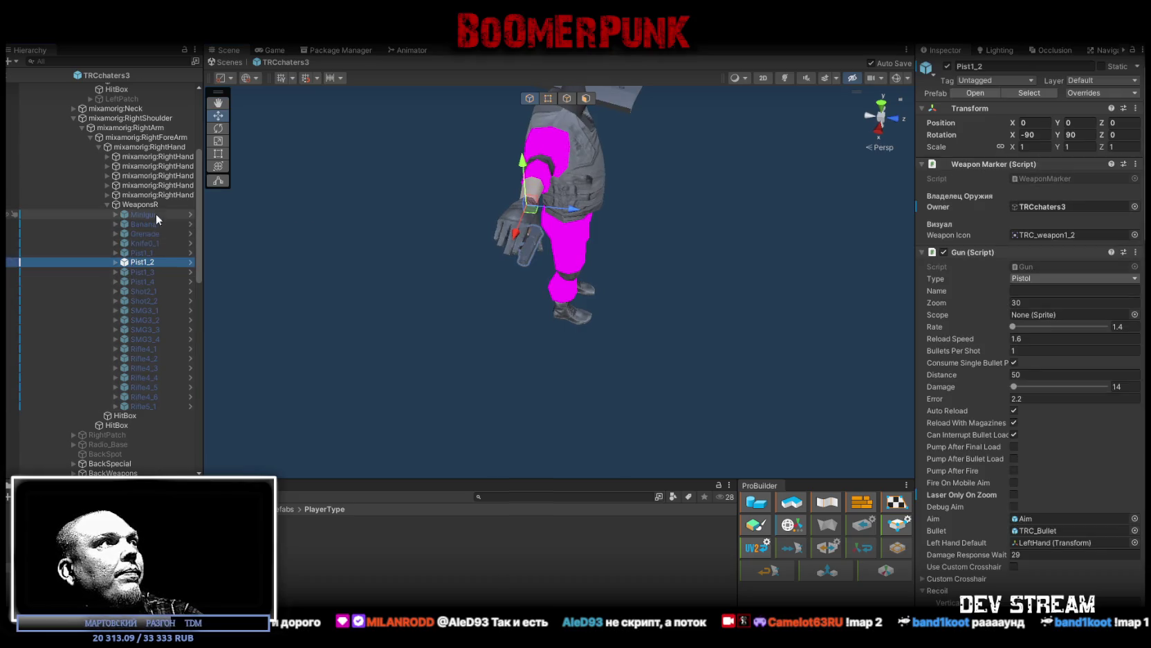
{"action": "left_click", "coordinate": [948, 67]}
Step: Re-expand the mixamorig:Hips tree, widen the Hierarchy panel, and select Spec2
{"action": "scroll", "coordinate": [105, 204], "scroll_direction": "down", "scroll_amount": 10}
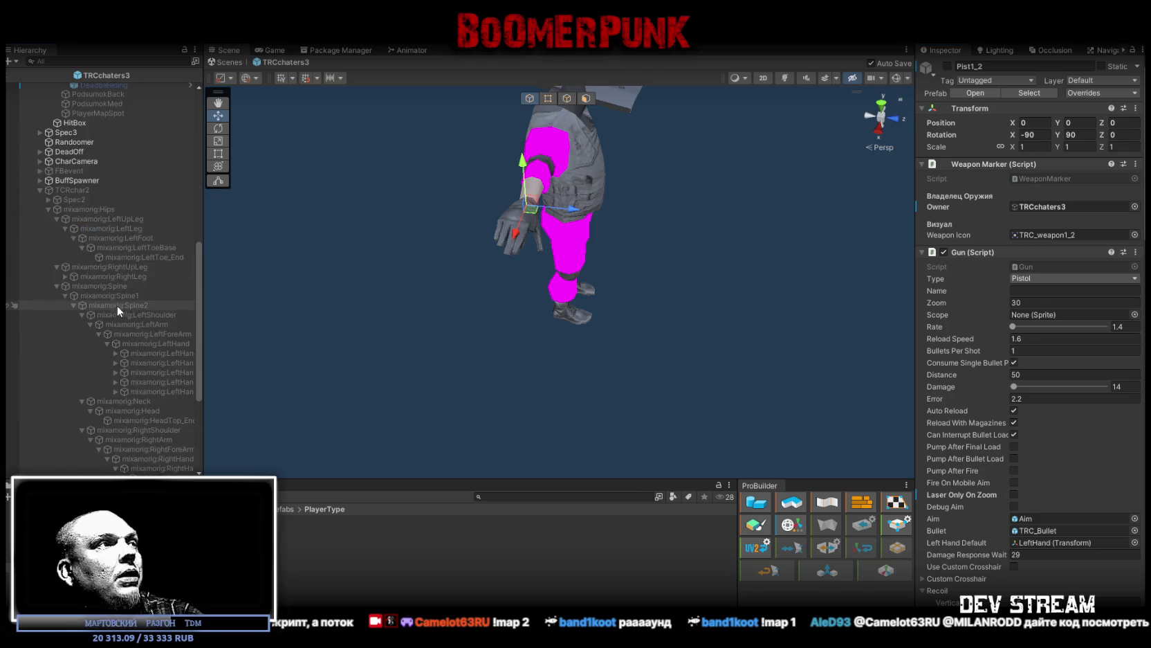
{"action": "scroll", "coordinate": [132, 285], "scroll_direction": "up", "scroll_amount": 3}
{"action": "scroll", "coordinate": [58, 245], "scroll_direction": "up", "scroll_amount": 2}
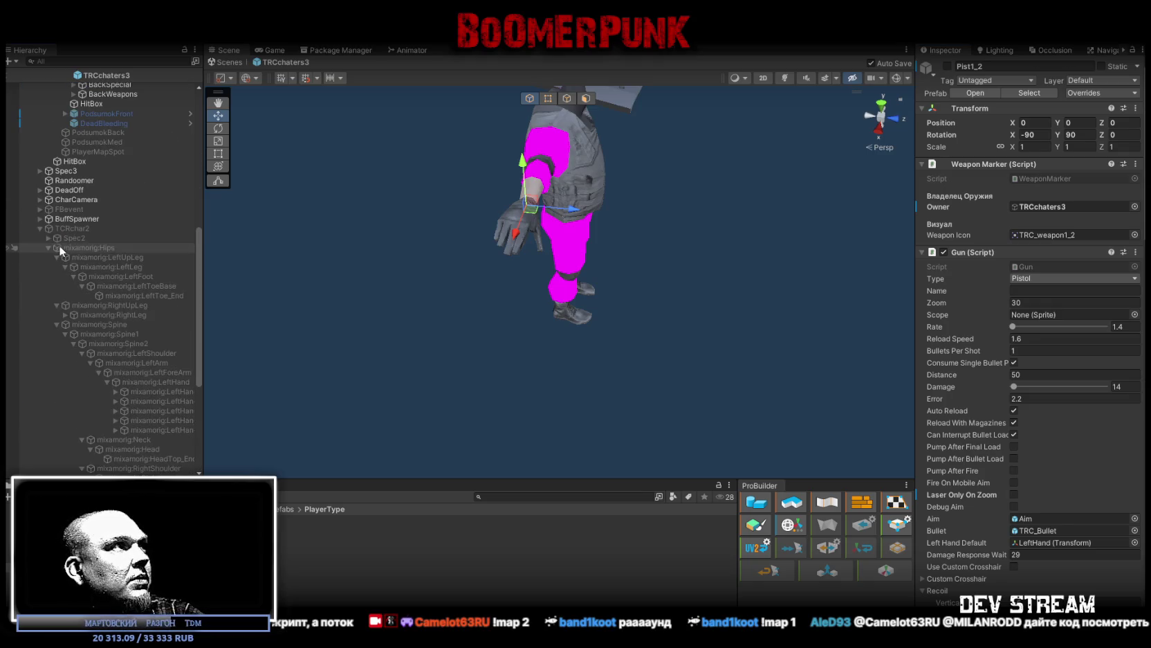
{"action": "left_click", "coordinate": [48, 247]}
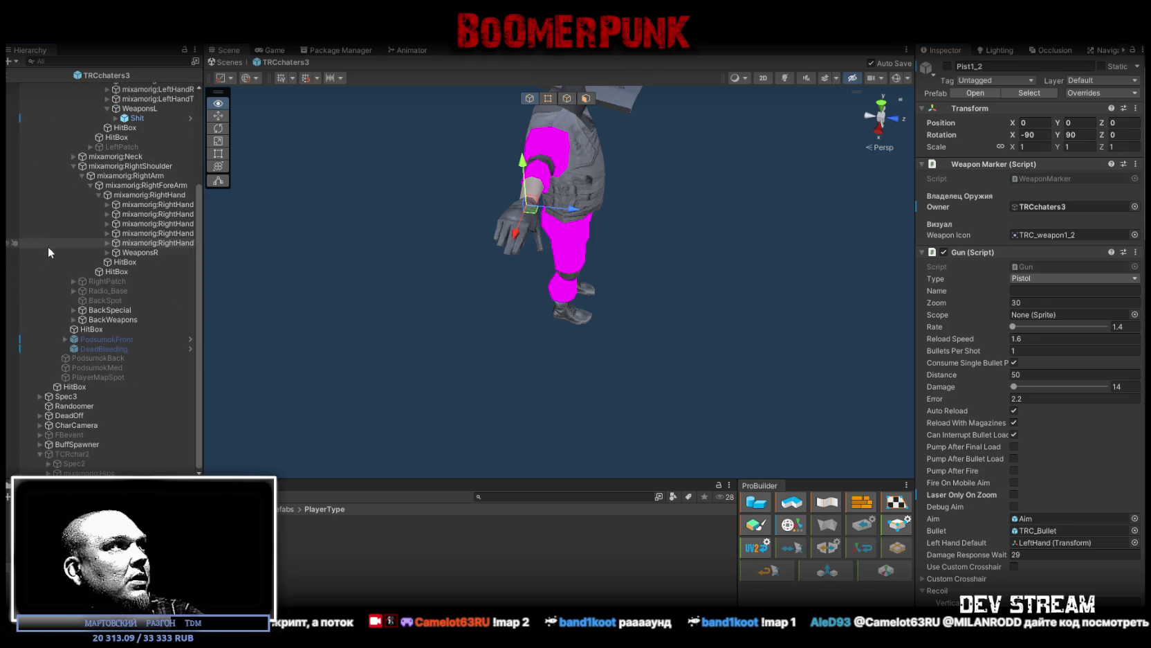
{"action": "left_click", "coordinate": [57, 474], "text": "alt"}
{"action": "scroll", "coordinate": [104, 429], "scroll_direction": "down", "scroll_amount": 10}
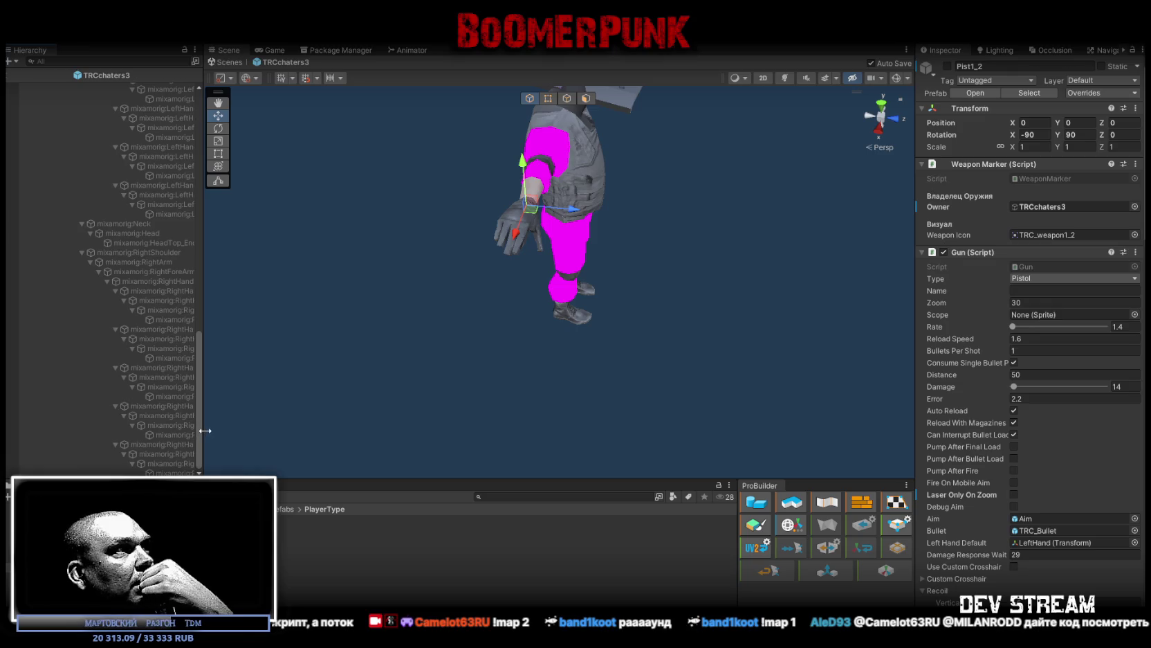
{"action": "left_click_drag", "start_coordinate": [206, 430], "coordinate": [313, 438]}
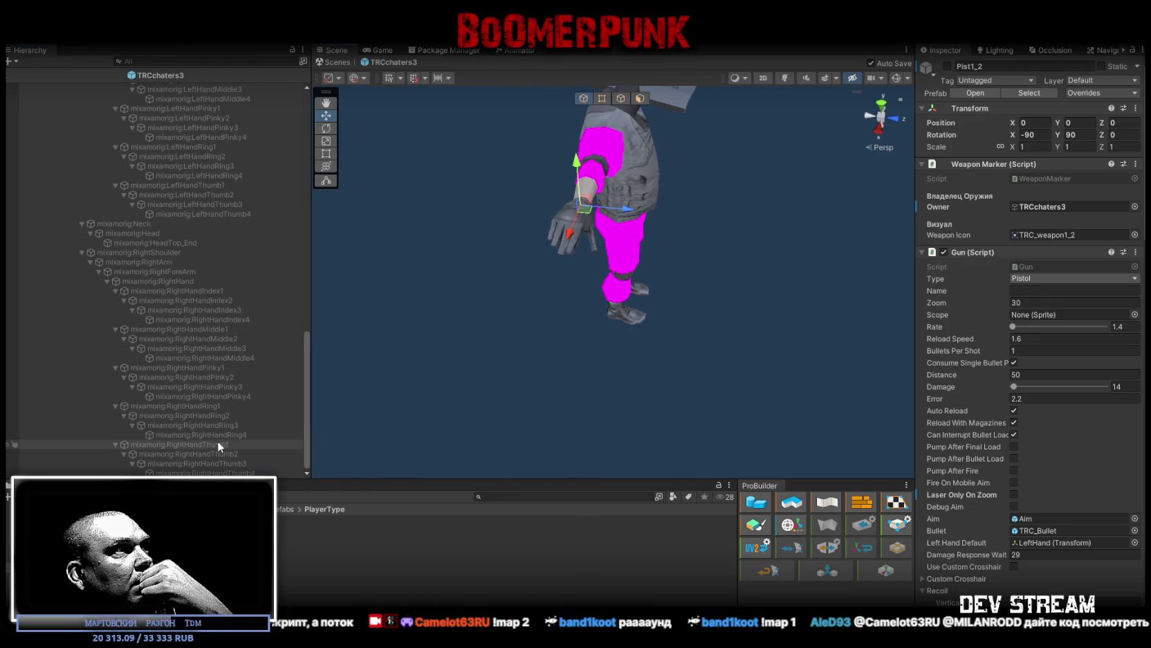
{"action": "scroll", "coordinate": [209, 432], "scroll_direction": "up", "scroll_amount": 5}
{"action": "scroll", "coordinate": [209, 433], "scroll_direction": "up", "scroll_amount": 6}
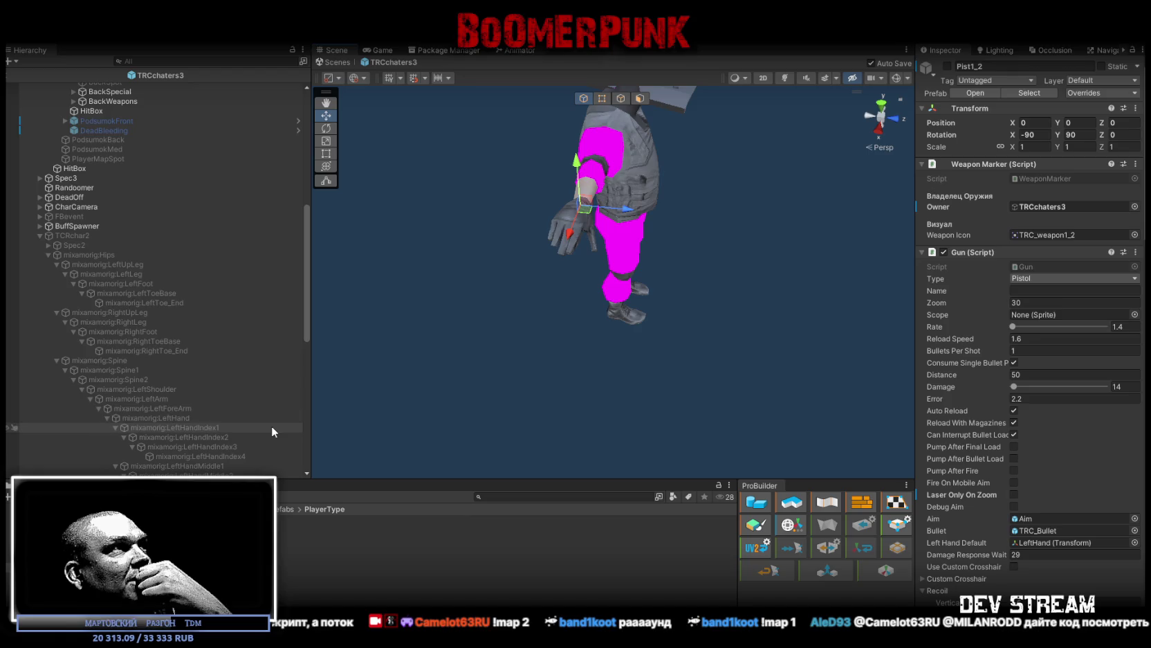
{"action": "scroll", "coordinate": [47, 257], "scroll_direction": "up", "scroll_amount": 5}
{"action": "scroll", "coordinate": [46, 252], "scroll_direction": "up", "scroll_amount": 3}
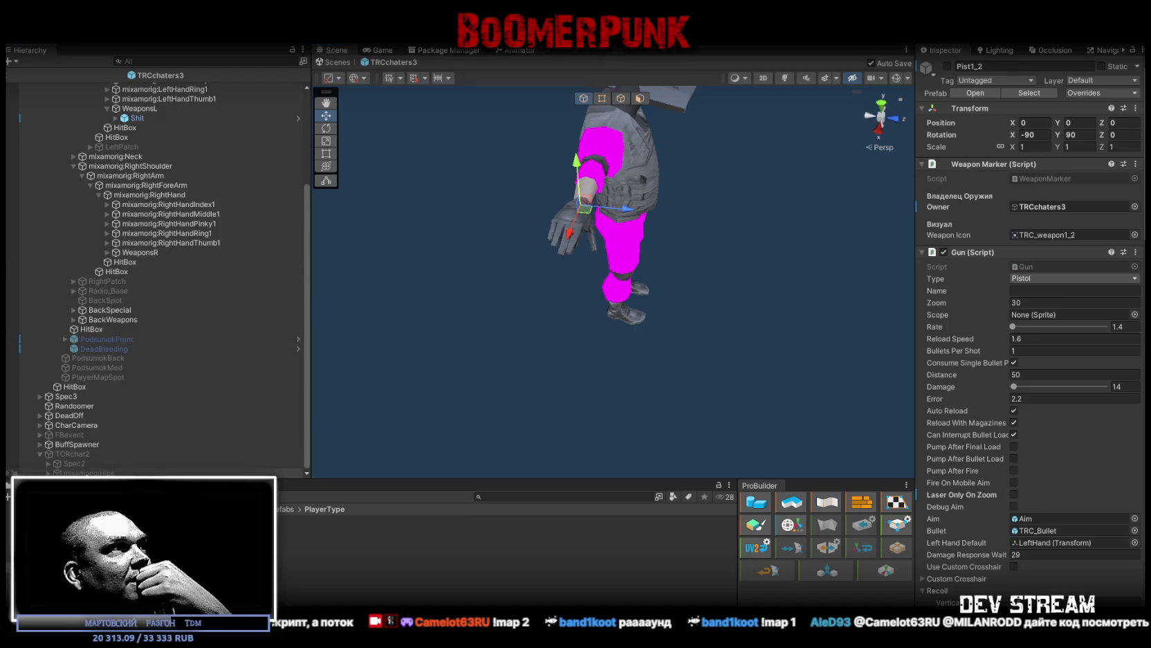
{"action": "left_click", "coordinate": [71, 464]}
{"action": "scroll", "coordinate": [96, 465], "scroll_direction": "down", "scroll_amount": 4}
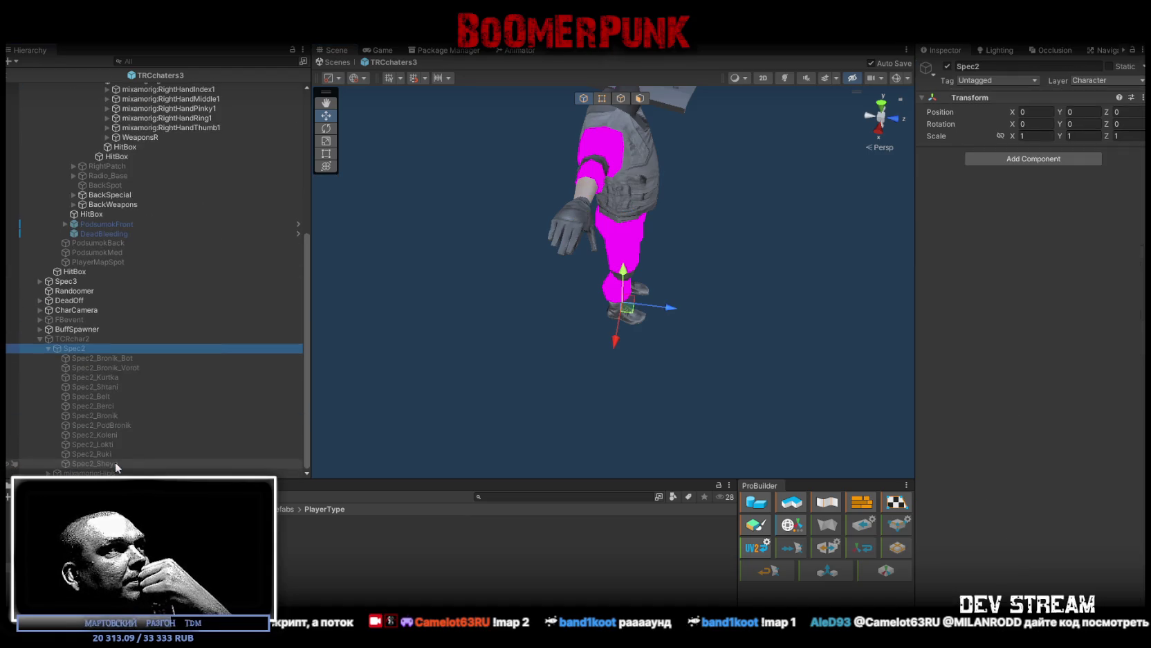
Step: Turn on Gizmos to show TRCchaters3's collider outlines and focus on mixamorig:Hips
{"action": "scroll", "coordinate": [169, 243], "scroll_direction": "up", "scroll_amount": 6}
{"action": "scroll", "coordinate": [168, 238], "scroll_direction": "up", "scroll_amount": 3}
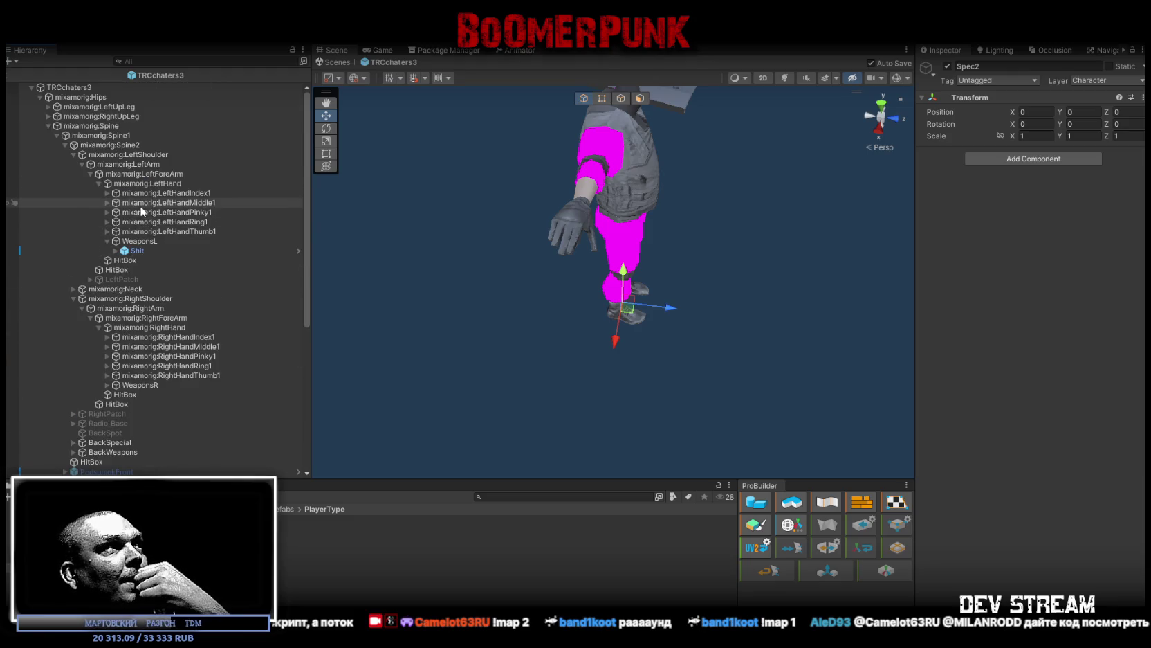
{"action": "left_click", "coordinate": [97, 88]}
{"action": "scroll", "coordinate": [1014, 302], "scroll_direction": "down", "scroll_amount": 5}
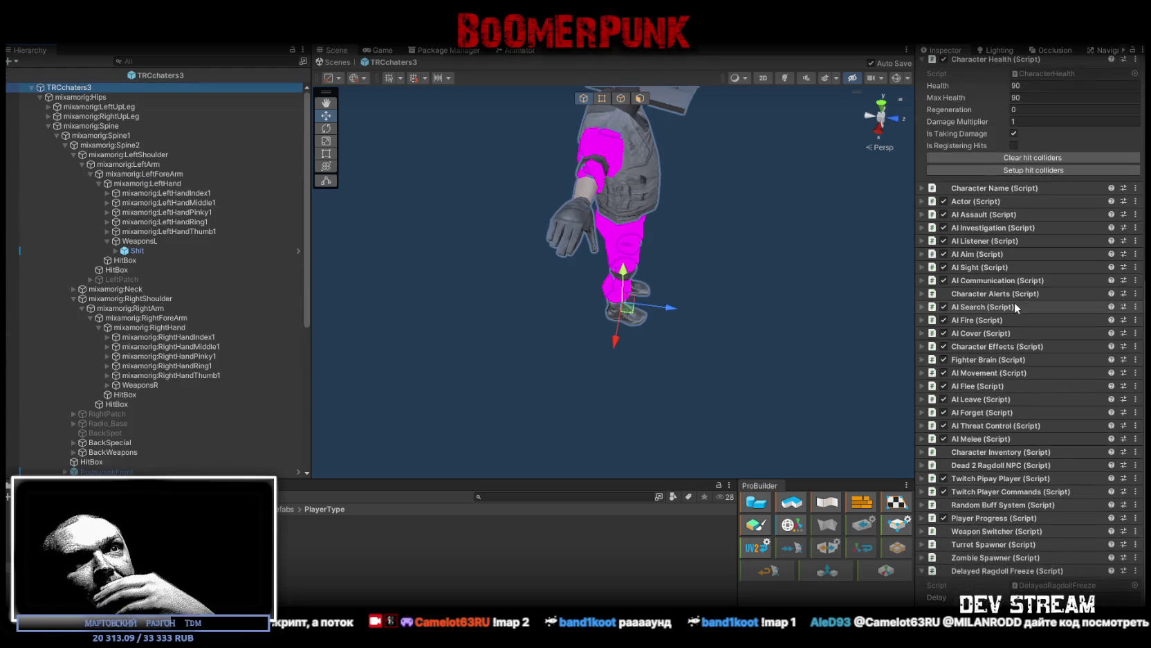
{"action": "scroll", "coordinate": [1015, 301], "scroll_direction": "up", "scroll_amount": 2}
{"action": "left_click_drag", "start_coordinate": [796, 207], "coordinate": [680, 95]}
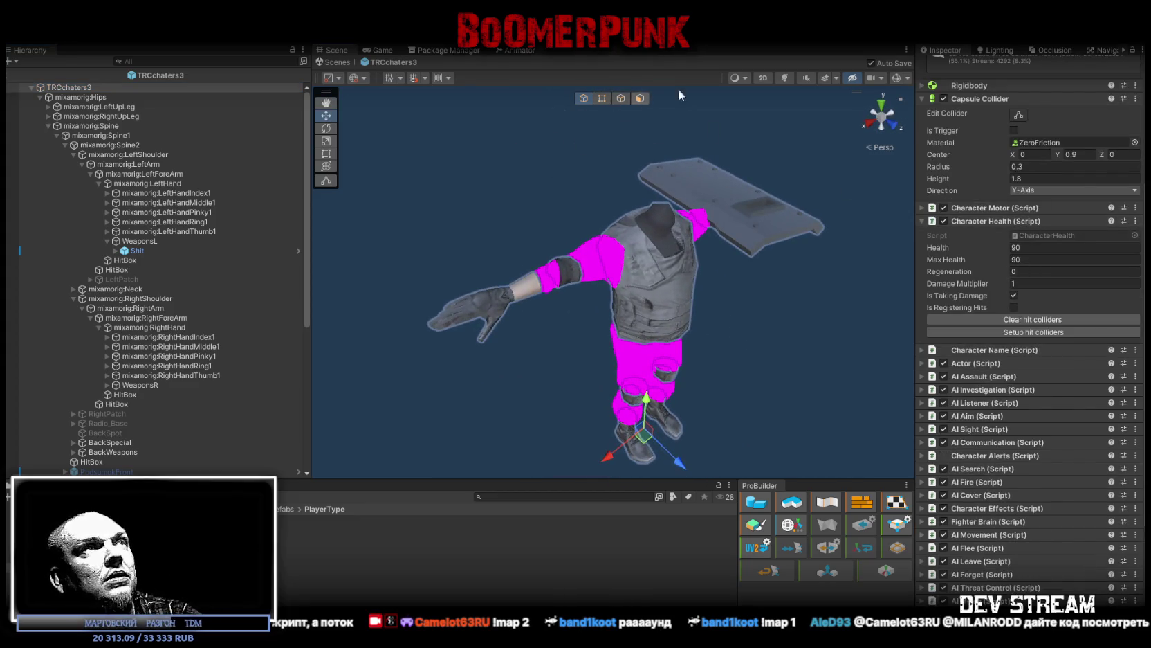
{"action": "left_click", "coordinate": [897, 78]}
{"action": "double_click", "coordinate": [80, 97]}
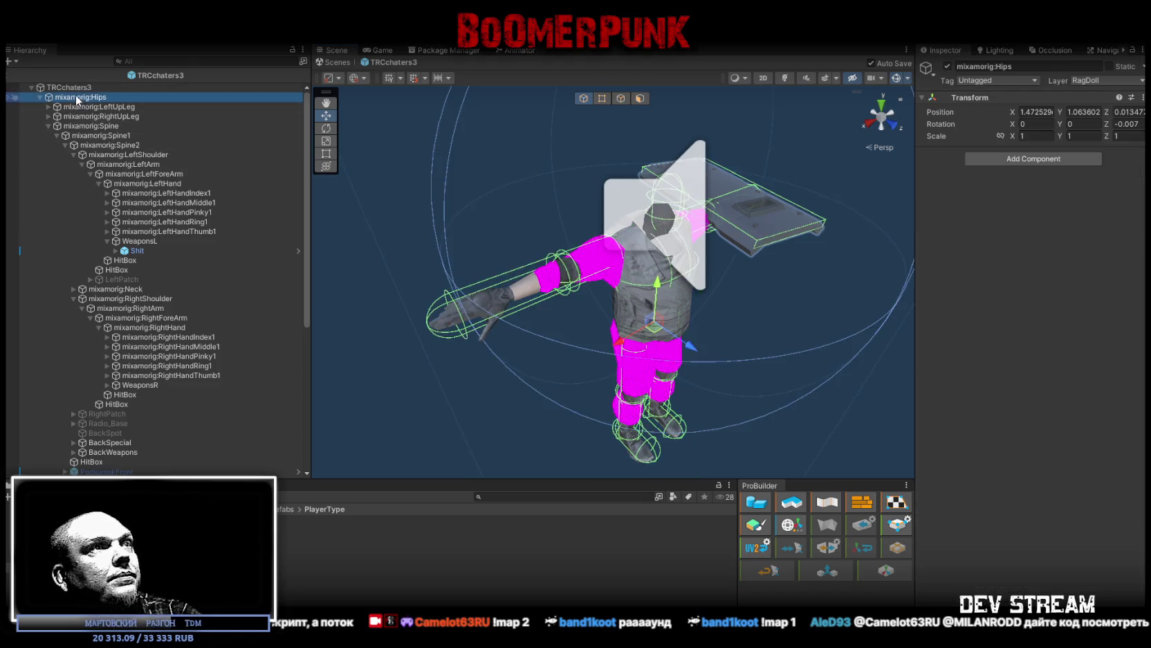
{"action": "left_click_drag", "start_coordinate": [345, 160], "coordinate": [348, 176]}
Step: Open the TRCchaters1 prefab and frame its mixamorig:Hips ragdoll from the front
{"action": "left_click", "coordinate": [304, 529]}
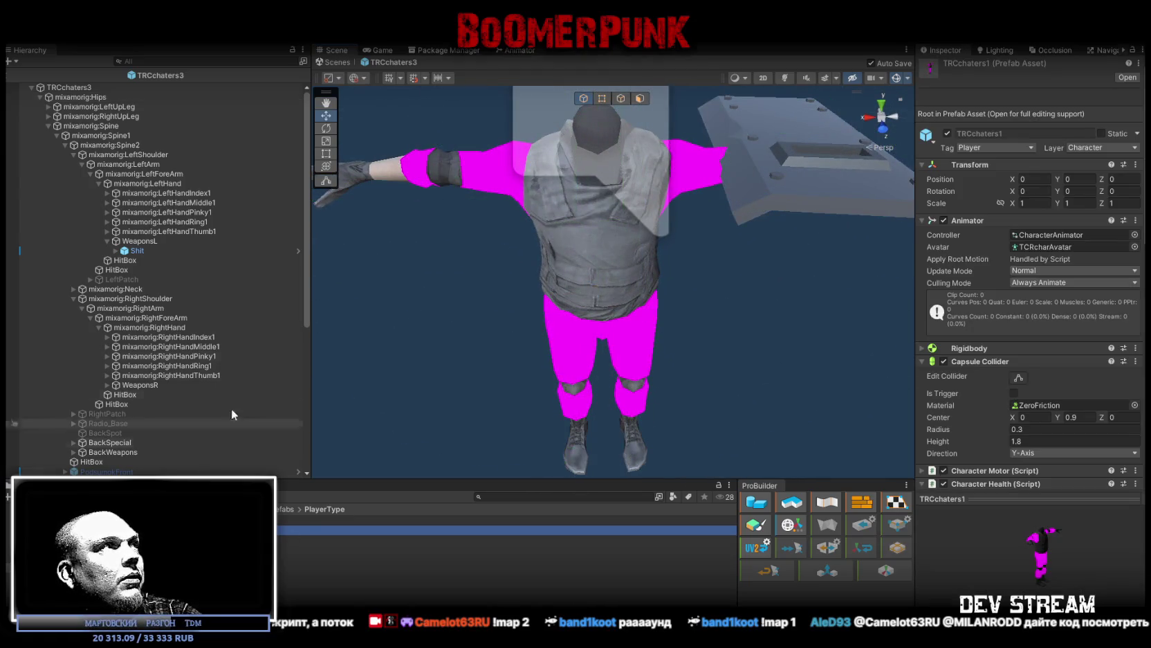
{"action": "double_click", "coordinate": [304, 529]}
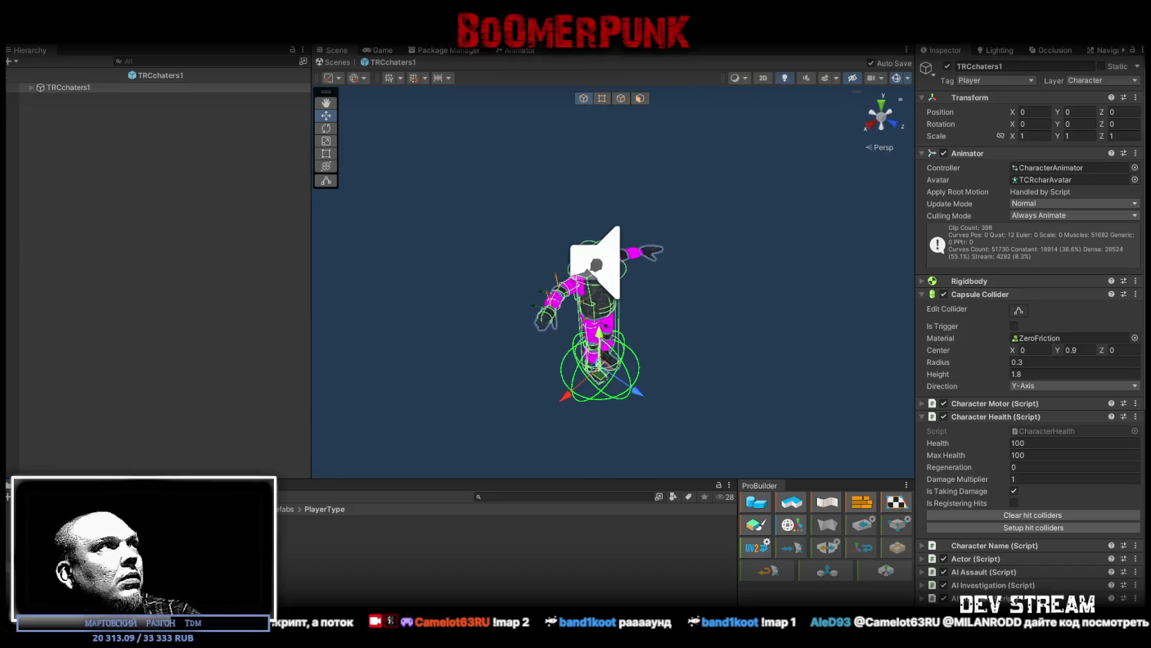
{"action": "left_click", "coordinate": [31, 87]}
{"action": "double_click", "coordinate": [81, 96]}
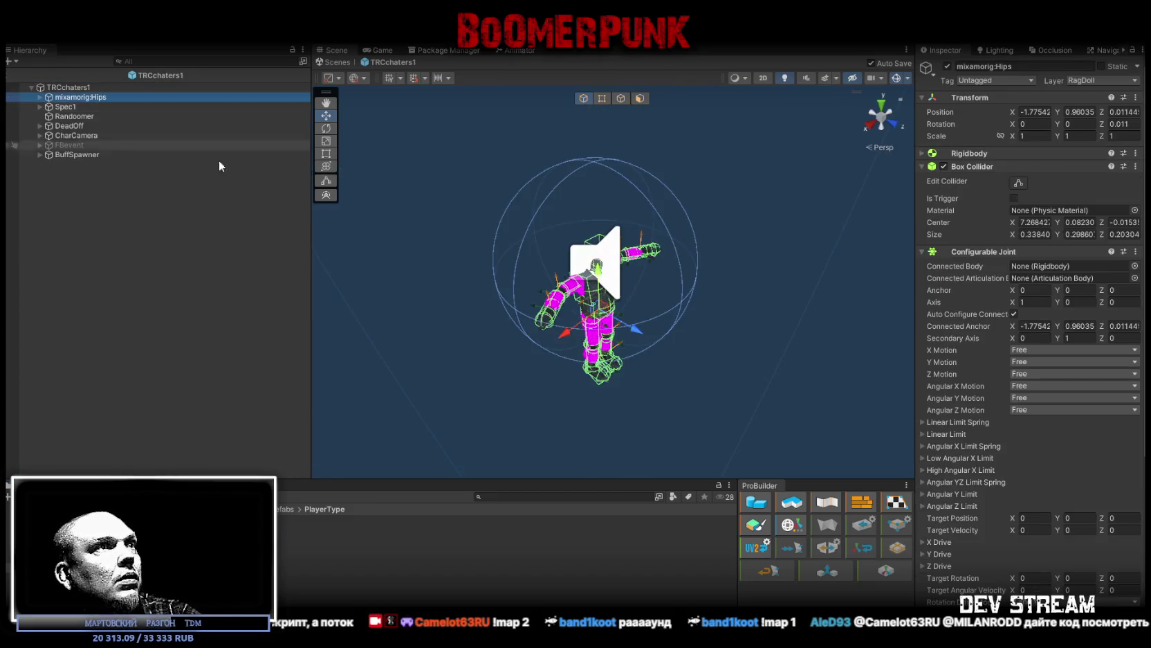
{"action": "mouse_move", "coordinate": [499, 319]}
{"action": "left_mouse_down"}
{"action": "mouse_move", "coordinate": [385, 304]}
{"action": "mouse_move", "coordinate": [423, 309]}
{"action": "mouse_move", "coordinate": [426, 326]}
{"action": "left_mouse_up"}
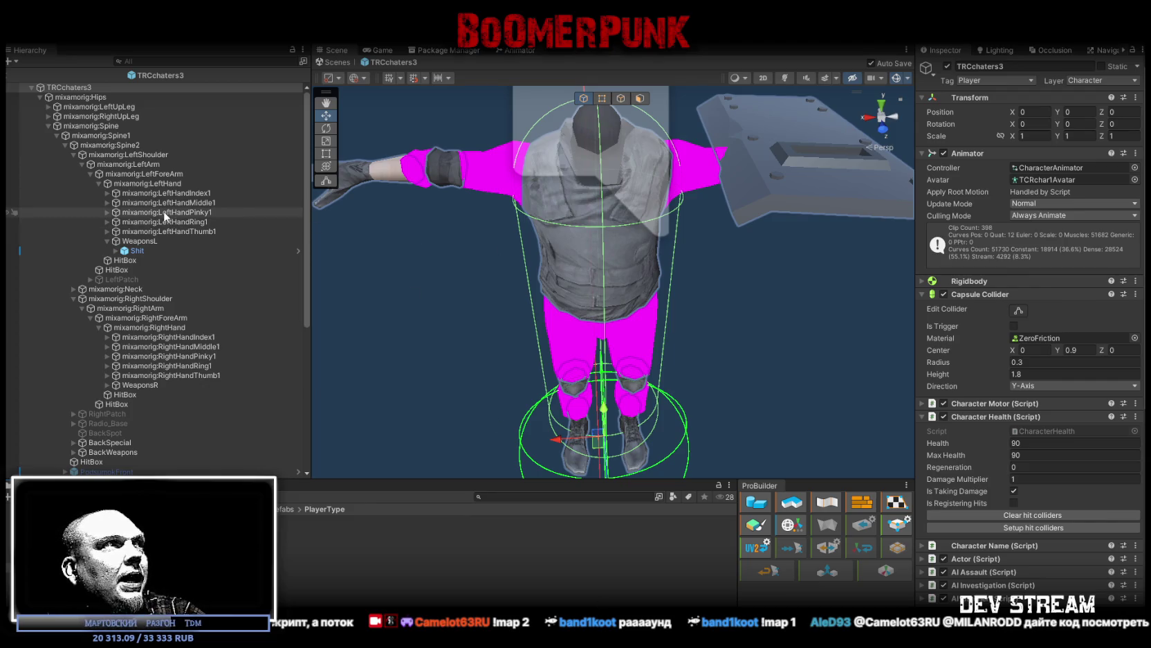
Step: Deactivate the riot shield under WeaponsL
{"action": "left_click", "coordinate": [137, 251]}
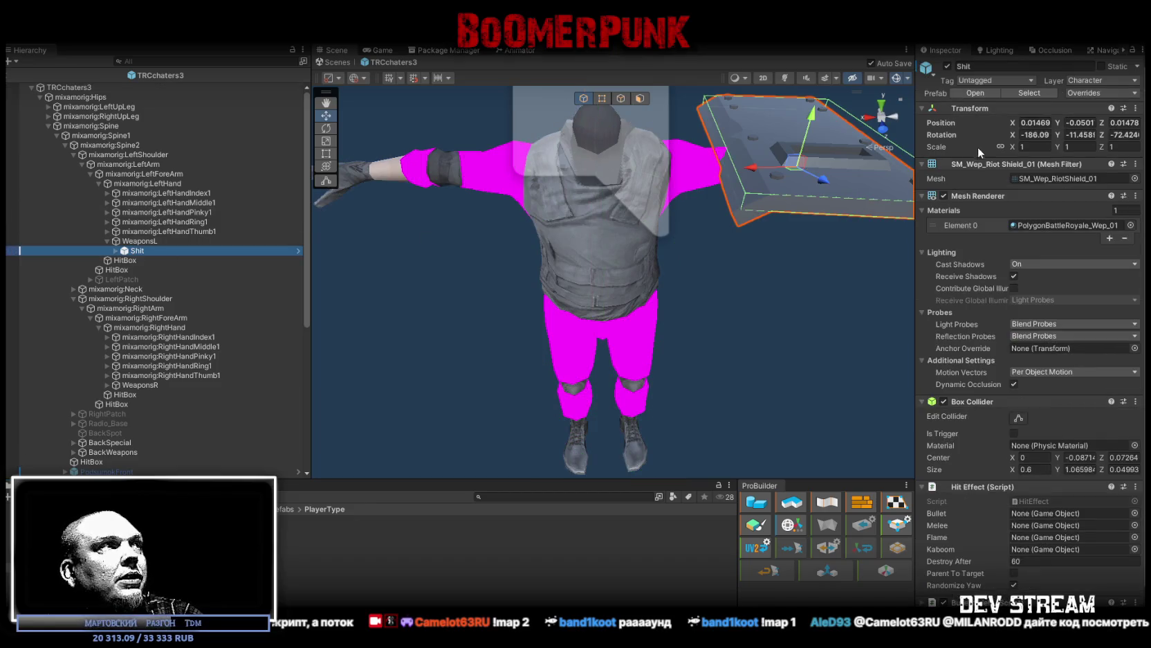
{"action": "left_click", "coordinate": [947, 66]}
{"action": "mouse_move", "coordinate": [761, 145]}
{"action": "left_mouse_down"}
{"action": "mouse_move", "coordinate": [739, 173]}
{"action": "mouse_move", "coordinate": [696, 181]}
{"action": "left_mouse_up"}
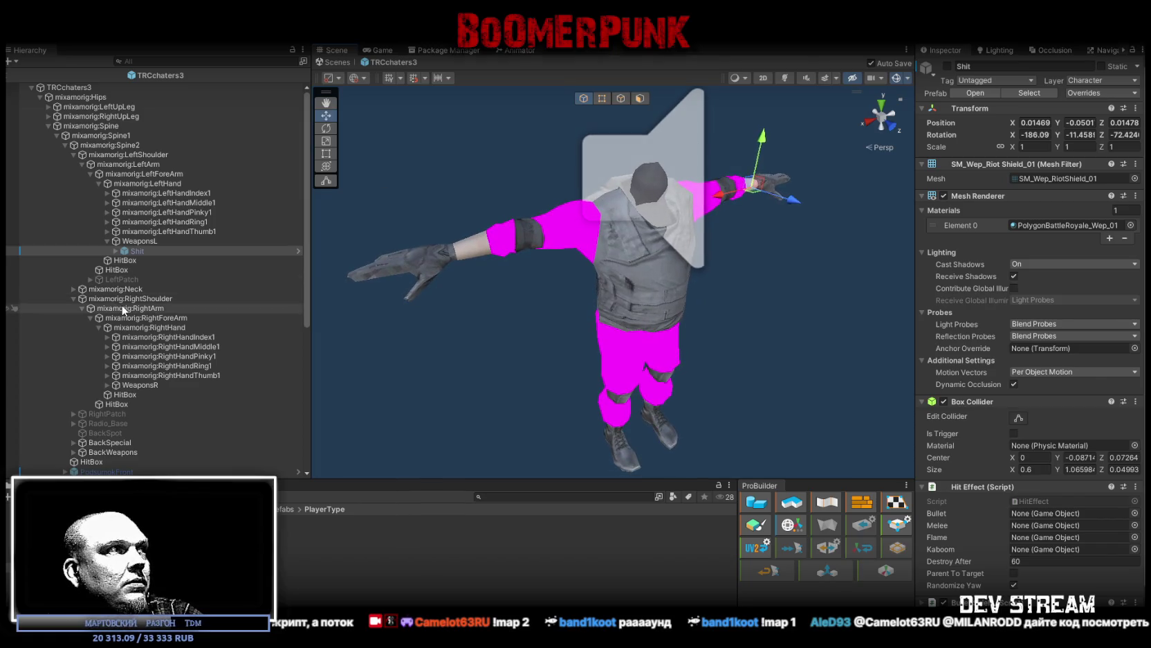
Step: Select FBevent to view its Time Slow Effect settings (Total Duration 2, Min Time Scale 0.25)
{"action": "scroll", "coordinate": [132, 294], "scroll_direction": "down", "scroll_amount": 6}
{"action": "scroll", "coordinate": [135, 281], "scroll_direction": "up", "scroll_amount": 6}
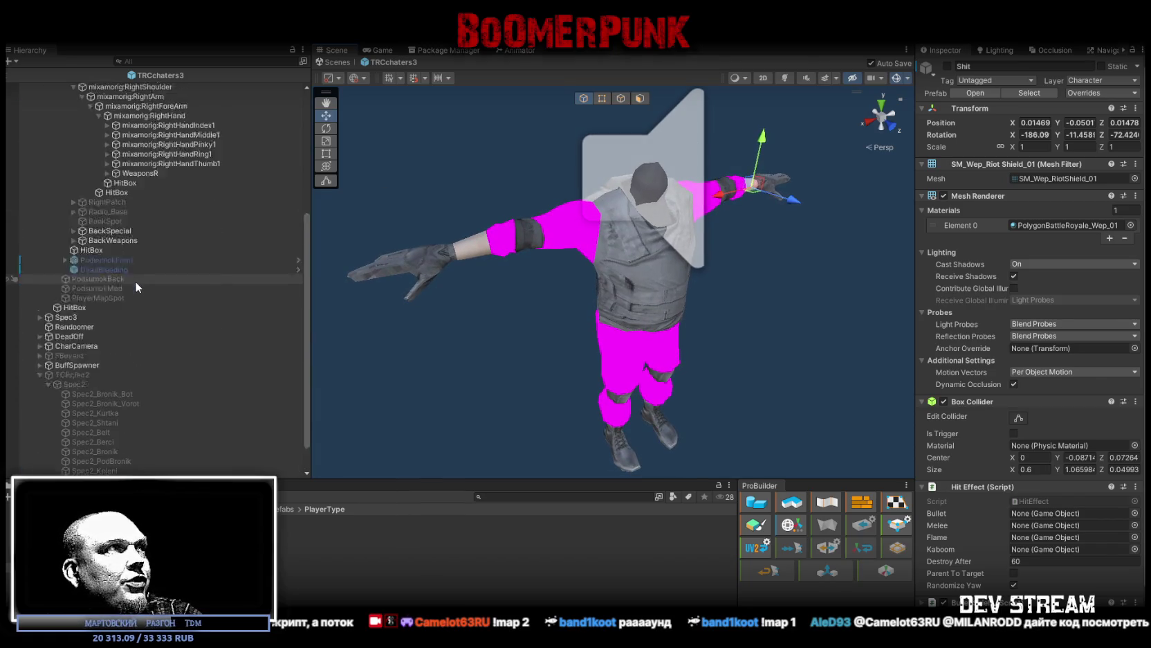
{"action": "scroll", "coordinate": [122, 207], "scroll_direction": "down", "scroll_amount": 8}
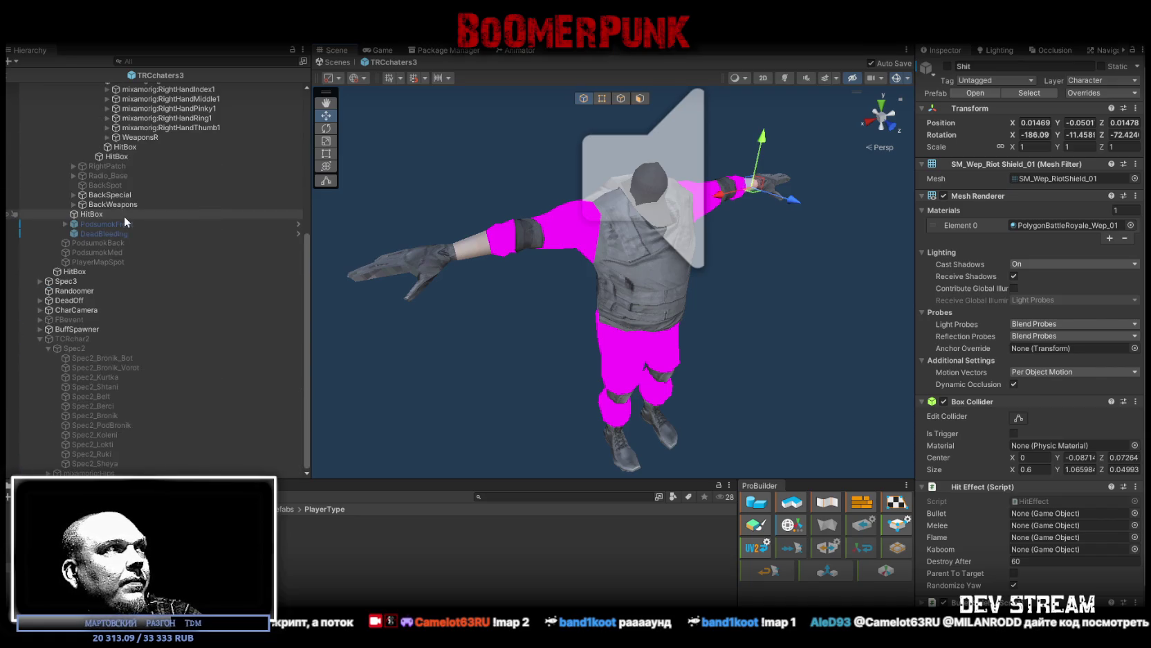
{"action": "left_click", "coordinate": [75, 320]}
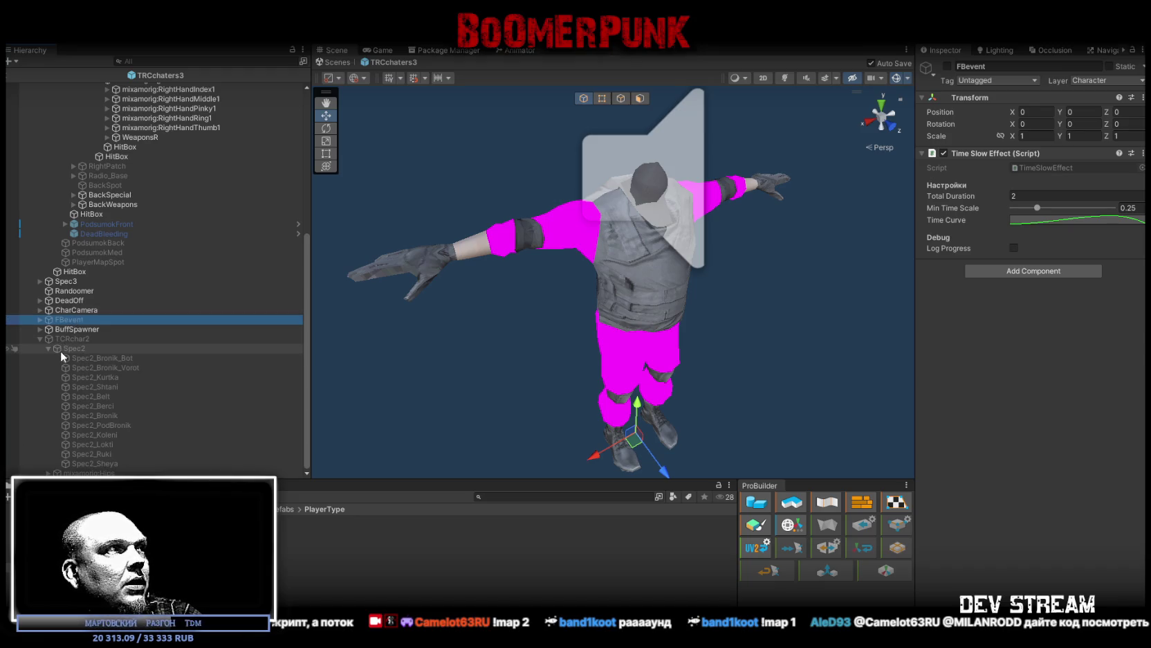
{"action": "scroll", "coordinate": [44, 140], "scroll_direction": "up", "scroll_amount": 10}
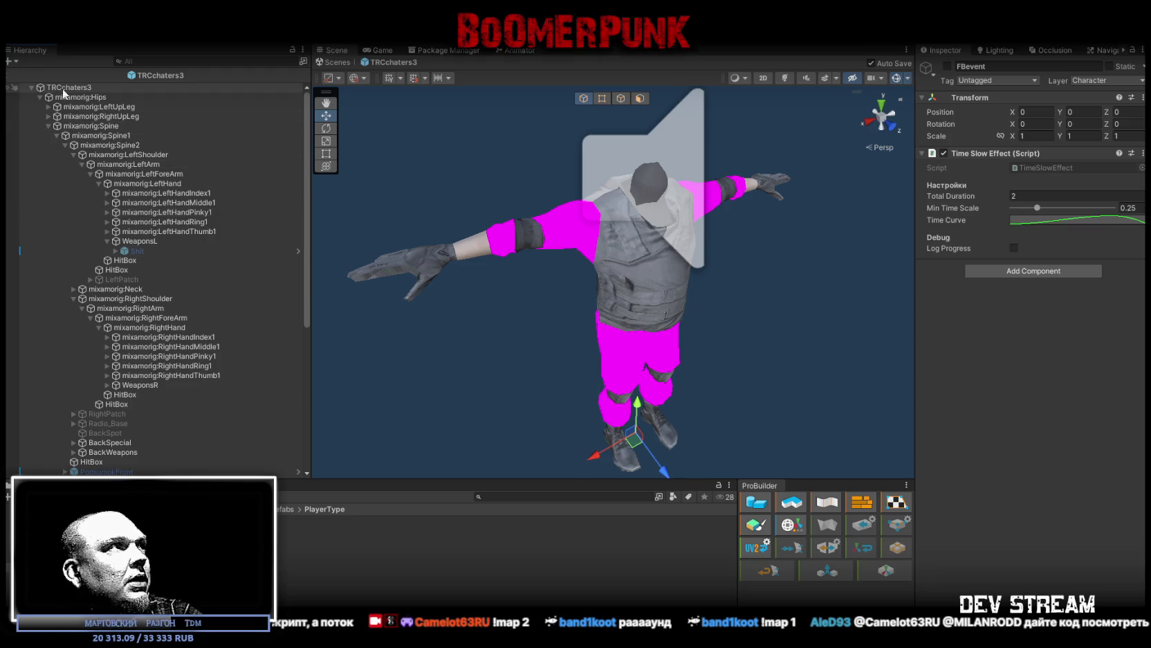
{"action": "left_click", "coordinate": [63, 88]}
{"action": "scroll", "coordinate": [1011, 436], "scroll_direction": "down", "scroll_amount": 5}
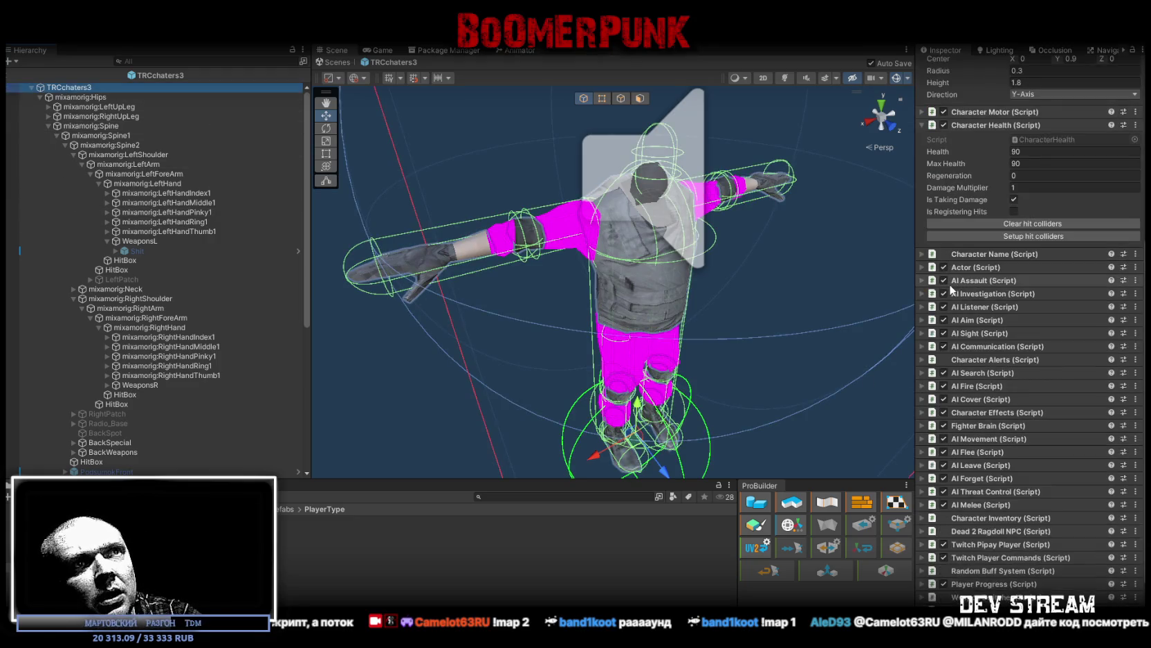
{"action": "scroll", "coordinate": [946, 280], "scroll_direction": "up", "scroll_amount": 2}
{"action": "left_click", "coordinate": [982, 233]}
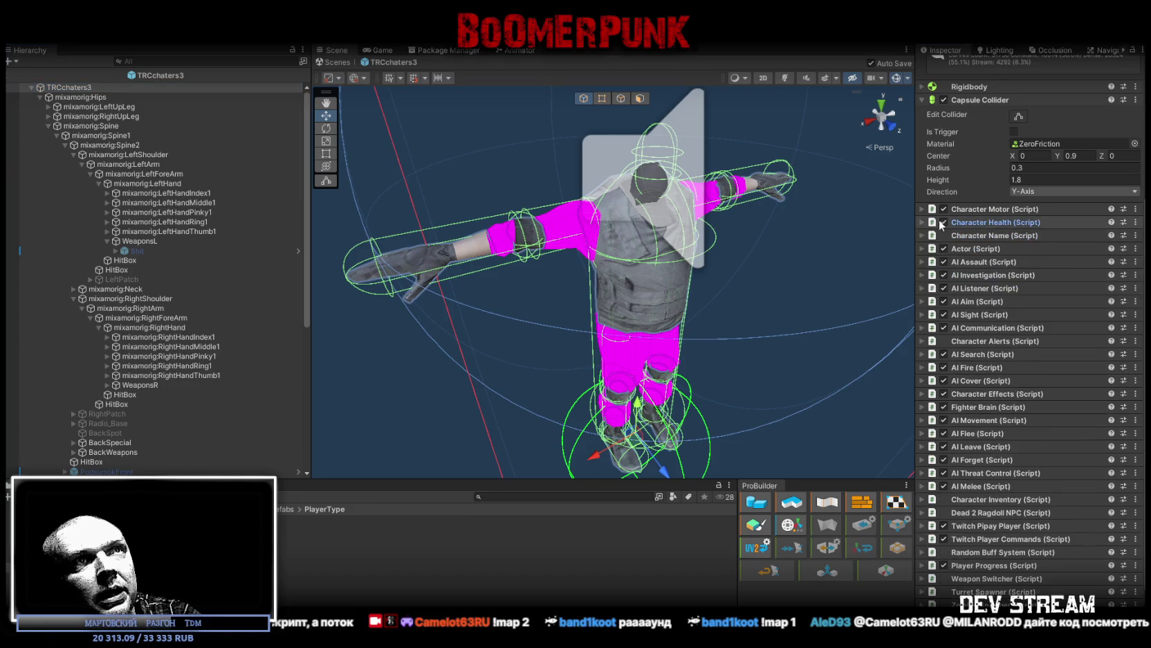
{"action": "scroll", "coordinate": [977, 308], "scroll_direction": "down", "scroll_amount": 1}
{"action": "scroll", "coordinate": [978, 308], "scroll_direction": "down", "scroll_amount": 1}
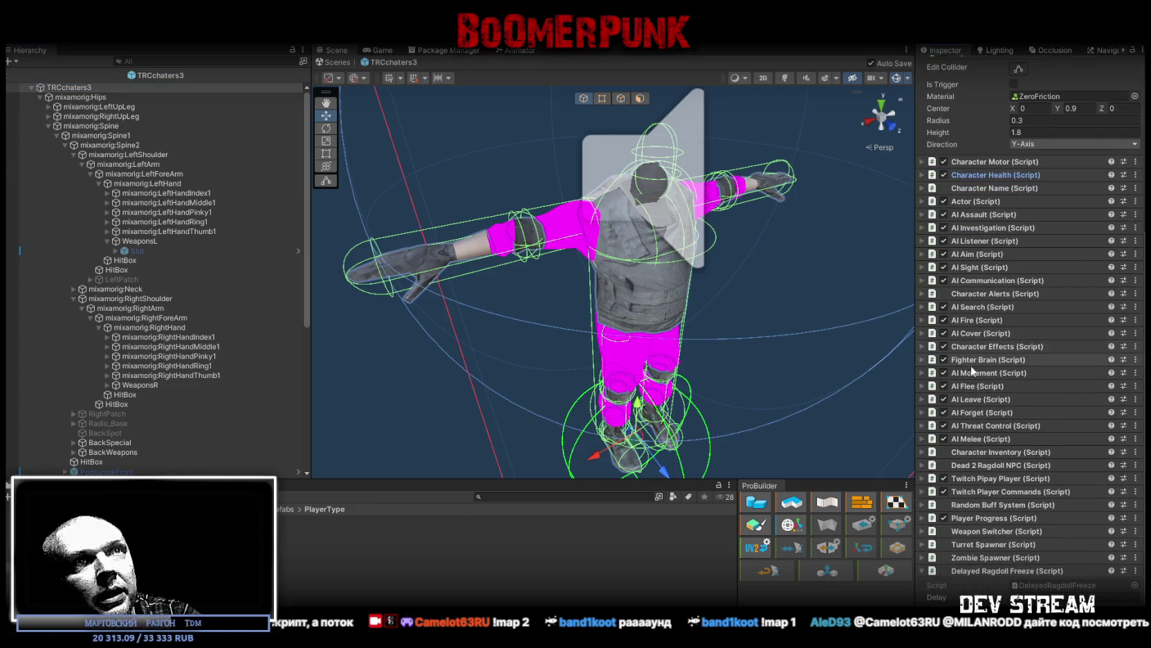
{"action": "left_click", "coordinate": [922, 452]}
{"action": "scroll", "coordinate": [945, 458], "scroll_direction": "down", "scroll_amount": 5}
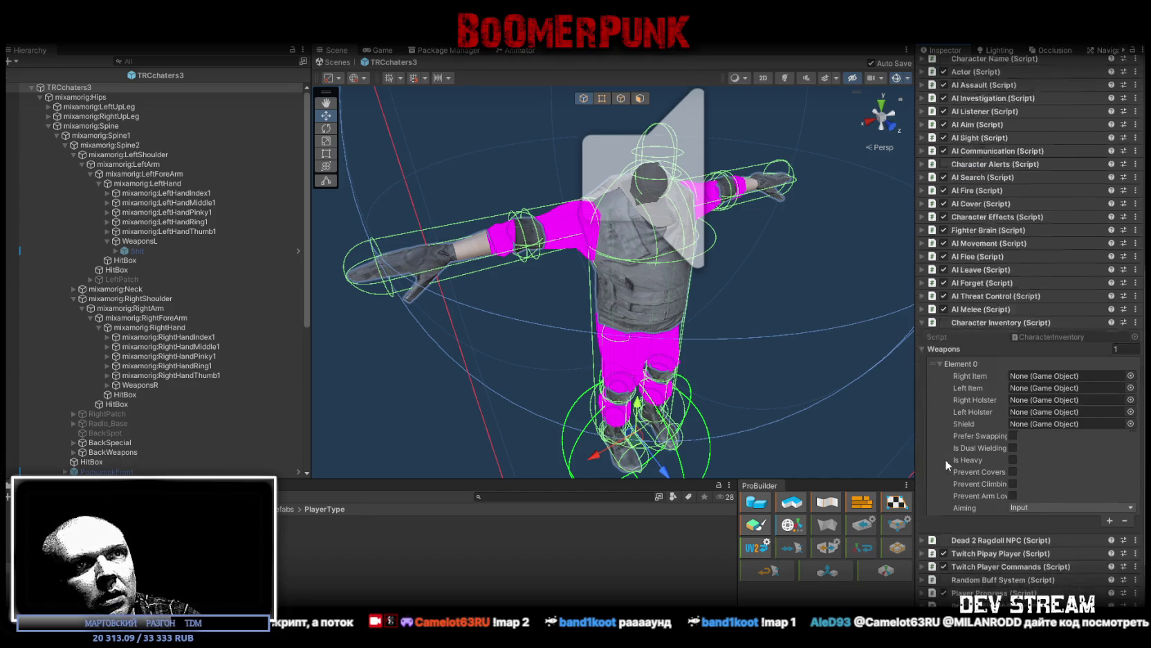
{"action": "left_click", "coordinate": [923, 331]}
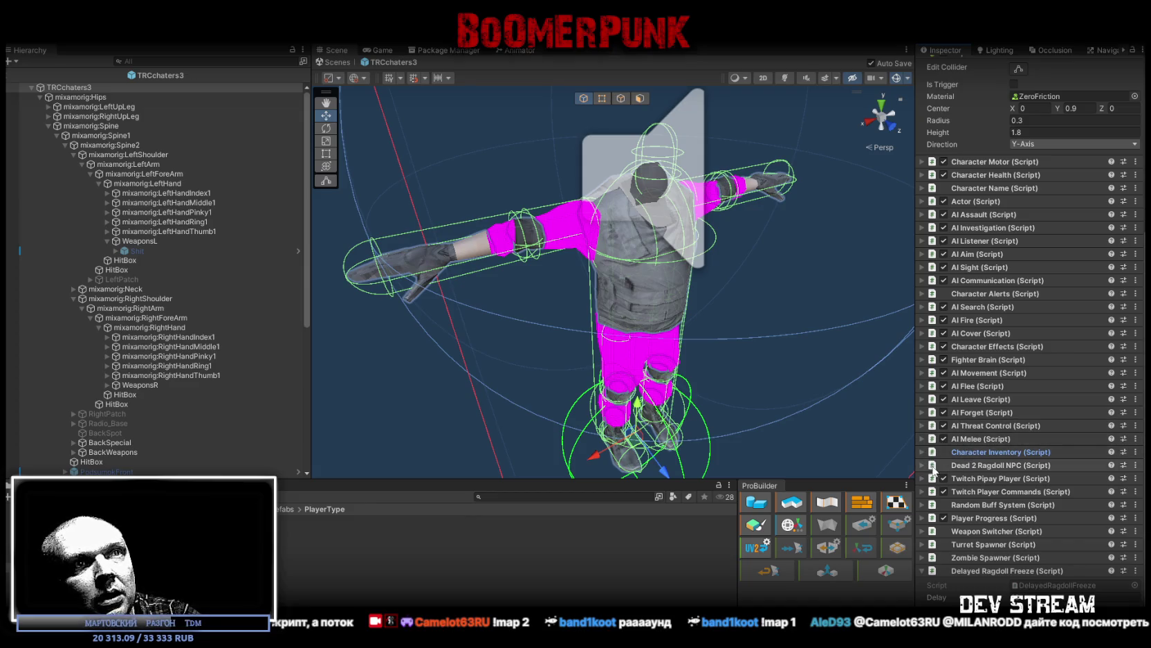
{"action": "left_click", "coordinate": [923, 465]}
{"action": "scroll", "coordinate": [951, 479], "scroll_direction": "down", "scroll_amount": 3}
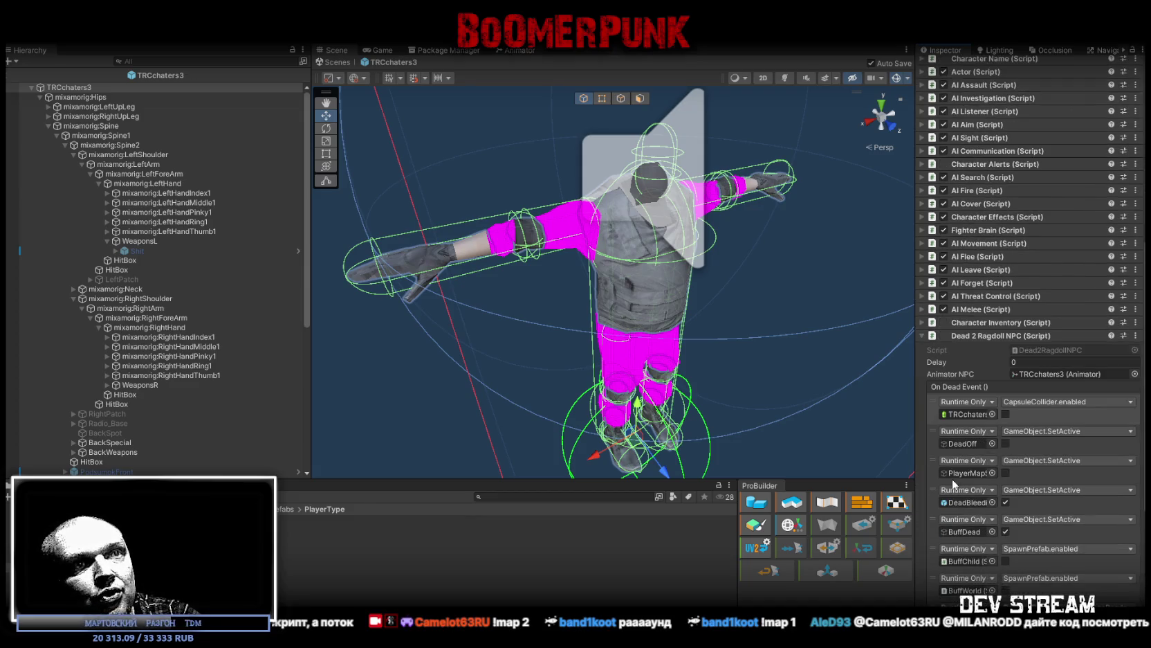
{"action": "left_click", "coordinate": [921, 336]}
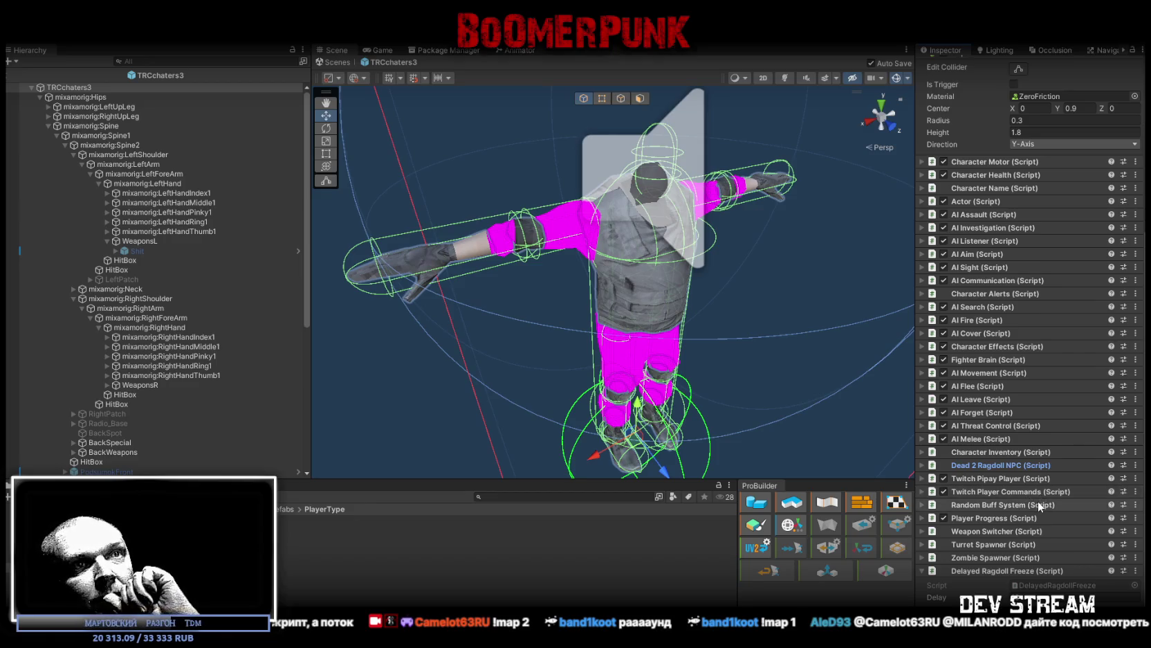
{"action": "left_click", "coordinate": [922, 478]}
{"action": "scroll", "coordinate": [1087, 532], "scroll_direction": "down", "scroll_amount": 3}
{"action": "scroll", "coordinate": [1087, 534], "scroll_direction": "down", "scroll_amount": 10}
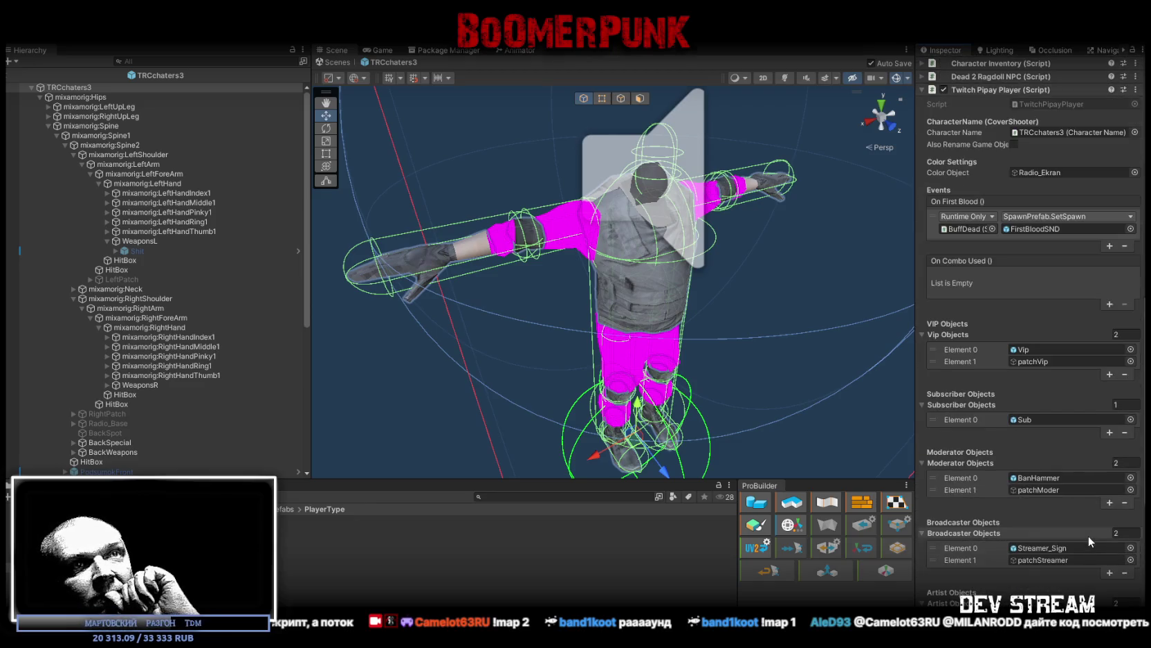
{"action": "scroll", "coordinate": [1059, 427], "scroll_direction": "up", "scroll_amount": 7}
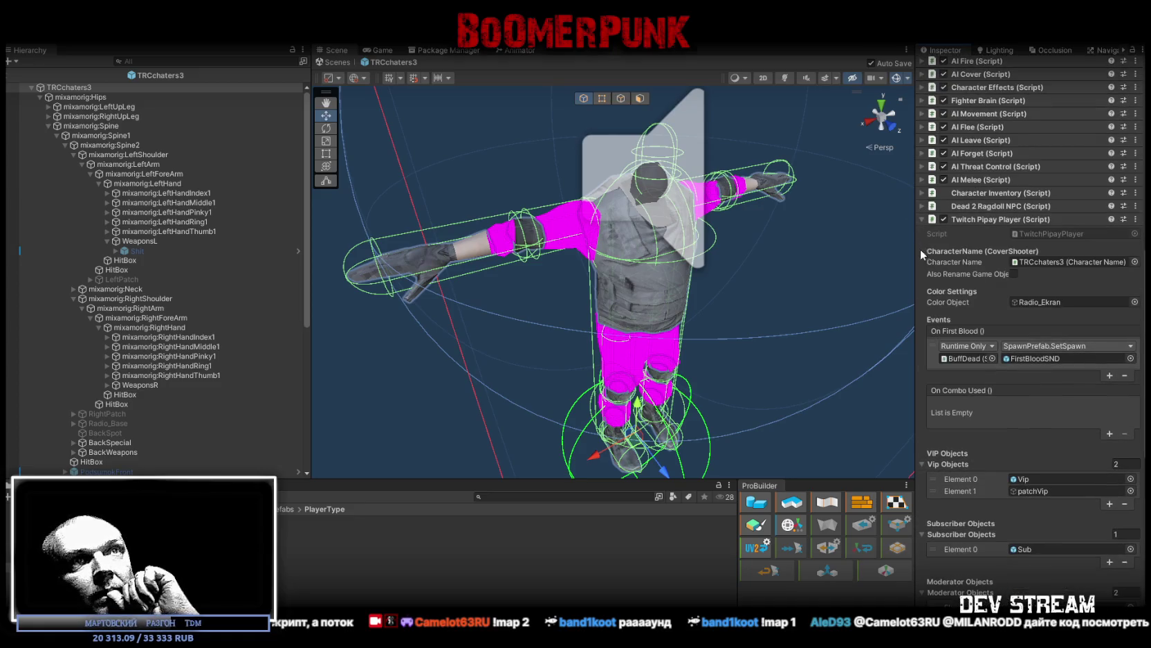
{"action": "left_click", "coordinate": [1036, 305]}
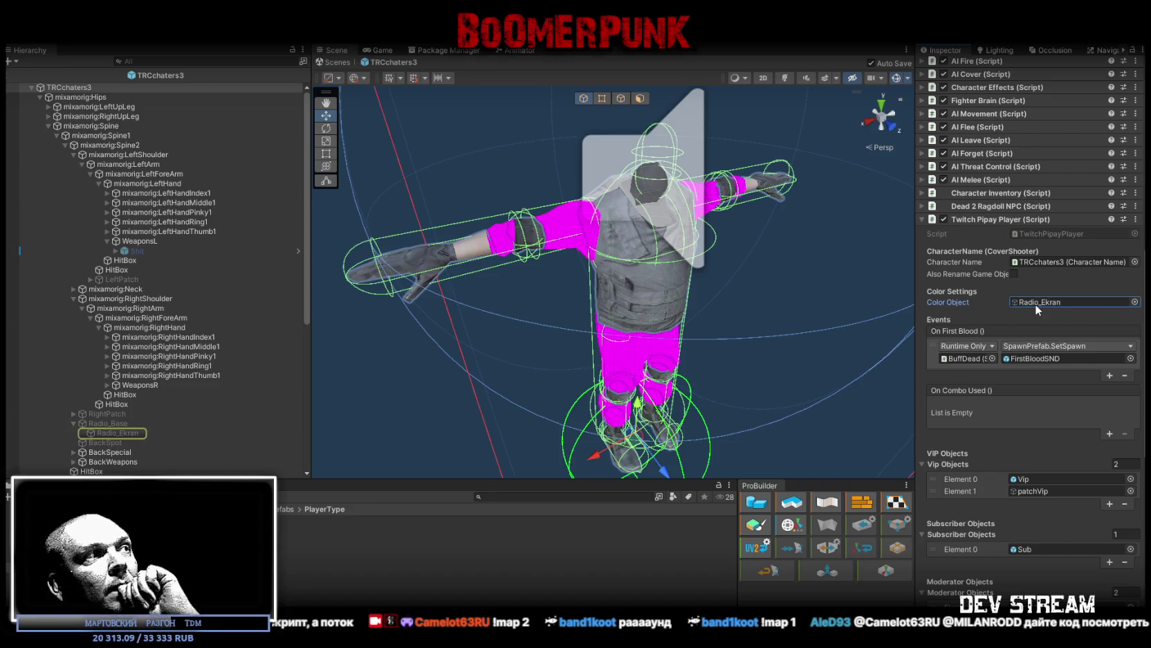
{"action": "left_click", "coordinate": [1069, 218]}
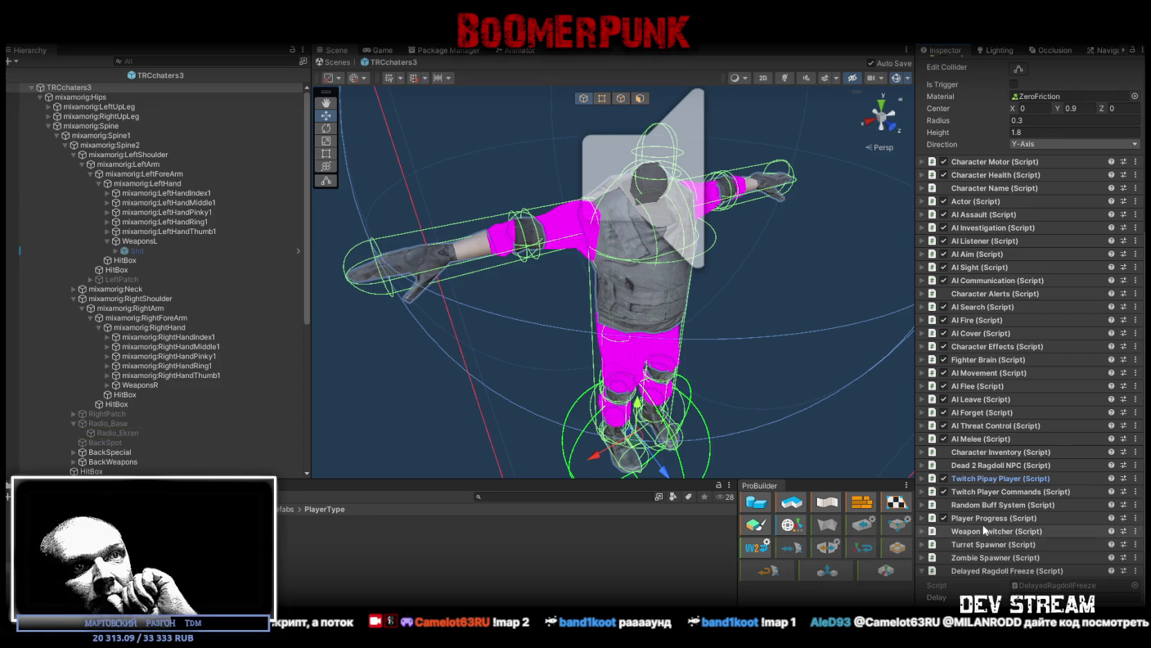
{"action": "left_click", "coordinate": [925, 520]}
{"action": "scroll", "coordinate": [1057, 539], "scroll_direction": "down", "scroll_amount": 5}
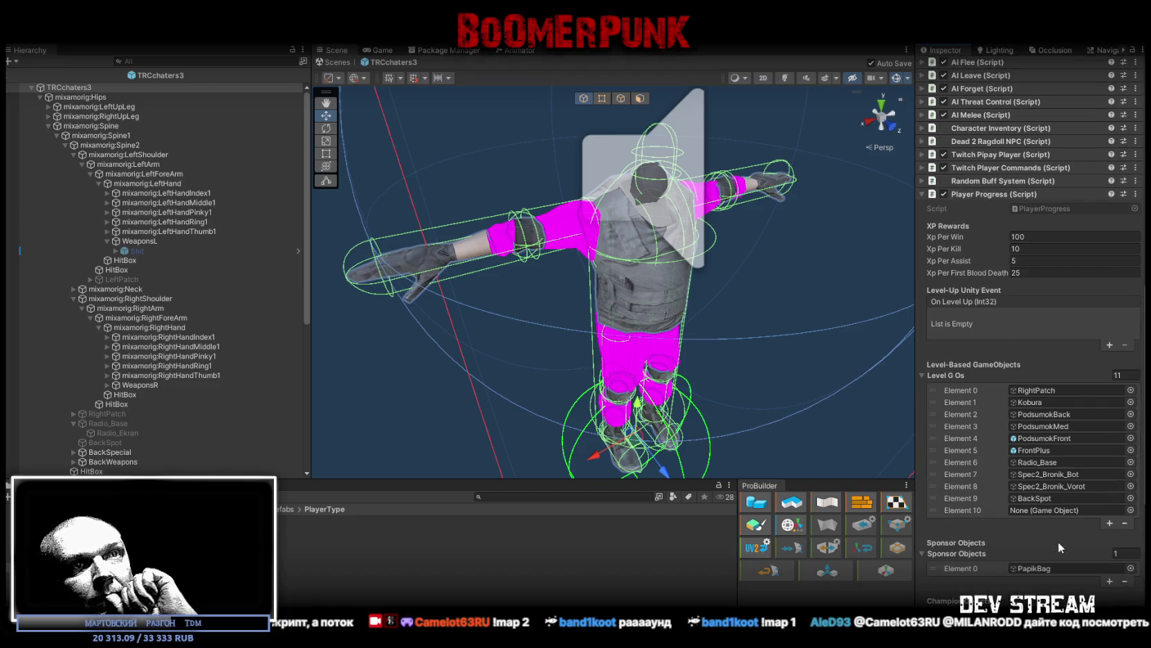
{"action": "scroll", "coordinate": [1057, 542], "scroll_direction": "down", "scroll_amount": 10}
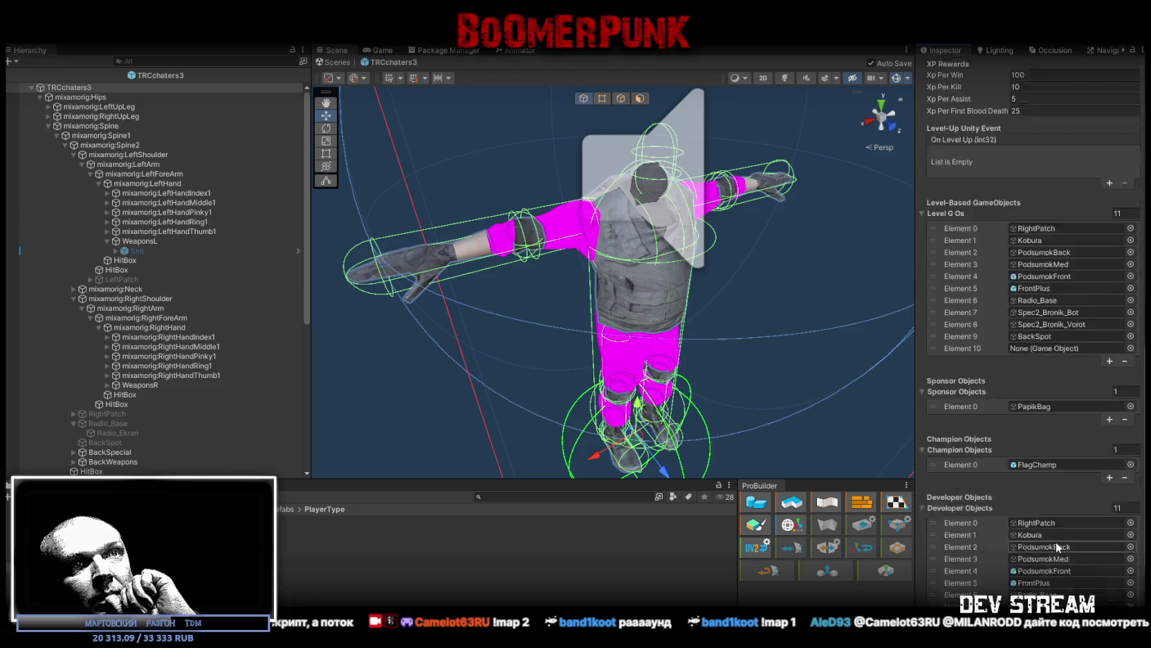
{"action": "scroll", "coordinate": [1055, 542], "scroll_direction": "up", "scroll_amount": 10}
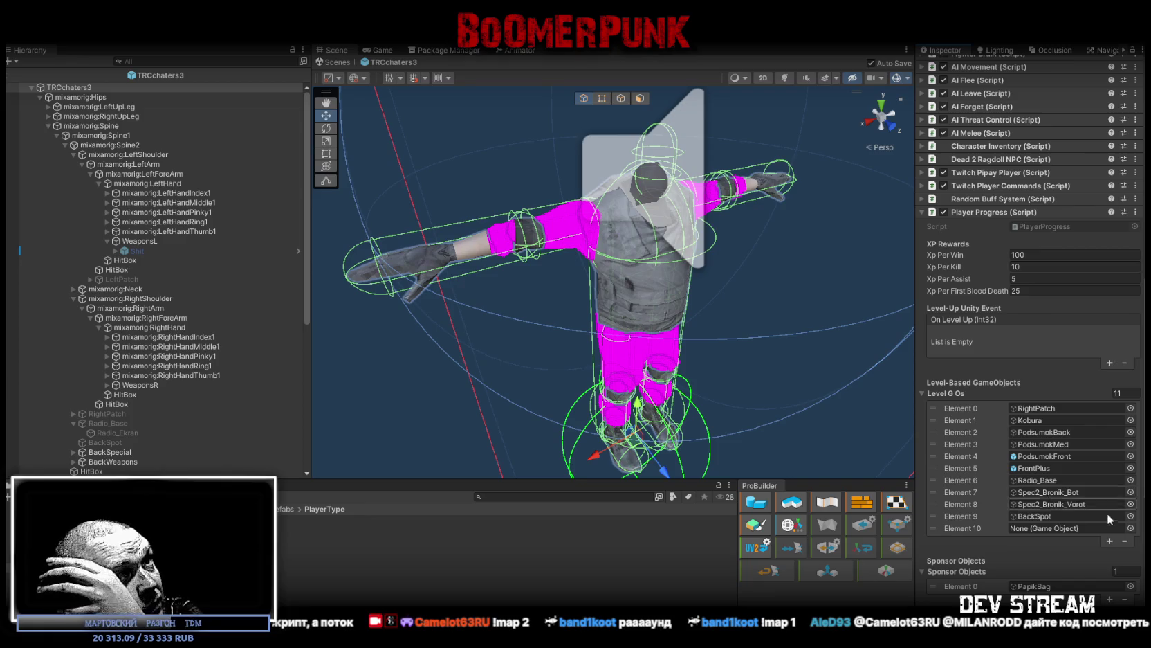
{"action": "scroll", "coordinate": [1093, 507], "scroll_direction": "down", "scroll_amount": 5}
{"action": "scroll", "coordinate": [1080, 502], "scroll_direction": "up", "scroll_amount": 7}
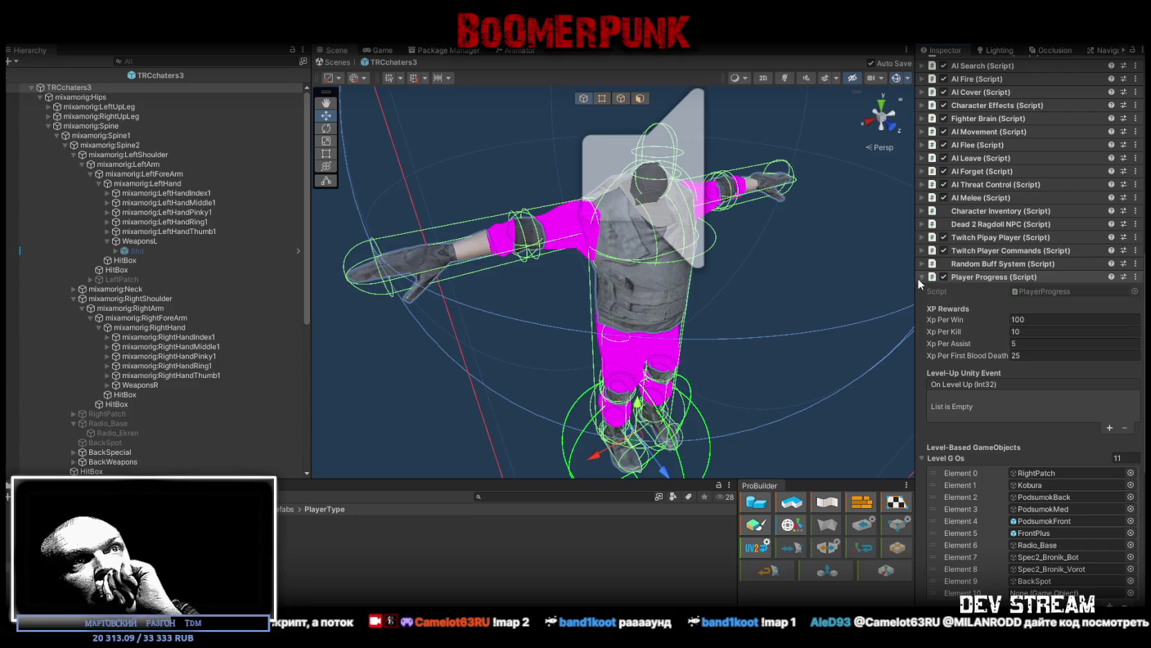
{"action": "left_click", "coordinate": [921, 277]}
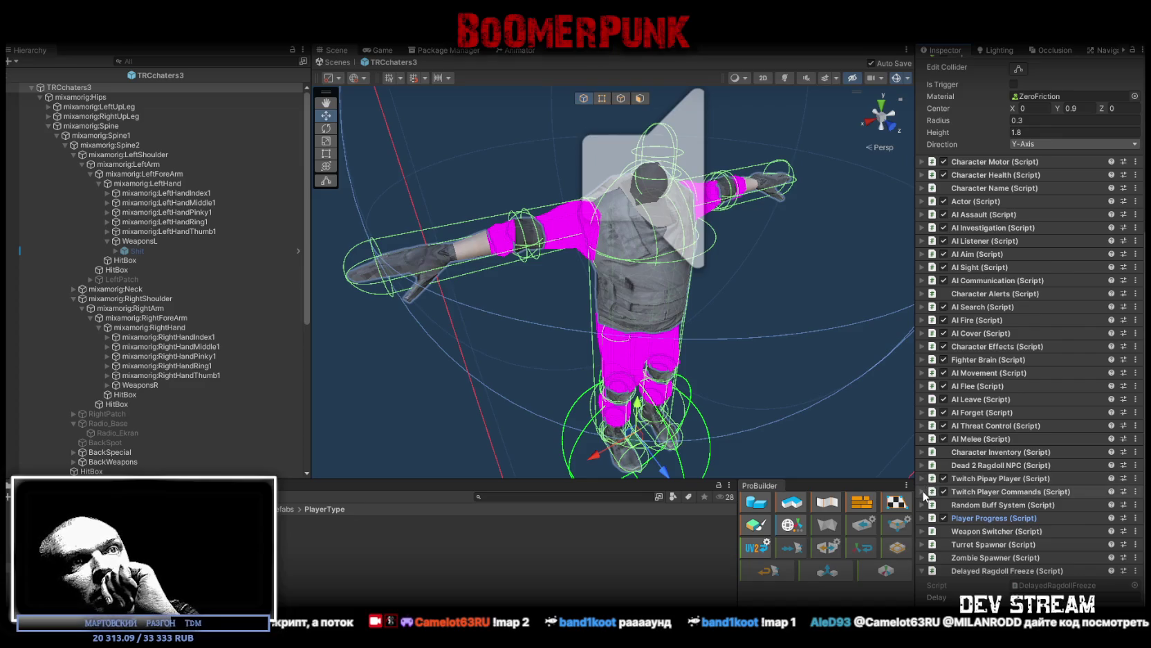
{"action": "left_click", "coordinate": [923, 491]}
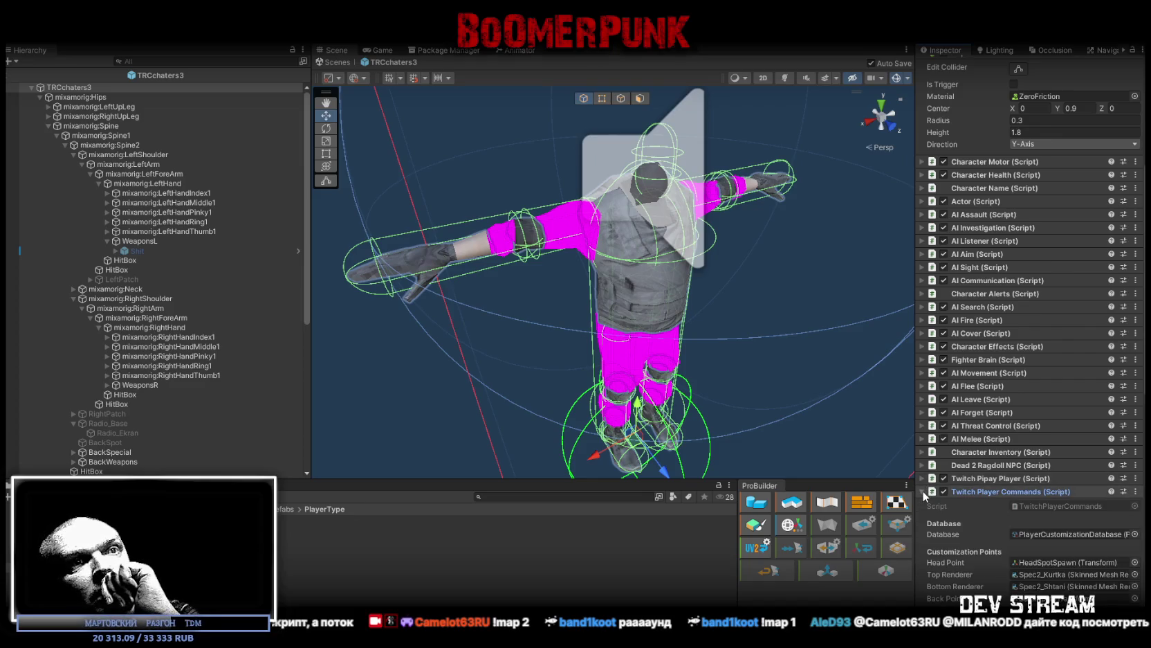
Step: Assign Spec3_Kurtka as Top Renderer and Spec3_Shtani as Bottom Renderer from the Spec3 hierarchy
{"action": "scroll", "coordinate": [923, 491], "scroll_direction": "down", "scroll_amount": 5}
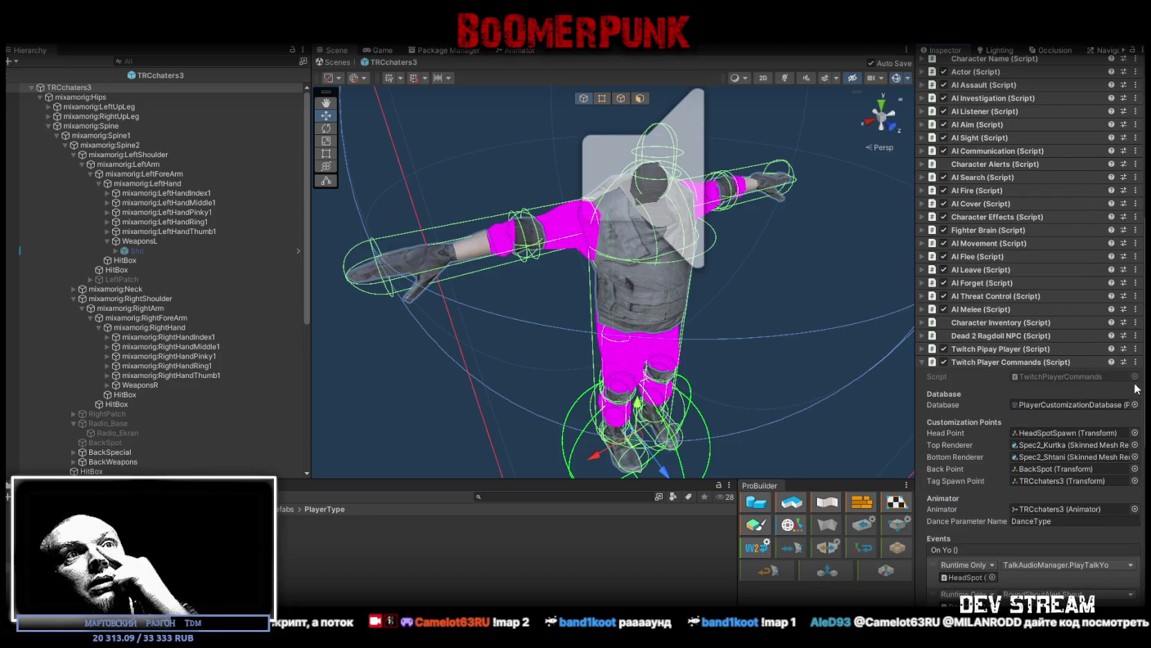
{"action": "left_click", "coordinate": [1047, 434]}
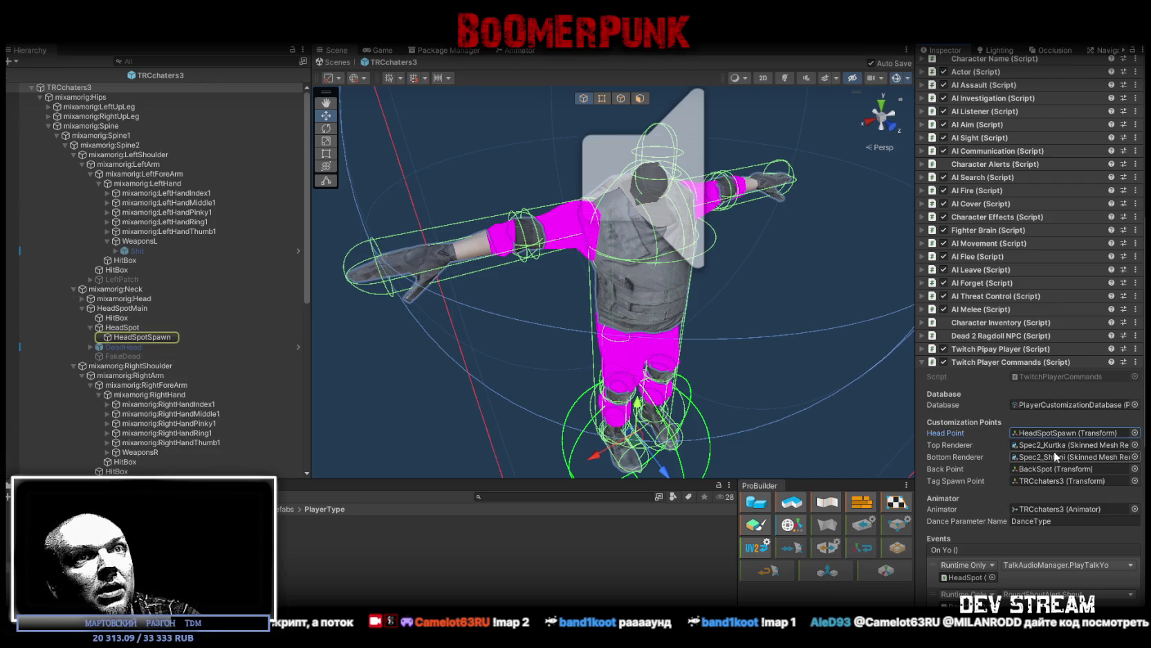
{"action": "left_click", "coordinate": [1042, 445]}
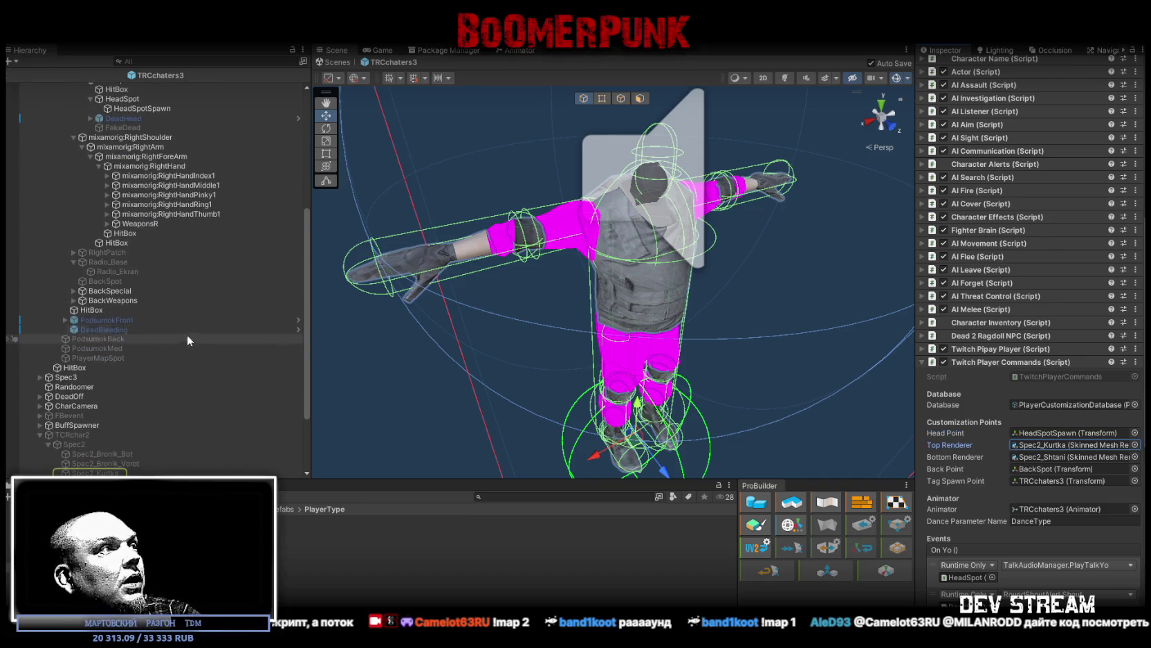
{"action": "scroll", "coordinate": [142, 338], "scroll_direction": "up", "scroll_amount": 5}
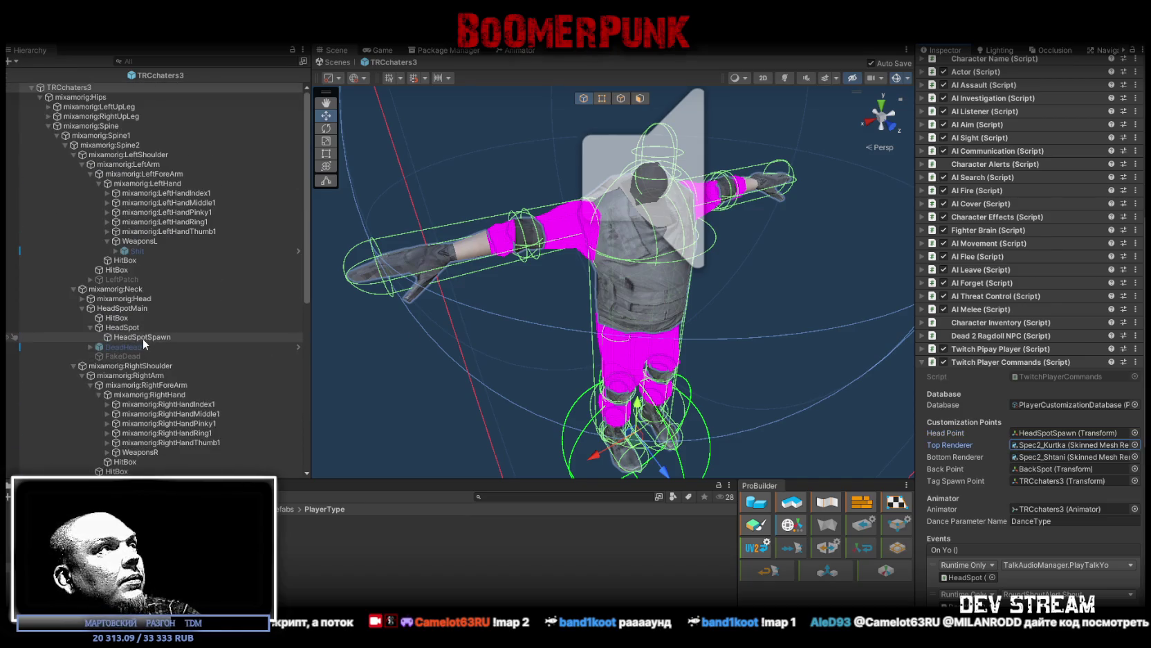
{"action": "left_click", "coordinate": [40, 97]}
{"action": "left_click", "coordinate": [40, 107]}
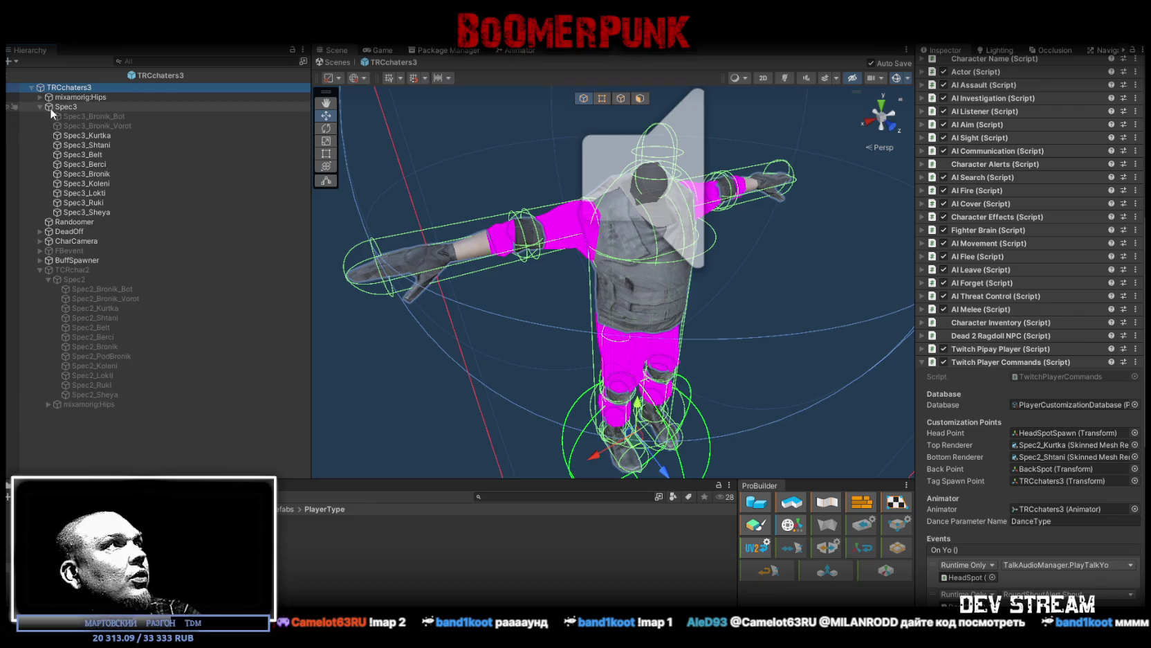
{"action": "mouse_move", "coordinate": [104, 137]}
{"action": "left_mouse_down"}
{"action": "mouse_move", "coordinate": [969, 446]}
{"action": "mouse_move", "coordinate": [1070, 445]}
{"action": "left_mouse_up"}
{"action": "mouse_move", "coordinate": [100, 144]}
{"action": "left_mouse_down"}
{"action": "mouse_move", "coordinate": [787, 403]}
{"action": "mouse_move", "coordinate": [1061, 461]}
{"action": "left_mouse_up"}
Step: Check which objects are assigned as Back Point, Tag Spawn Point and Animator
{"action": "left_click", "coordinate": [1039, 470]}
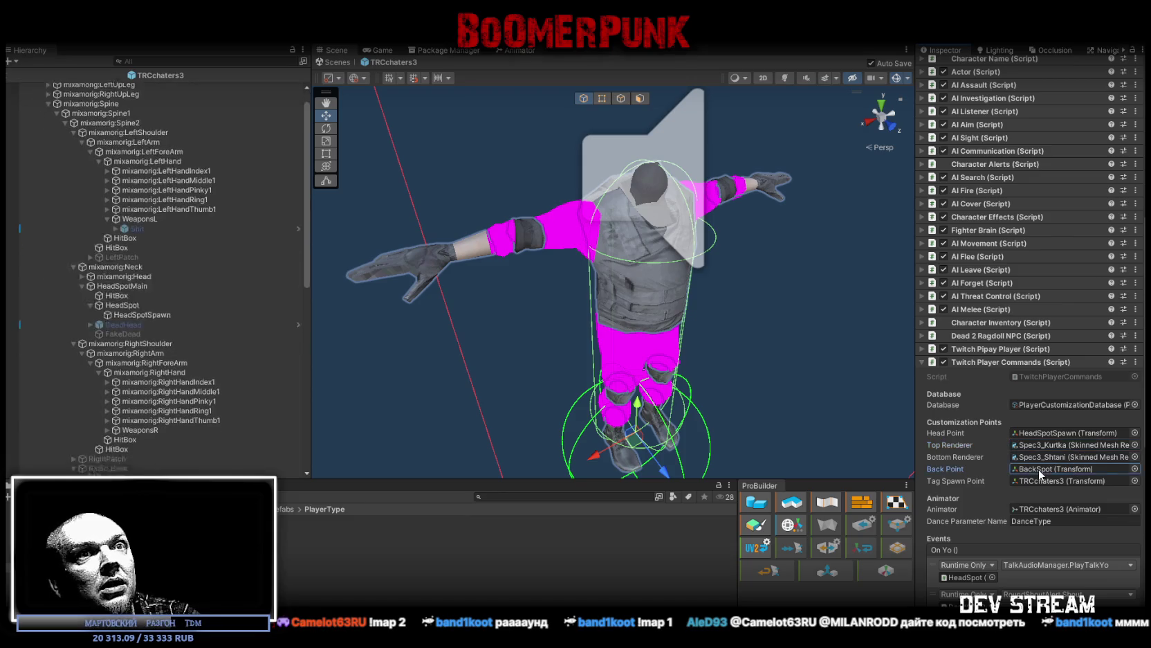
{"action": "left_click", "coordinate": [1043, 479]}
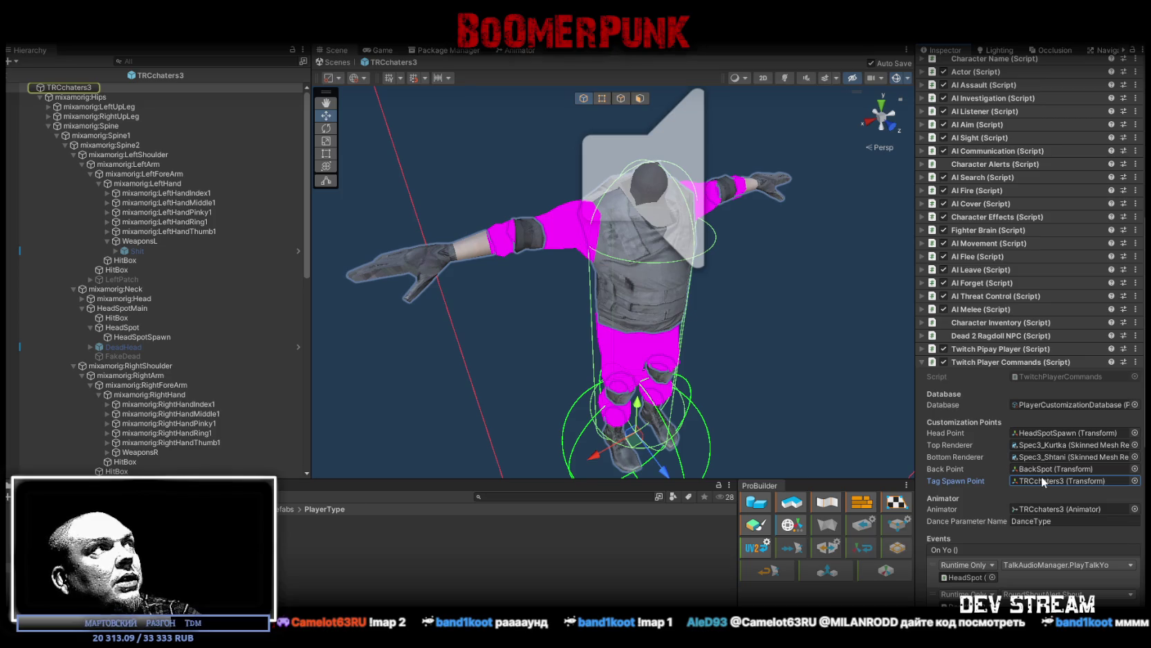
{"action": "left_click", "coordinate": [1037, 470]}
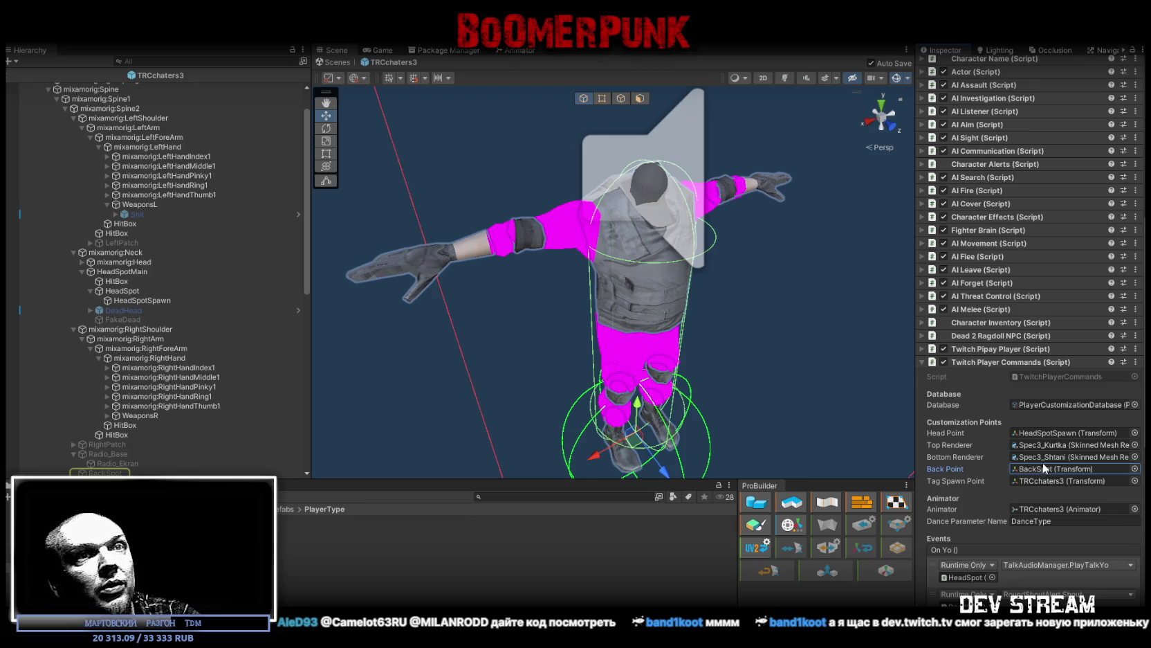
{"action": "scroll", "coordinate": [1047, 457], "scroll_direction": "down", "scroll_amount": 2}
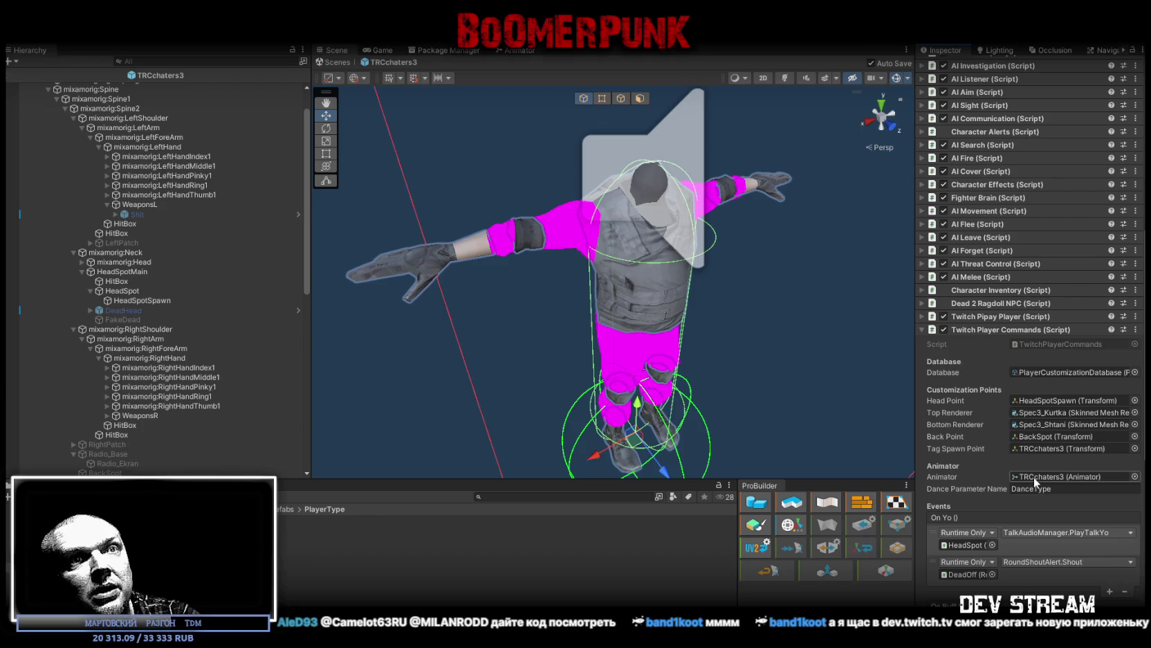
{"action": "left_click", "coordinate": [1035, 478]}
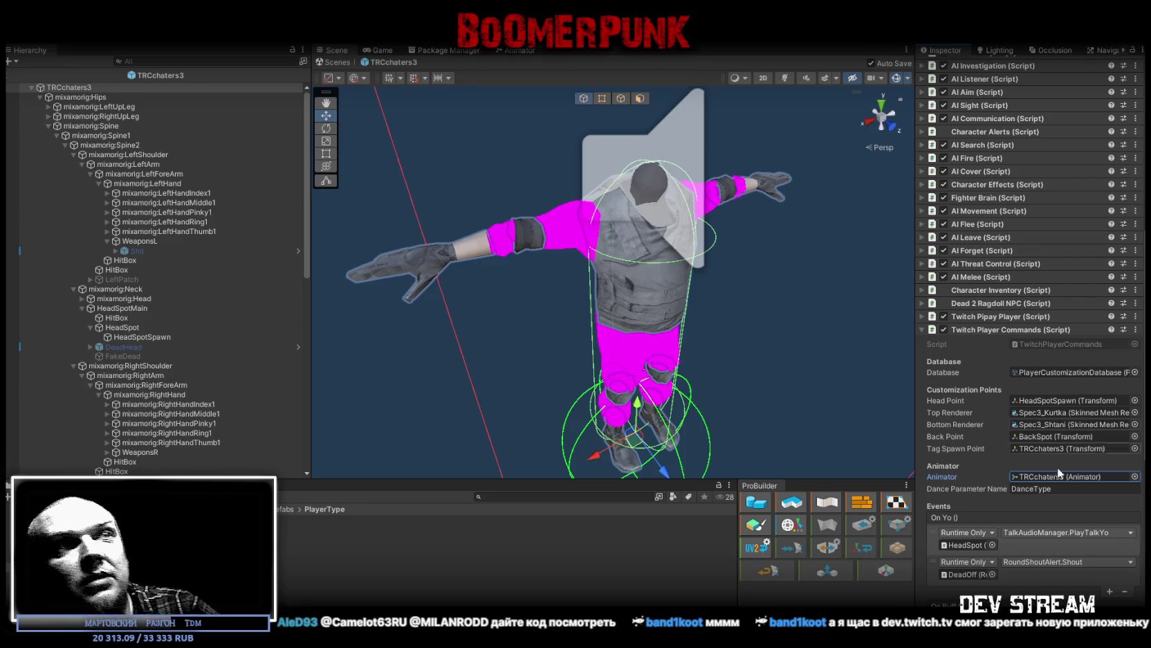
{"action": "scroll", "coordinate": [970, 392], "scroll_direction": "down", "scroll_amount": 10}
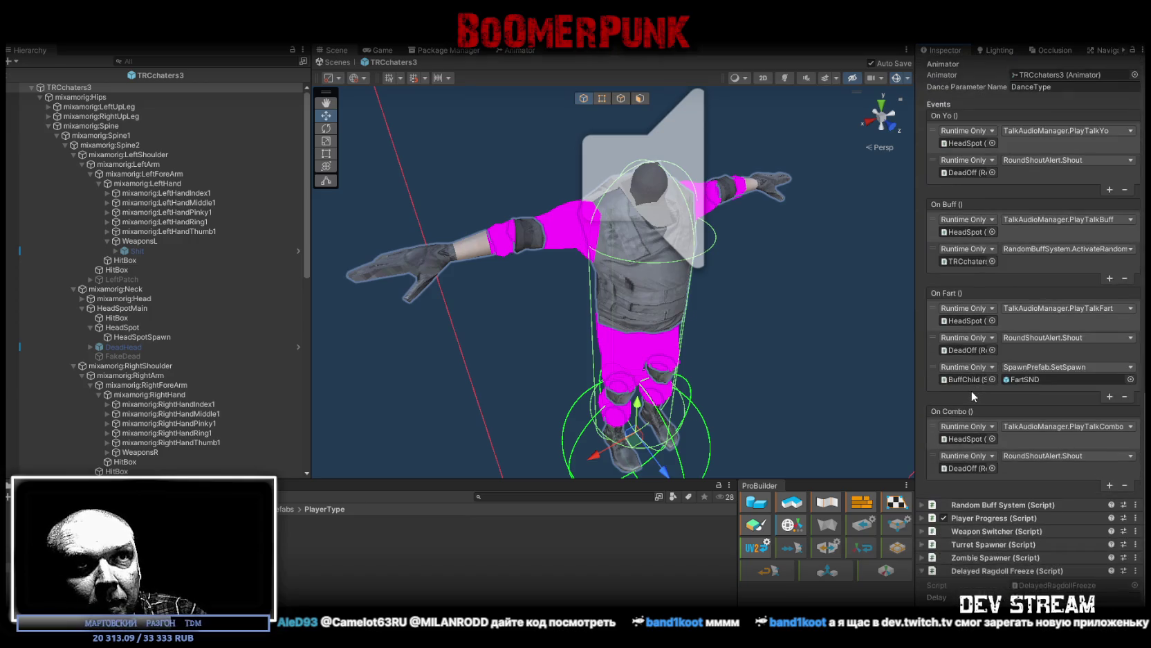
{"action": "scroll", "coordinate": [965, 381], "scroll_direction": "up", "scroll_amount": 3}
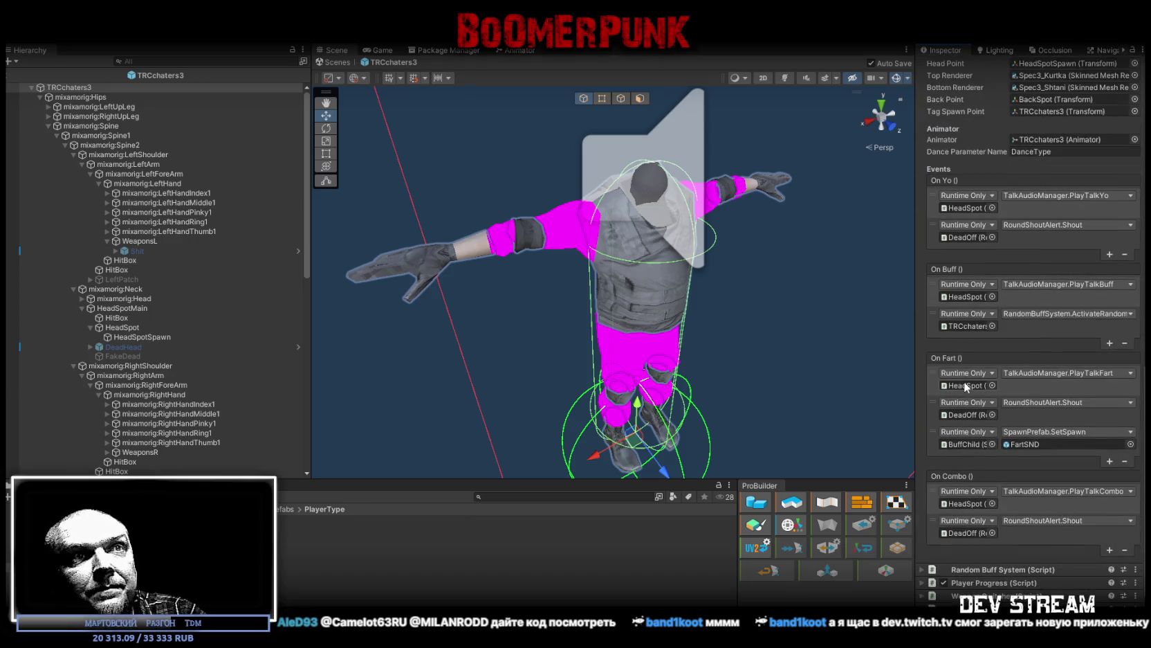
{"action": "scroll", "coordinate": [962, 380], "scroll_direction": "up", "scroll_amount": 14}
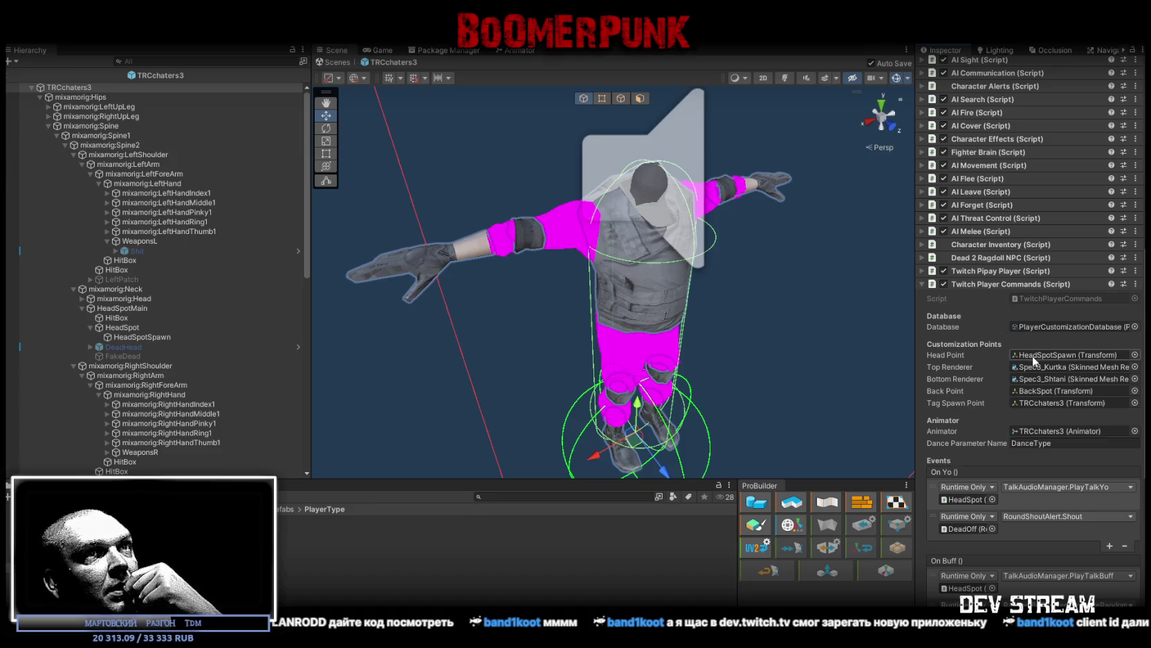
{"action": "scroll", "coordinate": [1031, 357], "scroll_direction": "down", "scroll_amount": 3}
{"action": "scroll", "coordinate": [1000, 337], "scroll_direction": "up", "scroll_amount": 5}
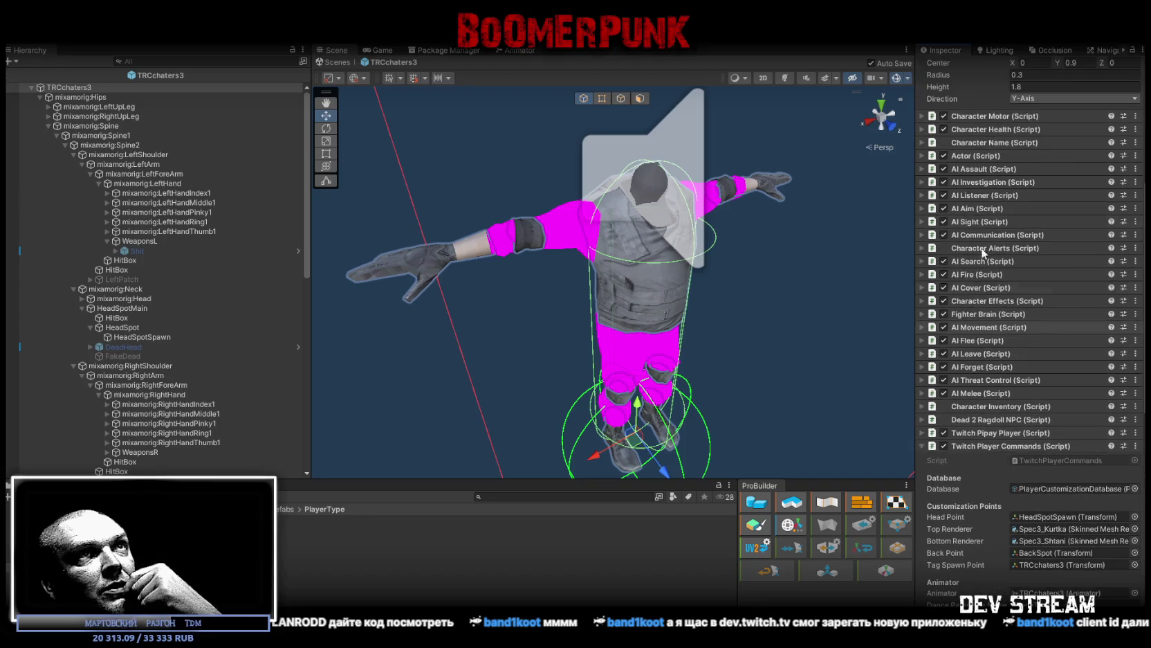
{"action": "scroll", "coordinate": [977, 296], "scroll_direction": "down", "scroll_amount": 3}
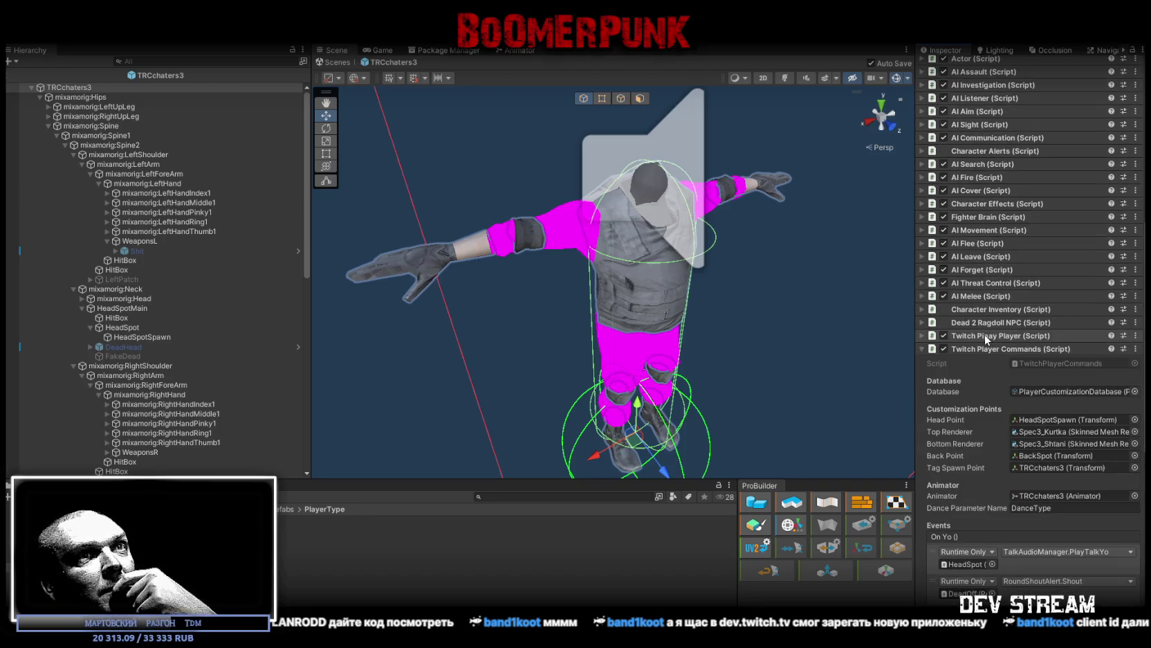
{"action": "scroll", "coordinate": [985, 337], "scroll_direction": "down", "scroll_amount": 13}
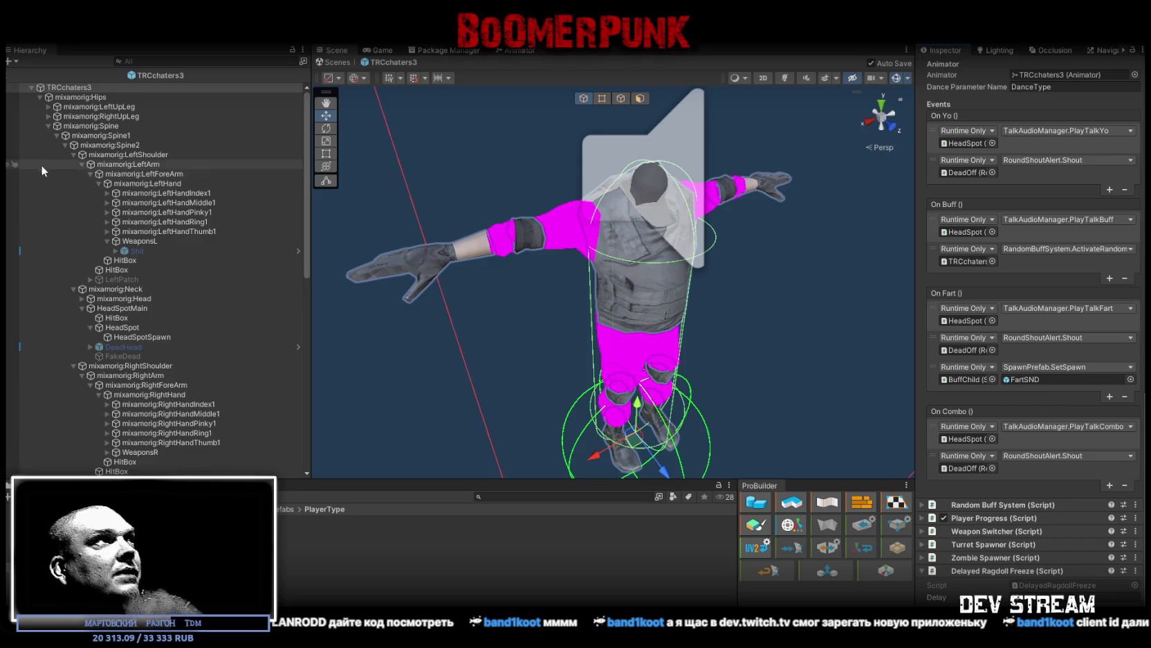
Step: Assign TCRchar2Avatar to the TRCchaters3 Animator's Avatar field
{"action": "left_click", "coordinate": [39, 97]}
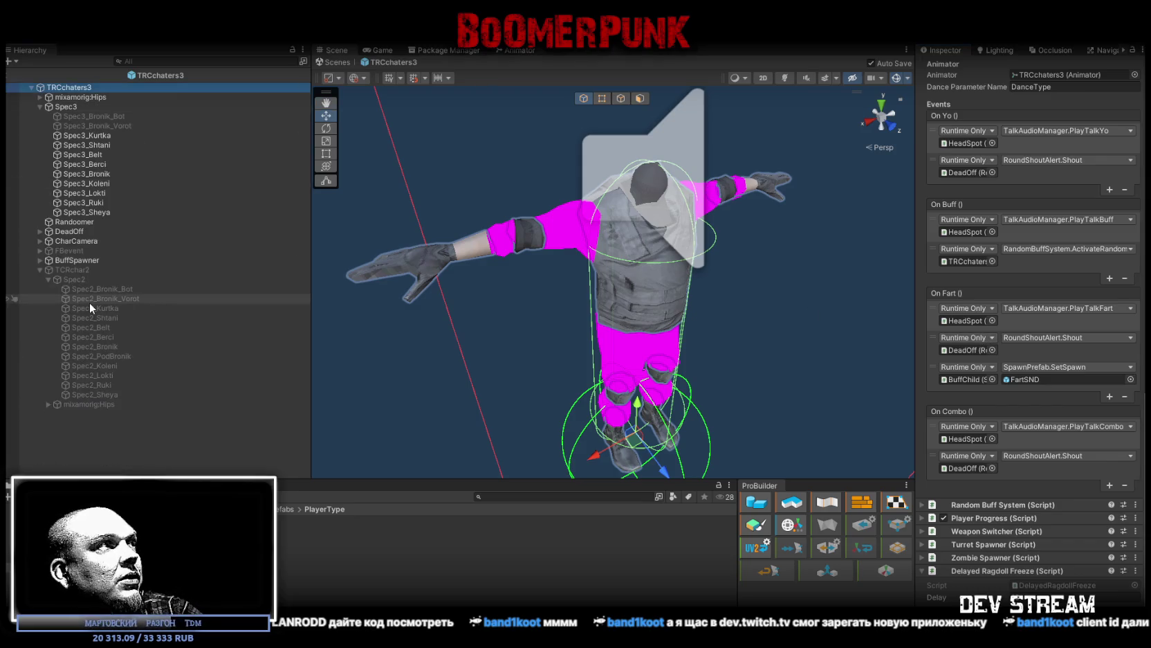
{"action": "left_click", "coordinate": [81, 272]}
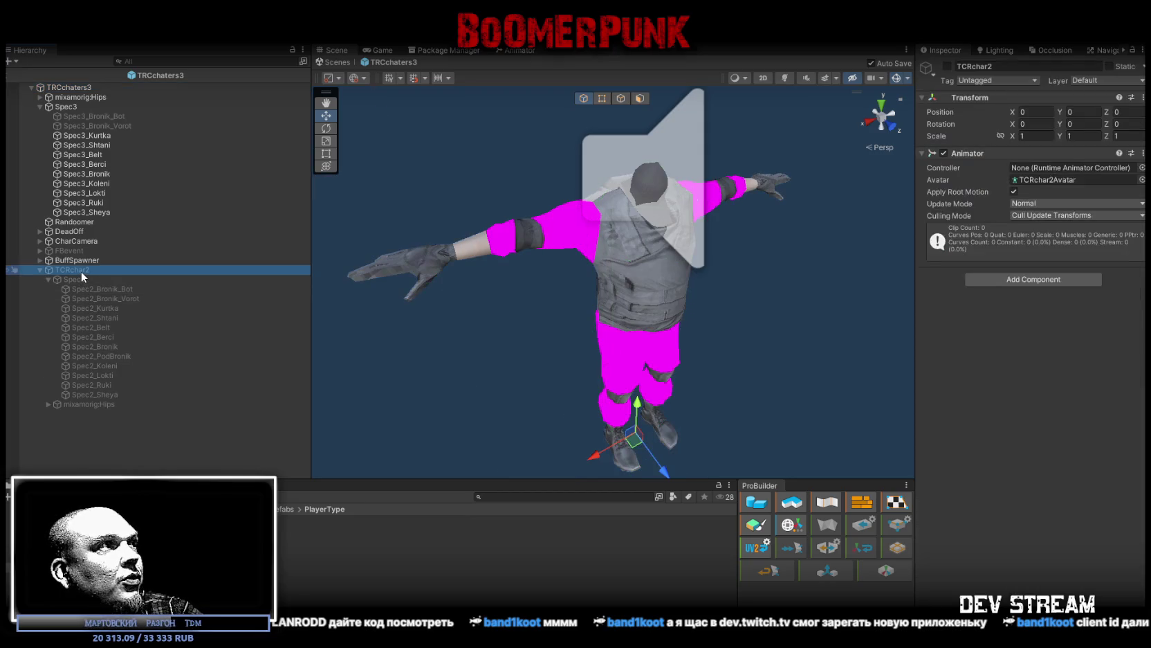
{"action": "left_click", "coordinate": [1064, 179]}
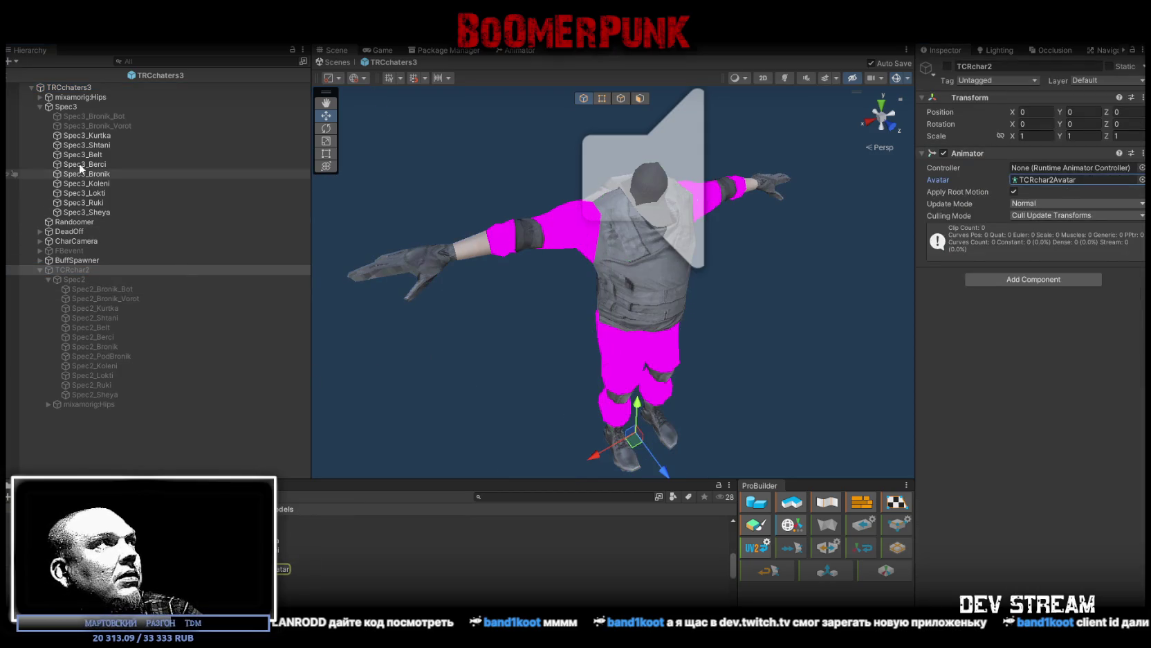
{"action": "left_click", "coordinate": [77, 88]}
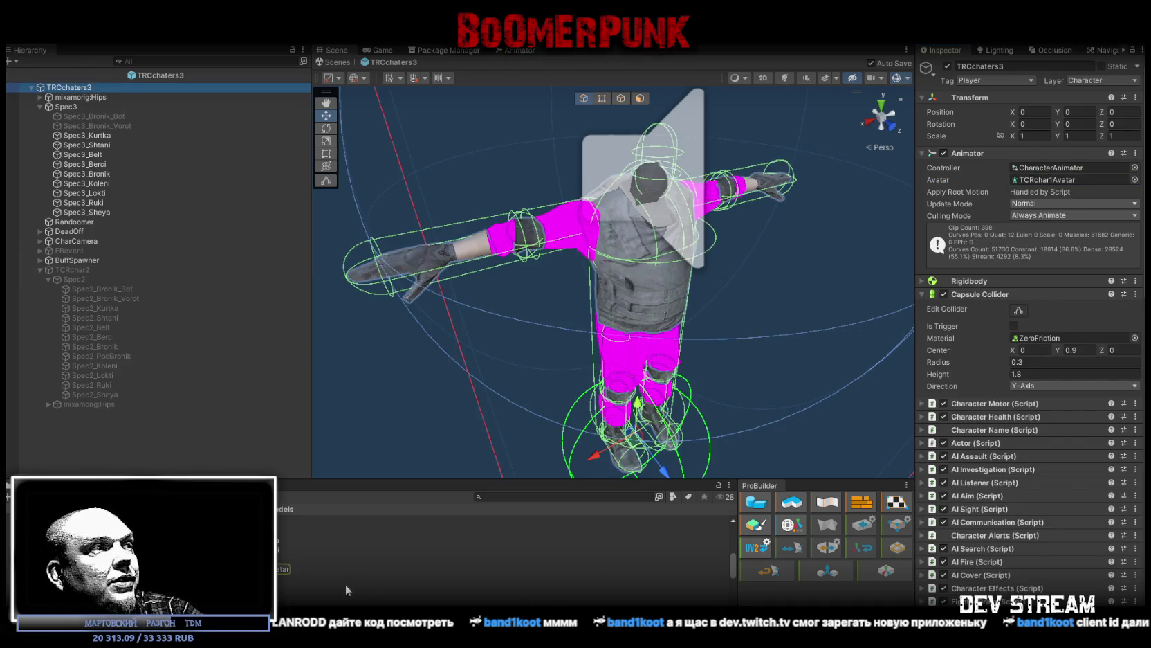
{"action": "mouse_move", "coordinate": [282, 569]}
{"action": "left_mouse_down"}
{"action": "mouse_move", "coordinate": [761, 311]}
{"action": "mouse_move", "coordinate": [1065, 179]}
{"action": "left_mouse_up"}
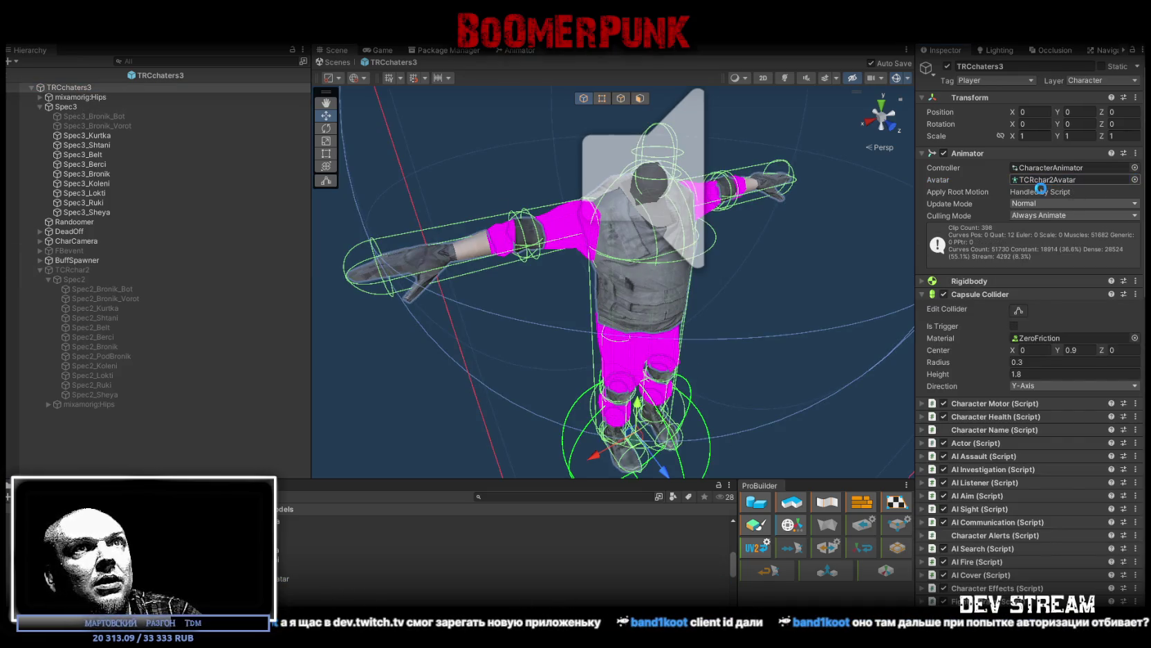
{"action": "mouse_move", "coordinate": [678, 243]}
{"action": "left_mouse_down"}
{"action": "mouse_move", "coordinate": [661, 251]}
{"action": "mouse_move", "coordinate": [678, 260]}
{"action": "left_mouse_up"}
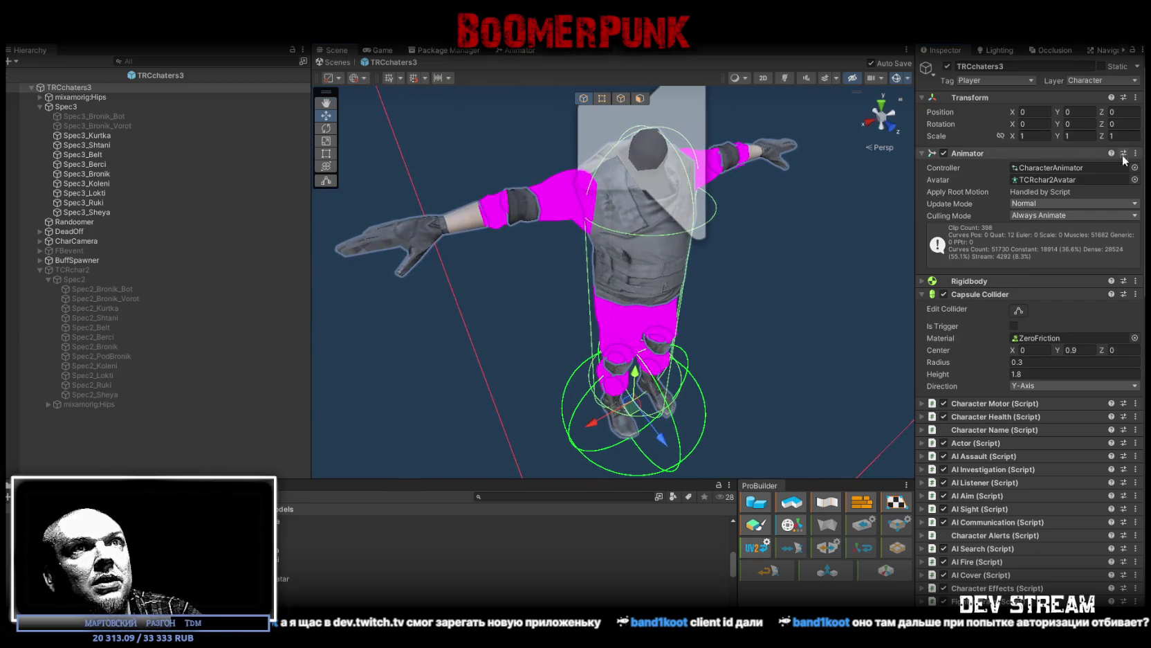
Step: Keep the Animator's Update Mode at Normal and Culling Mode at Always Animate
{"action": "left_click", "coordinate": [1114, 204]}
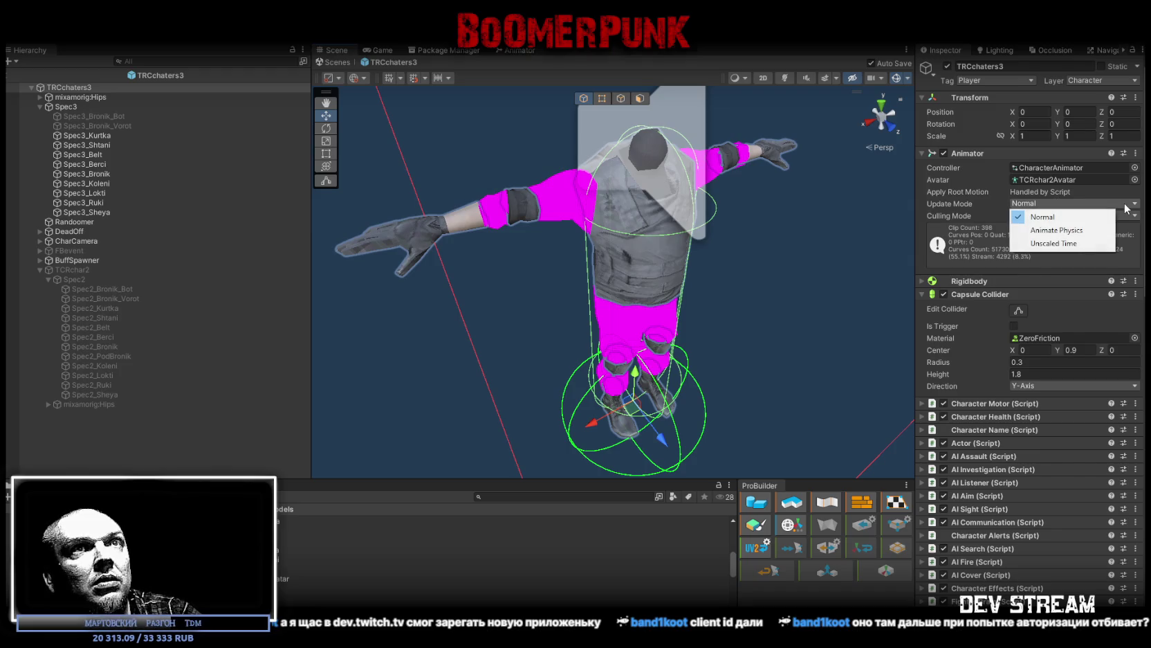
{"action": "left_click", "coordinate": [1070, 218]}
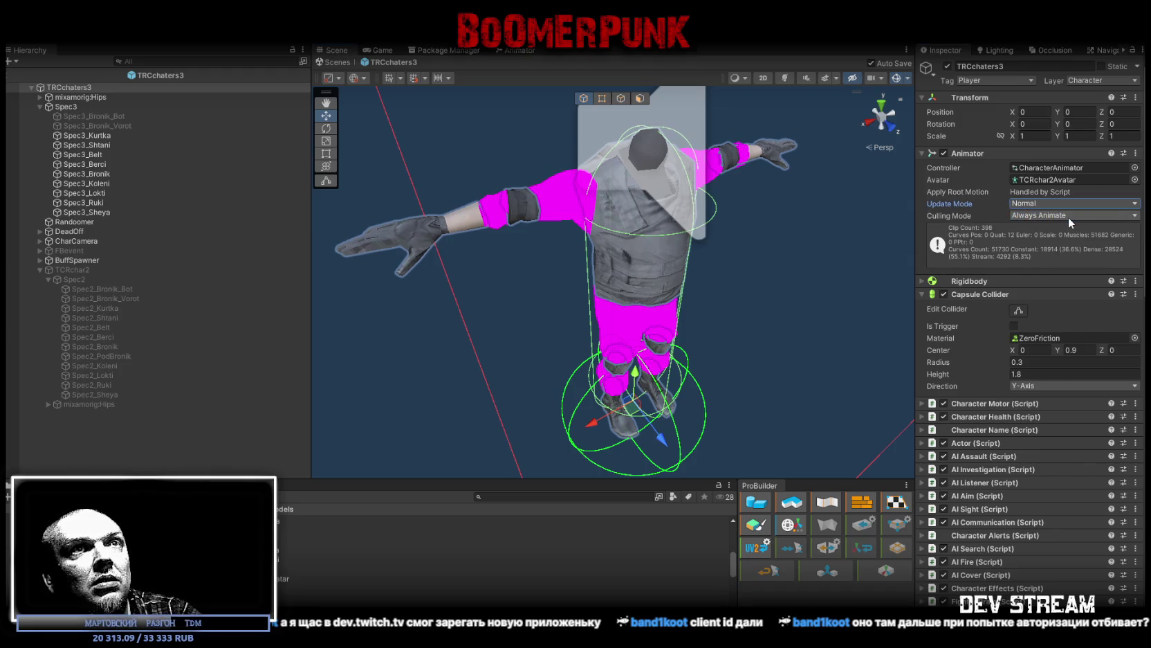
{"action": "left_click", "coordinate": [1071, 205]}
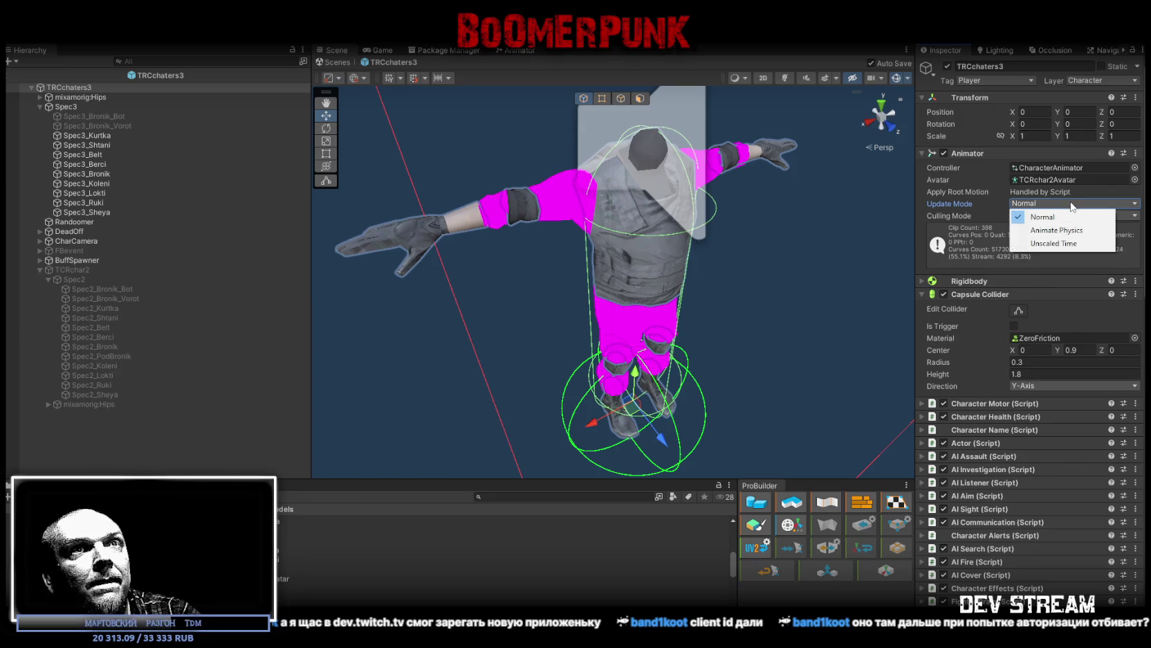
{"action": "key", "text": "Escape"}
{"action": "scroll", "coordinate": [1029, 332], "scroll_direction": "down", "scroll_amount": 1}
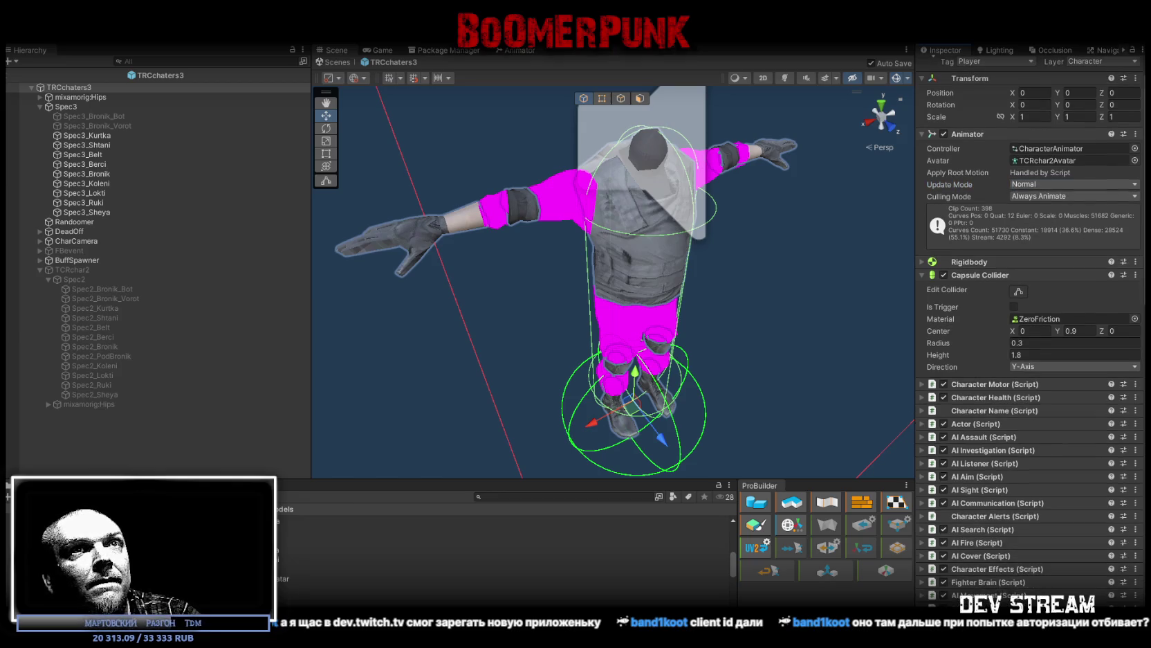
{"action": "left_click", "coordinate": [1119, 196]}
{"action": "left_click", "coordinate": [1100, 202]}
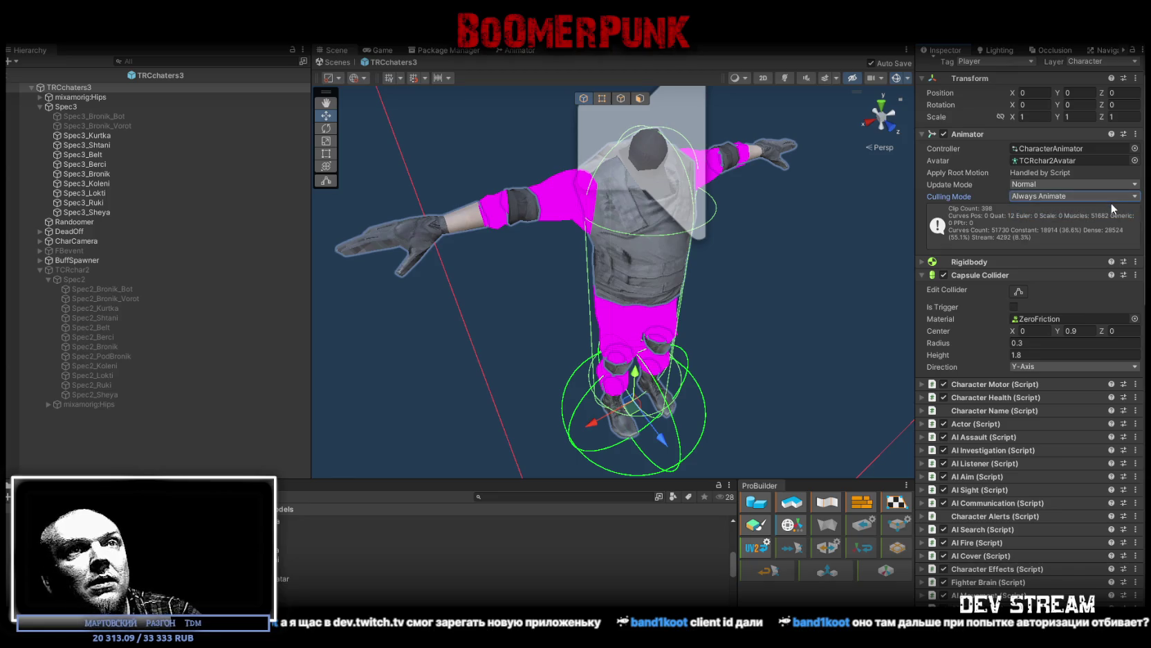
{"action": "scroll", "coordinate": [1066, 256], "scroll_direction": "down", "scroll_amount": 5}
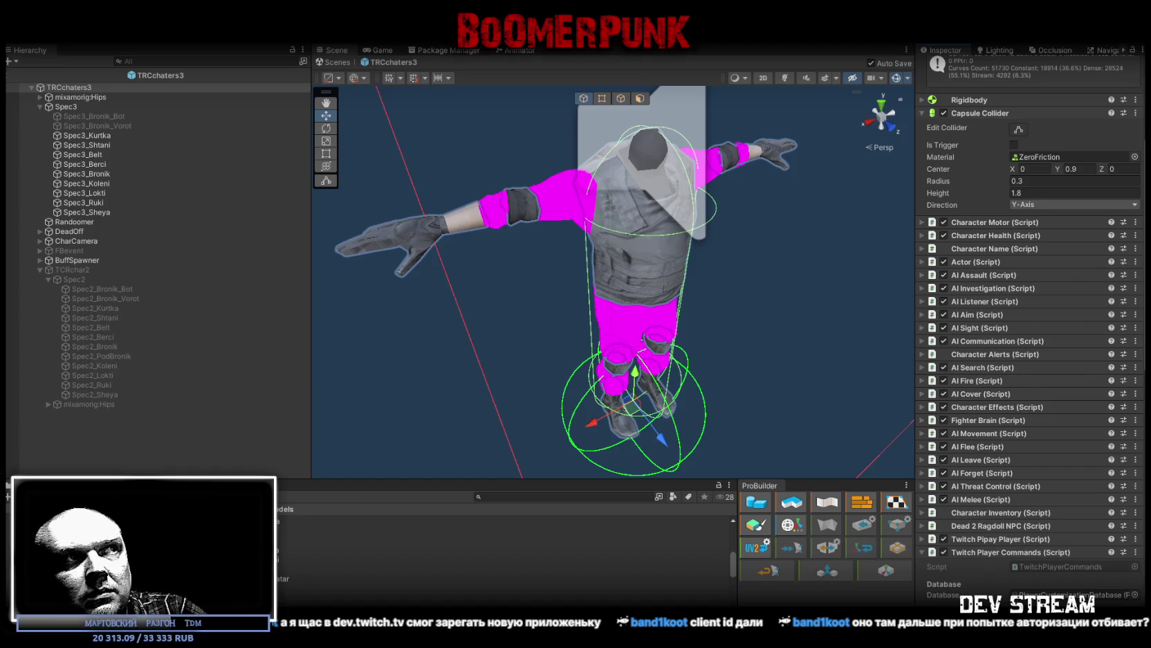
Step: Select the leftover TCRchar2 model and fold away its child objects
{"action": "mouse_move", "coordinate": [429, 276]}
{"action": "left_mouse_down"}
{"action": "mouse_move", "coordinate": [525, 216]}
{"action": "mouse_move", "coordinate": [612, 324]}
{"action": "mouse_move", "coordinate": [572, 377]}
{"action": "mouse_move", "coordinate": [463, 360]}
{"action": "mouse_move", "coordinate": [486, 236]}
{"action": "left_mouse_up"}
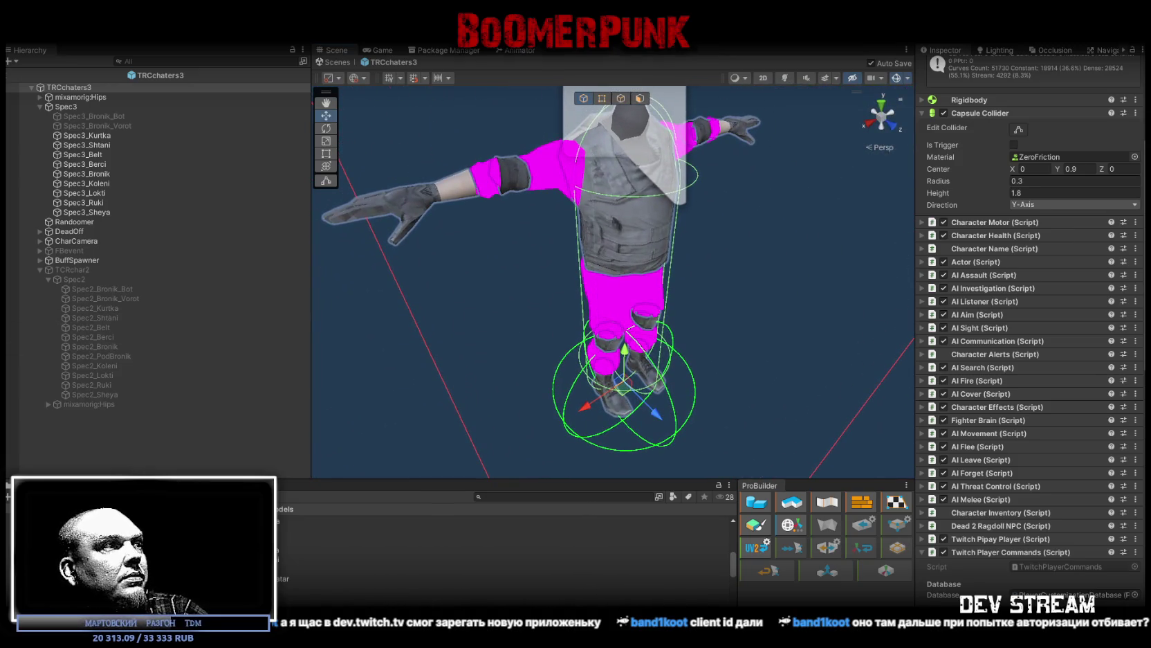
{"action": "left_click", "coordinate": [54, 271]}
{"action": "left_click", "coordinate": [40, 271]}
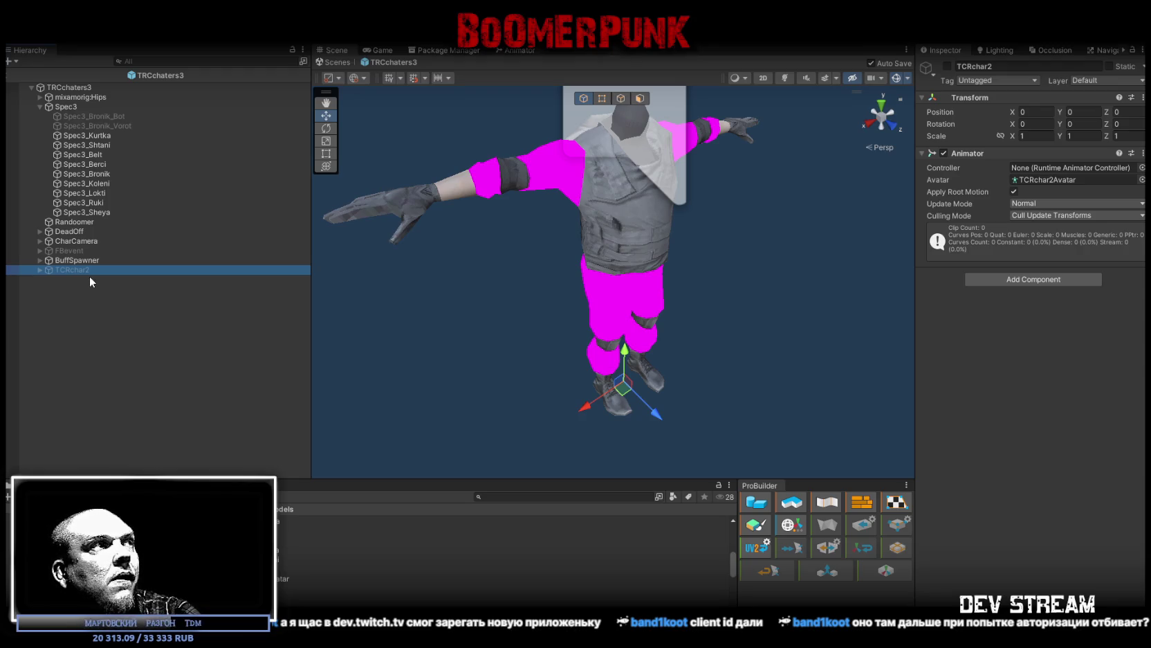
Step: Delete the old TCRchar2 model and reselect the TRCchaters3 character
{"action": "key", "text": "Delete"}
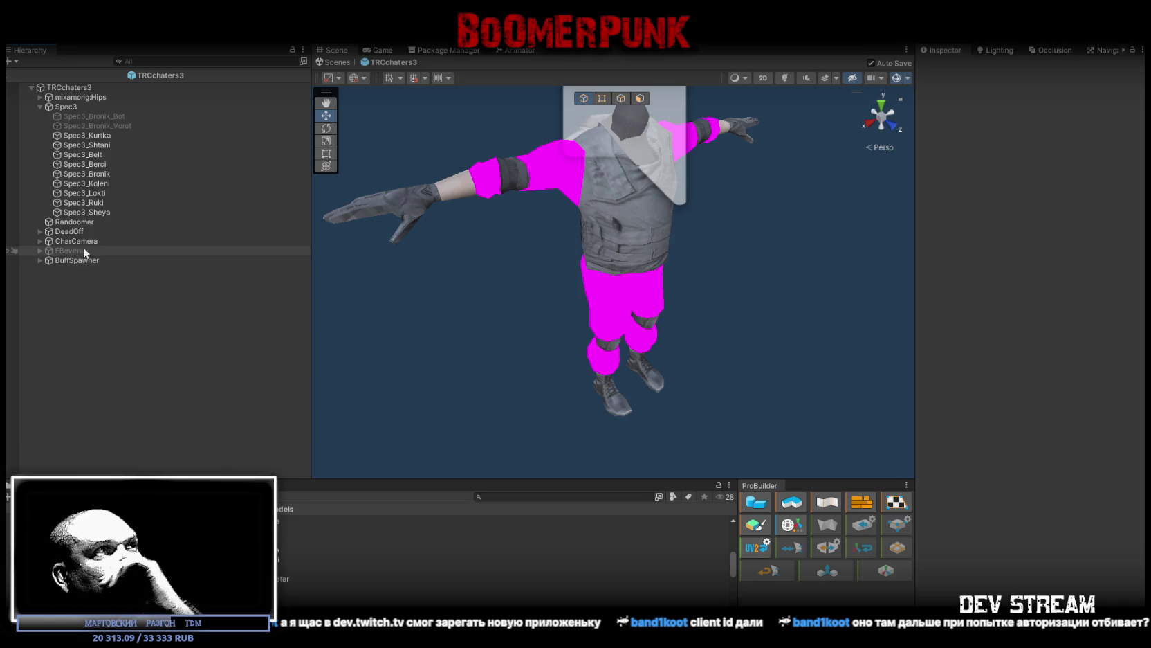
{"action": "left_click", "coordinate": [64, 86]}
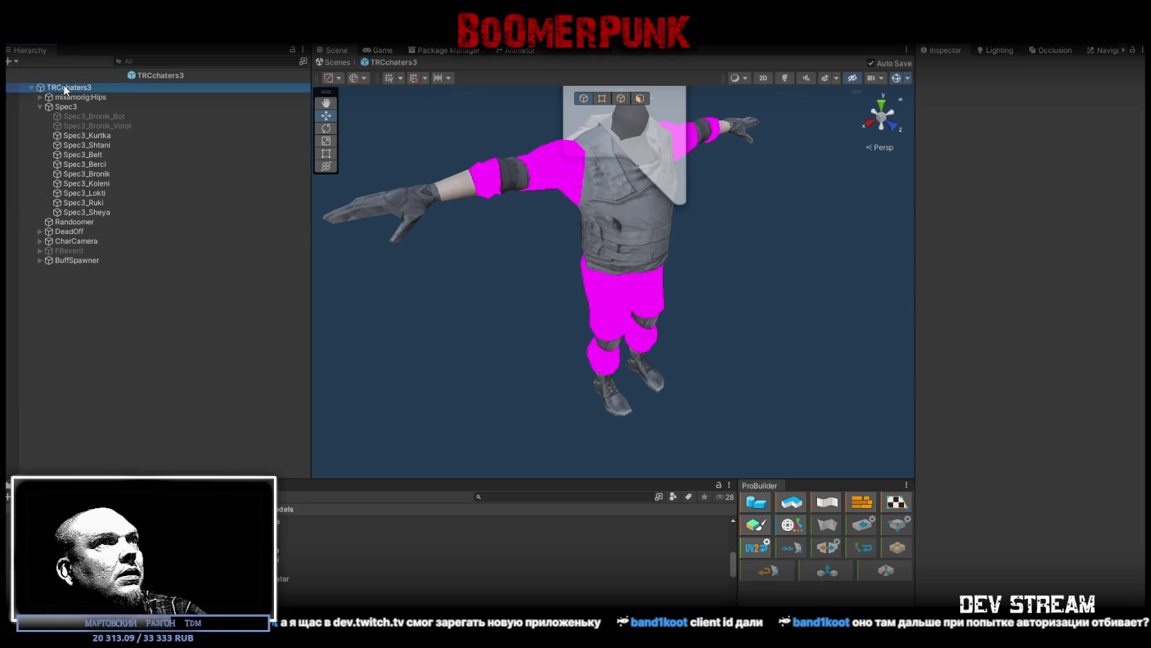
{"action": "scroll", "coordinate": [982, 409], "scroll_direction": "down", "scroll_amount": 10}
{"action": "scroll", "coordinate": [978, 411], "scroll_direction": "down", "scroll_amount": 2}
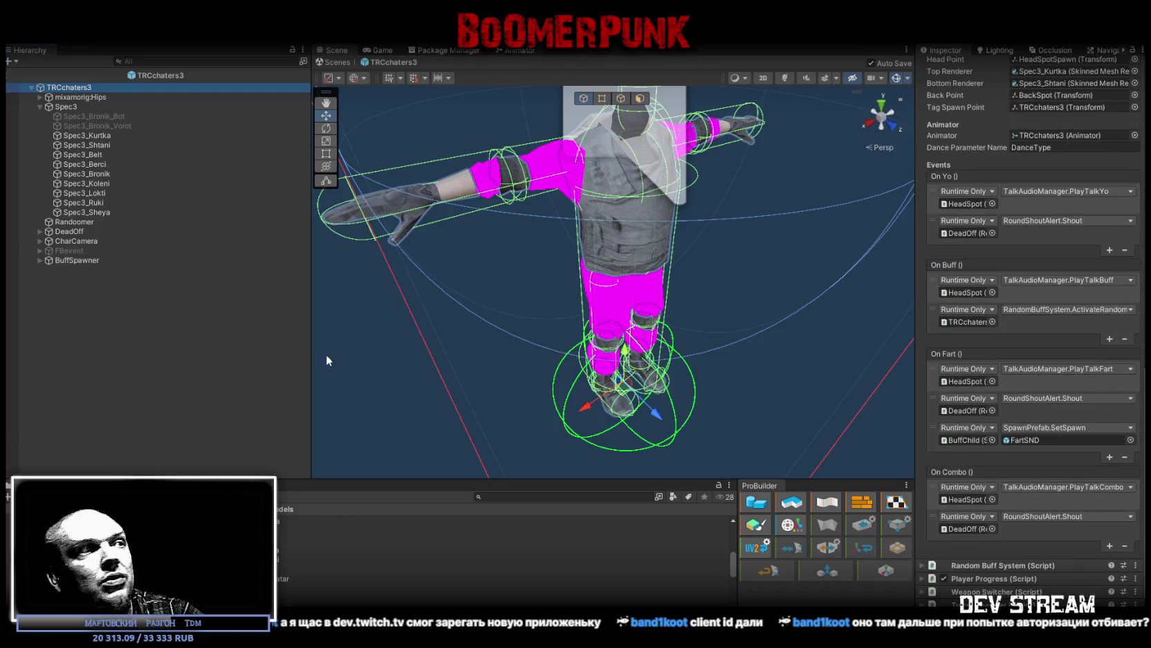
Step: Filter the Console to errors and inspect the CharacterIK.cs error entry
{"action": "key", "text": "ctrl+shift+c"}
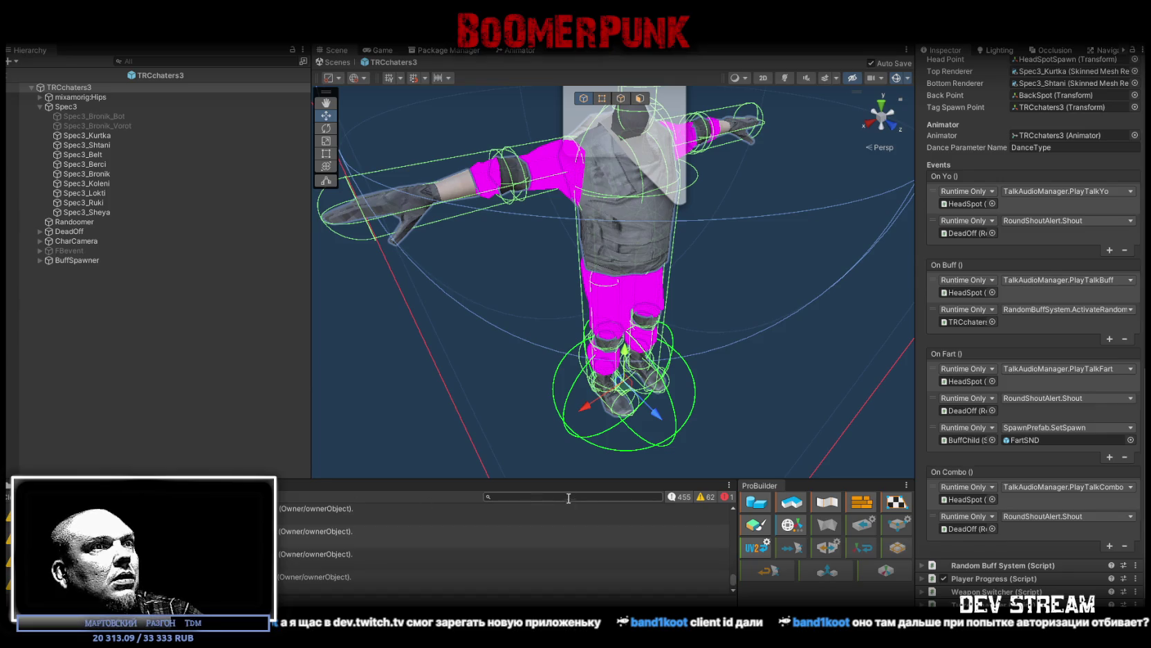
{"action": "left_click", "coordinate": [701, 495]}
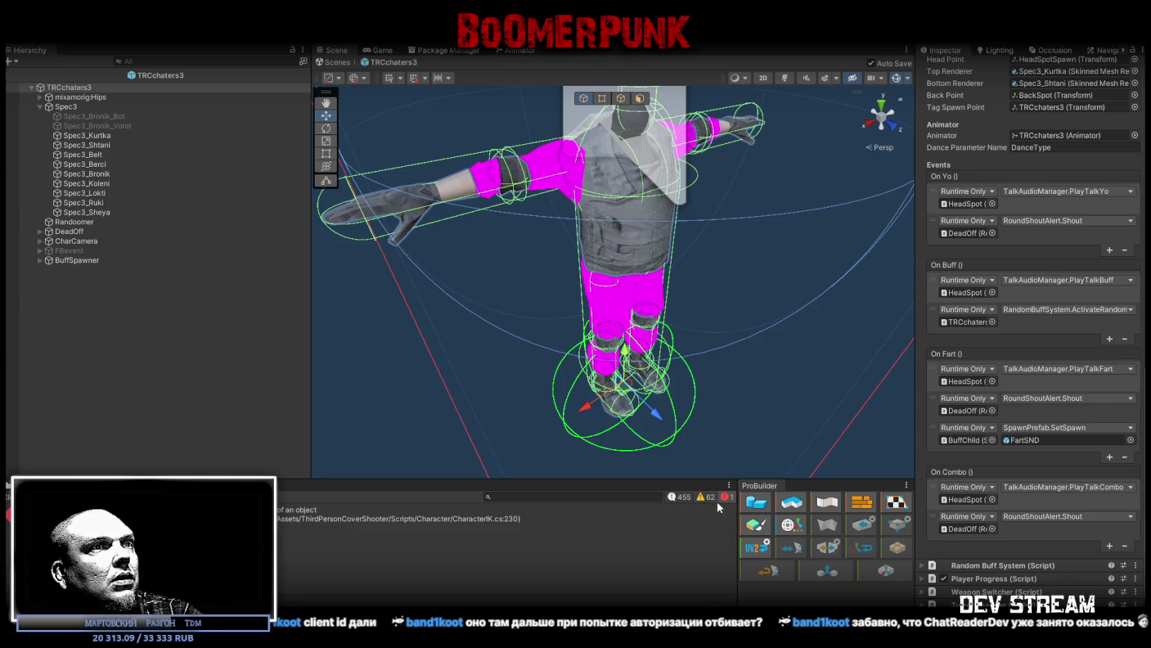
{"action": "left_click", "coordinate": [717, 516]}
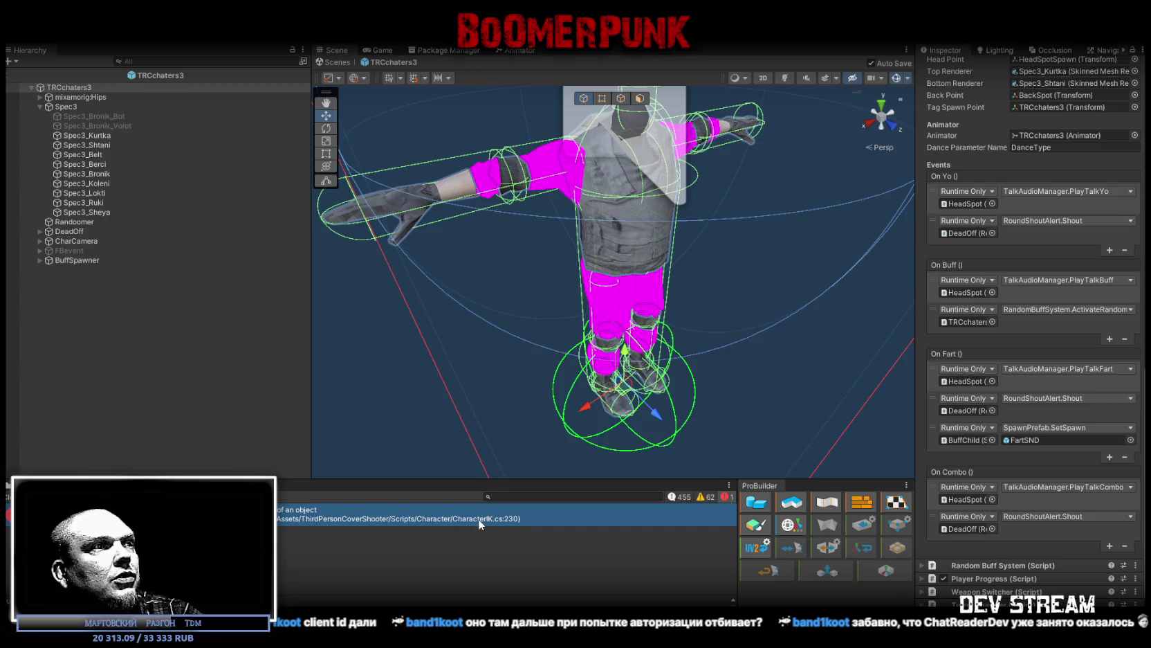
{"action": "left_click", "coordinate": [31, 485]}
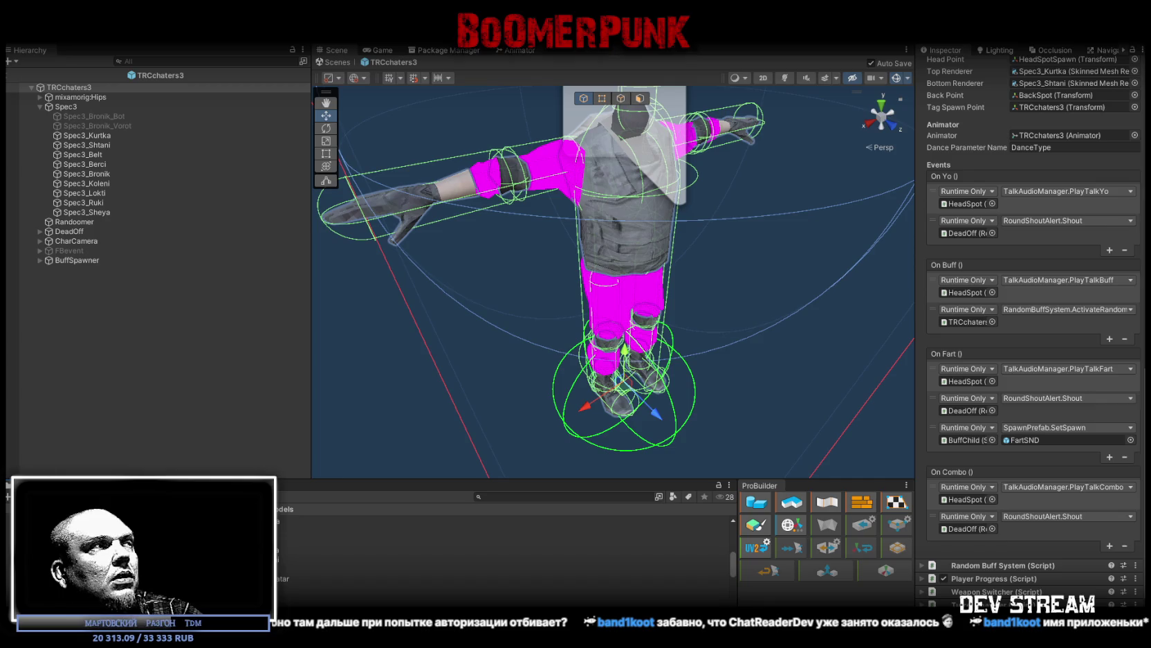
{"action": "left_click", "coordinate": [32, 88]}
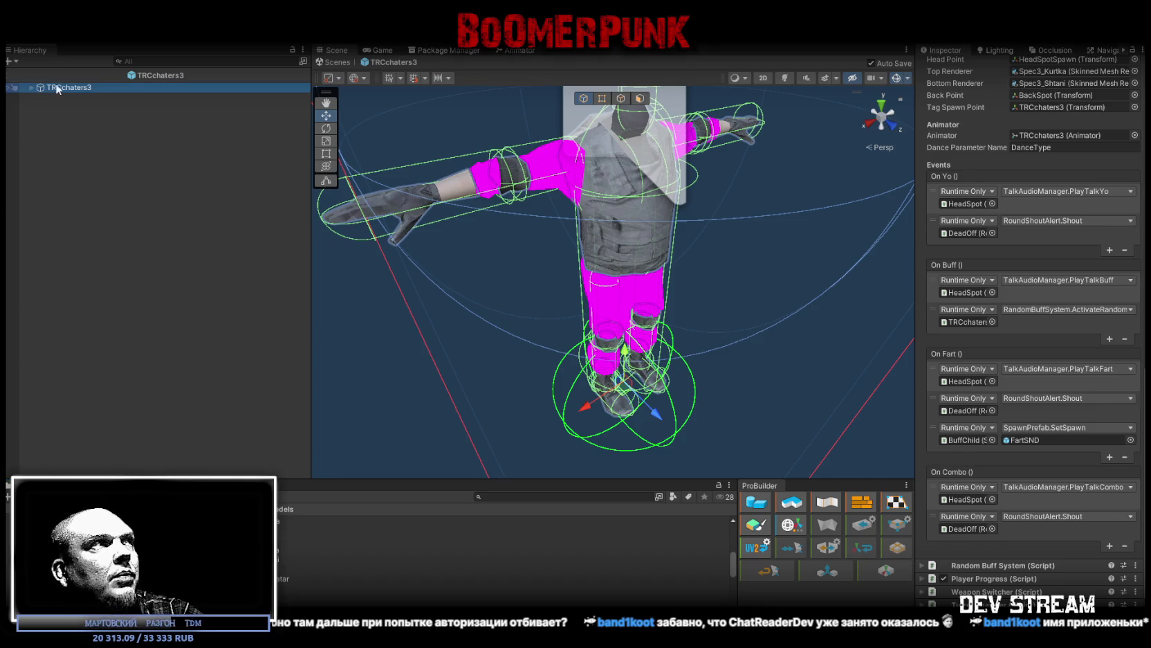
Step: Expand both shoulder, arm and forearm bones and select the left forearm's HitBox
{"action": "left_click_drag", "start_coordinate": [584, 252], "coordinate": [477, 212]}
{"action": "left_click", "coordinate": [433, 217]}
{"action": "left_click", "coordinate": [554, 162]}
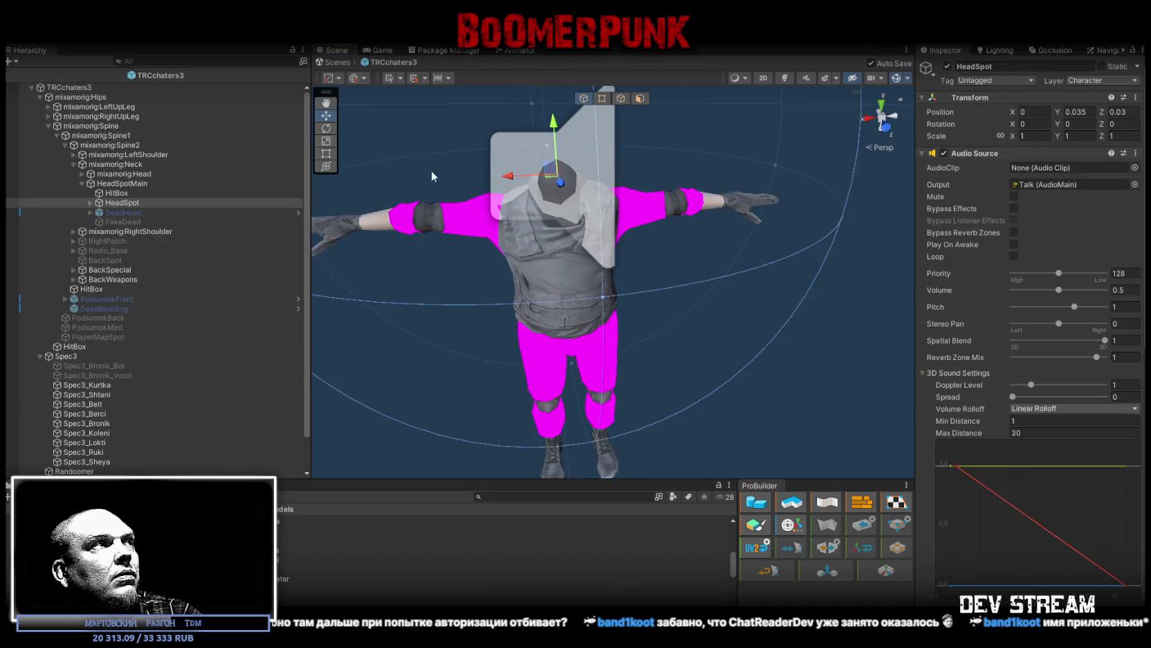
{"action": "left_click", "coordinate": [74, 164]}
{"action": "left_click", "coordinate": [75, 155]}
{"action": "left_click", "coordinate": [73, 183]}
{"action": "left_click", "coordinate": [82, 164]}
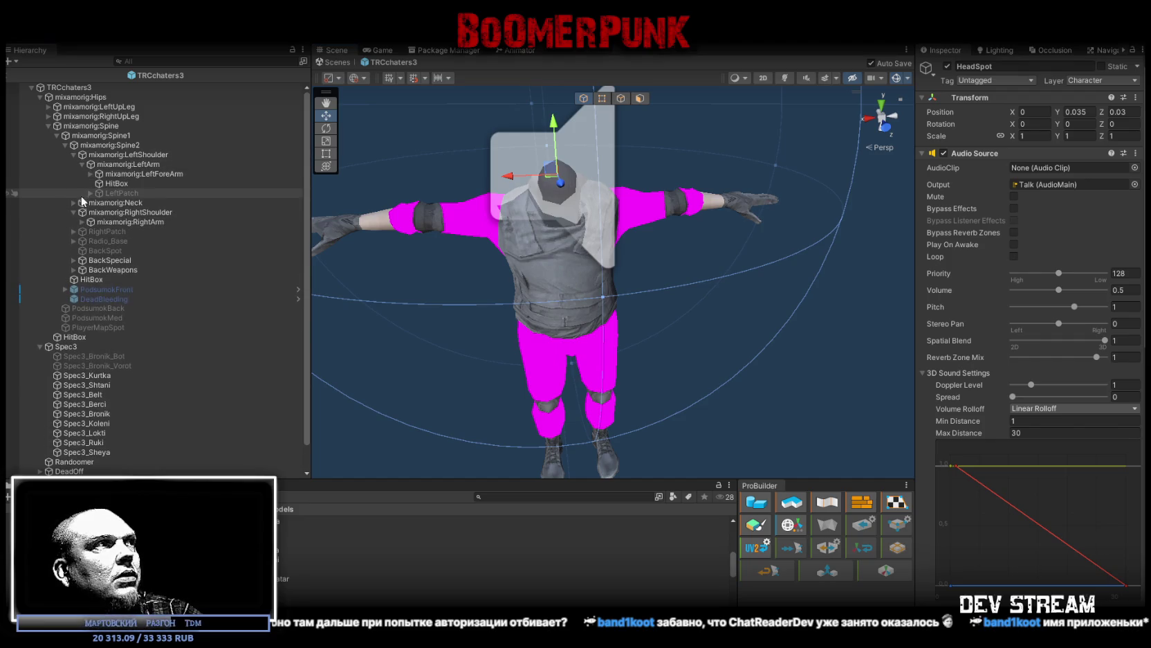
{"action": "left_click", "coordinate": [81, 221]}
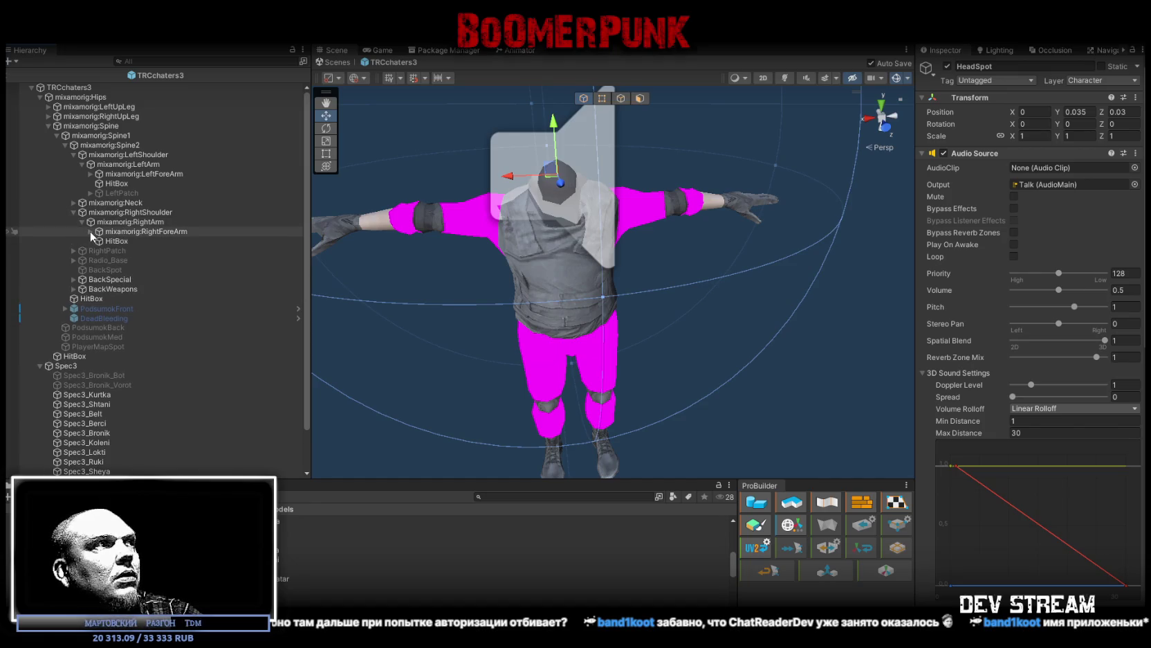
{"action": "left_click", "coordinate": [90, 231]}
{"action": "left_click", "coordinate": [98, 174]}
{"action": "left_click", "coordinate": [121, 193]}
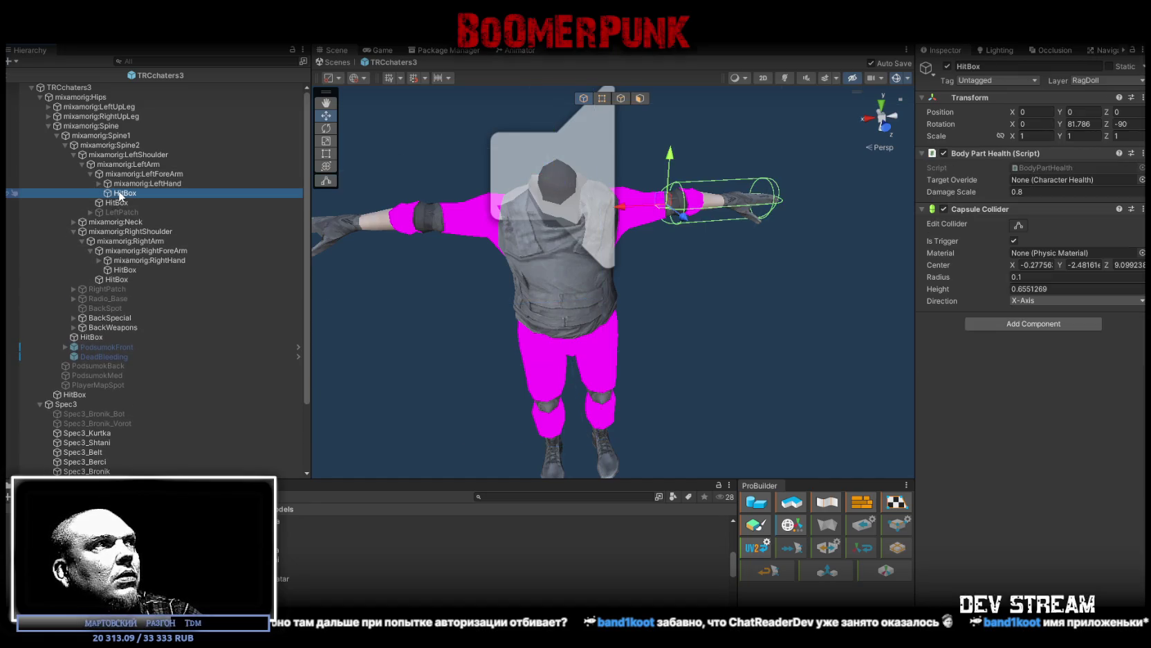
Step: Select both forearm HitBoxes and reset them to scale 1 and rotation 0, 0, 0
{"action": "left_click", "coordinate": [141, 279], "text": "ctrl"}
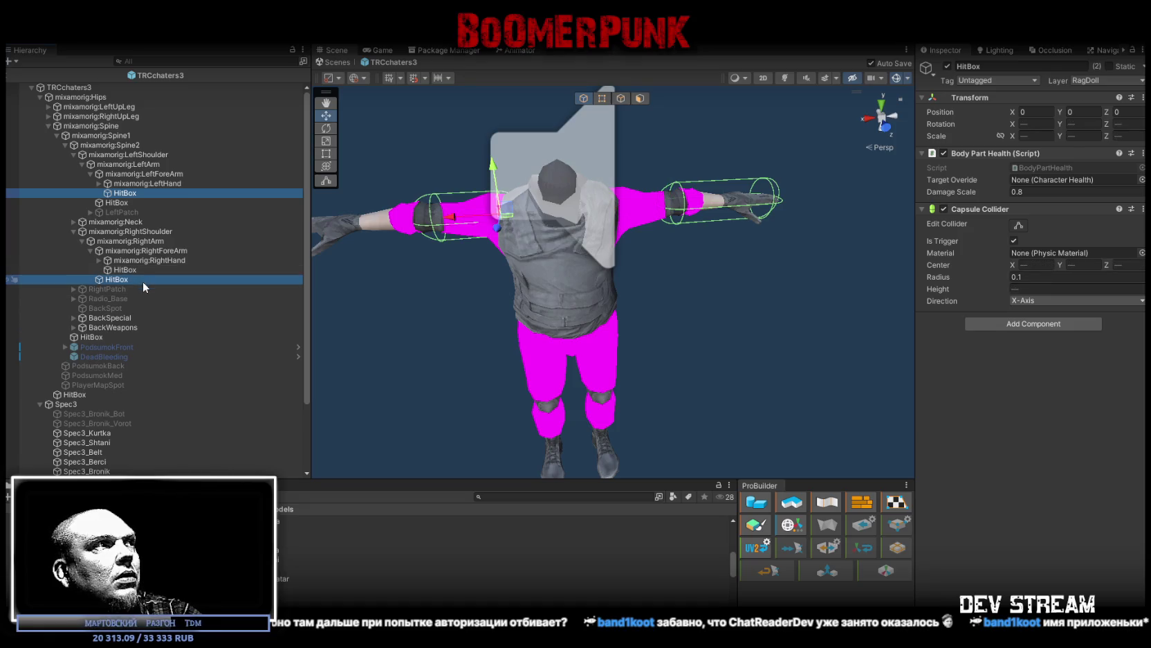
{"action": "left_click", "coordinate": [140, 267]}
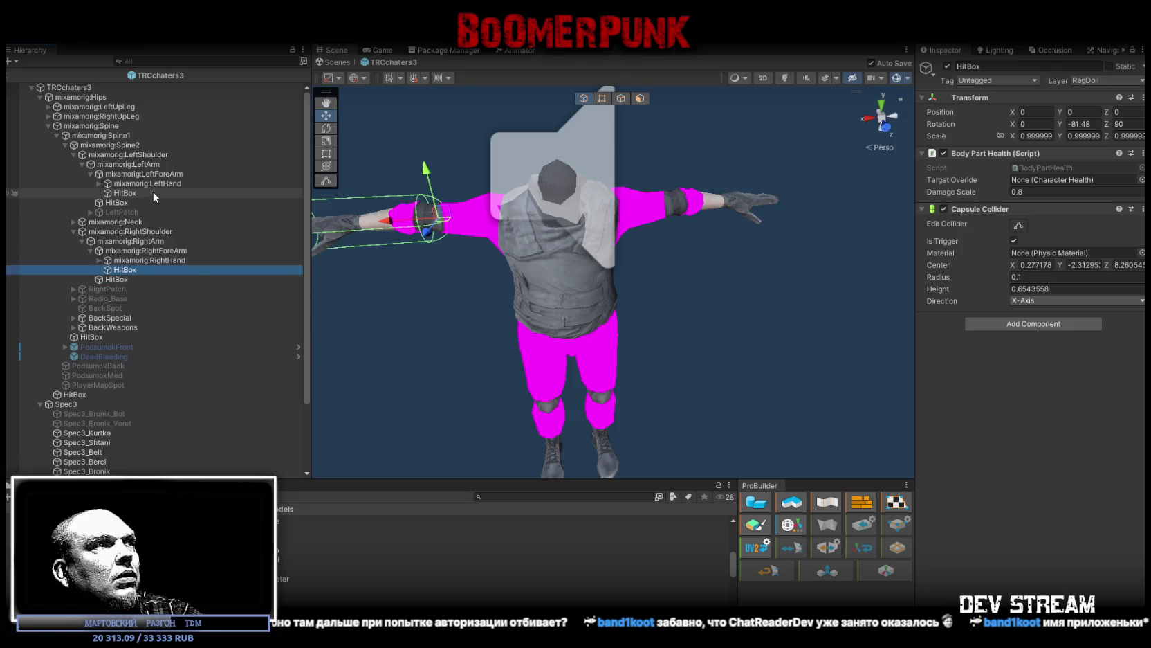
{"action": "left_click", "coordinate": [153, 192], "text": "ctrl"}
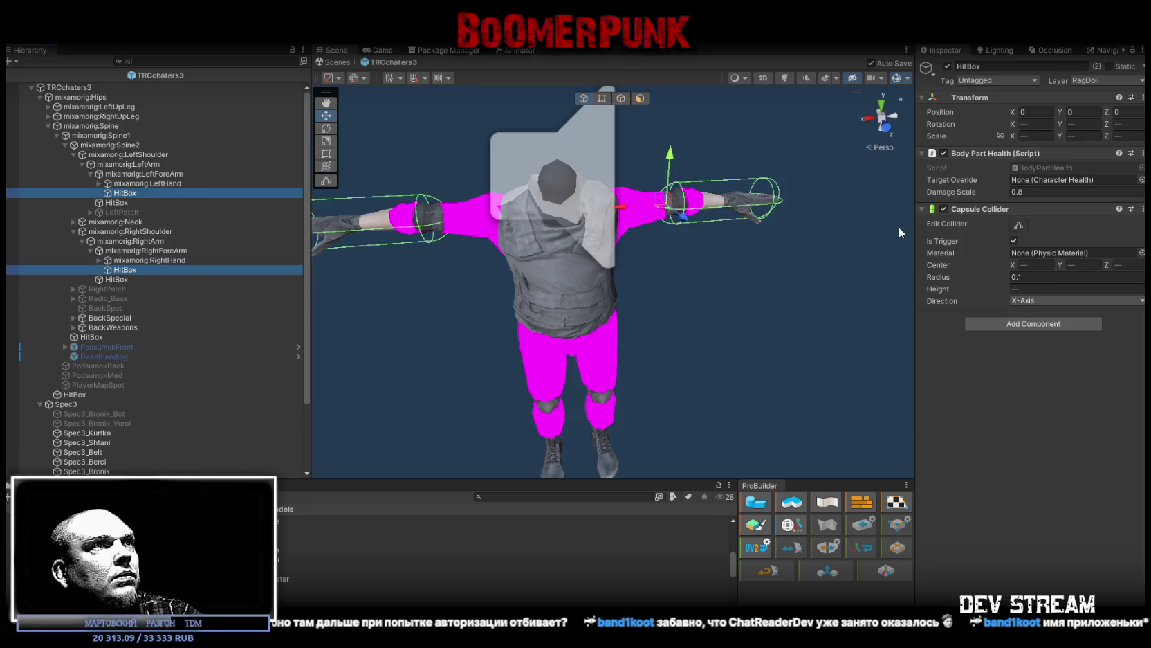
{"action": "left_click", "coordinate": [1036, 136]}
{"action": "type", "text": "1"}
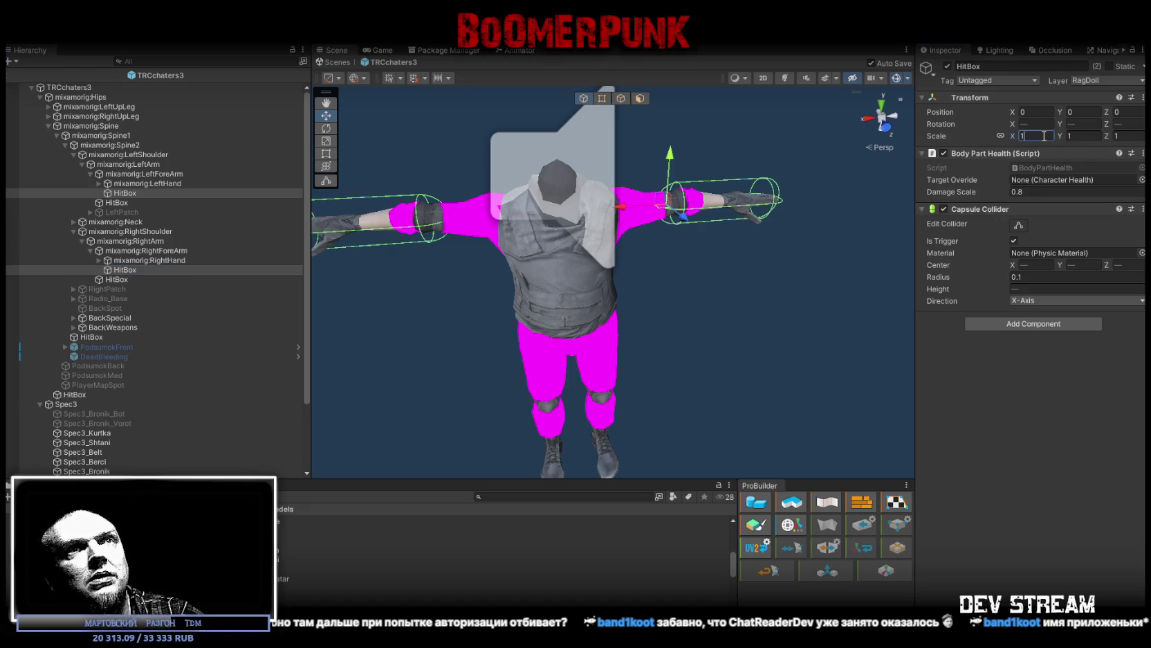
{"action": "left_click_drag", "start_coordinate": [1058, 126], "coordinate": [1103, 123]}
{"action": "type", "text": "0"}
{"action": "key", "text": "Tab"}
{"action": "type", "text": "0"}
{"action": "key", "text": "Return"}
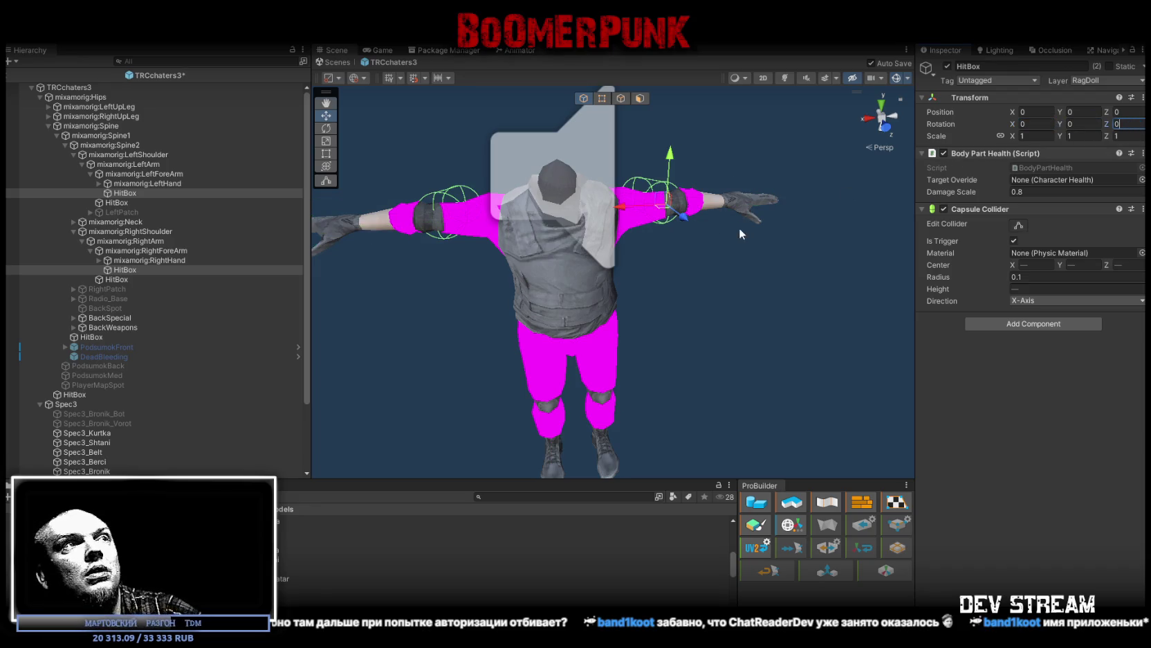
{"action": "key", "text": "f"}
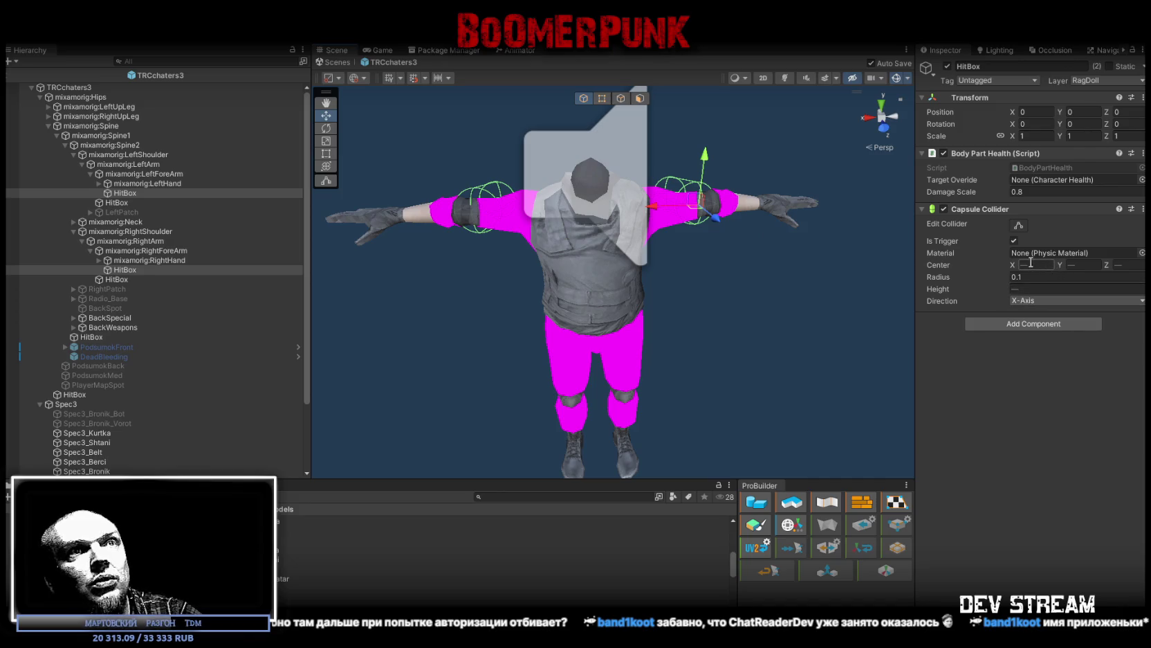
Step: Zero both capsule collider centres and set the capsule height to 0.5
{"action": "left_click", "coordinate": [1034, 263]}
{"action": "type", "text": "0"}
{"action": "left_click", "coordinate": [1083, 264]}
{"action": "type", "text": "0"}
{"action": "left_click", "coordinate": [1128, 265]}
{"action": "type", "text": "0"}
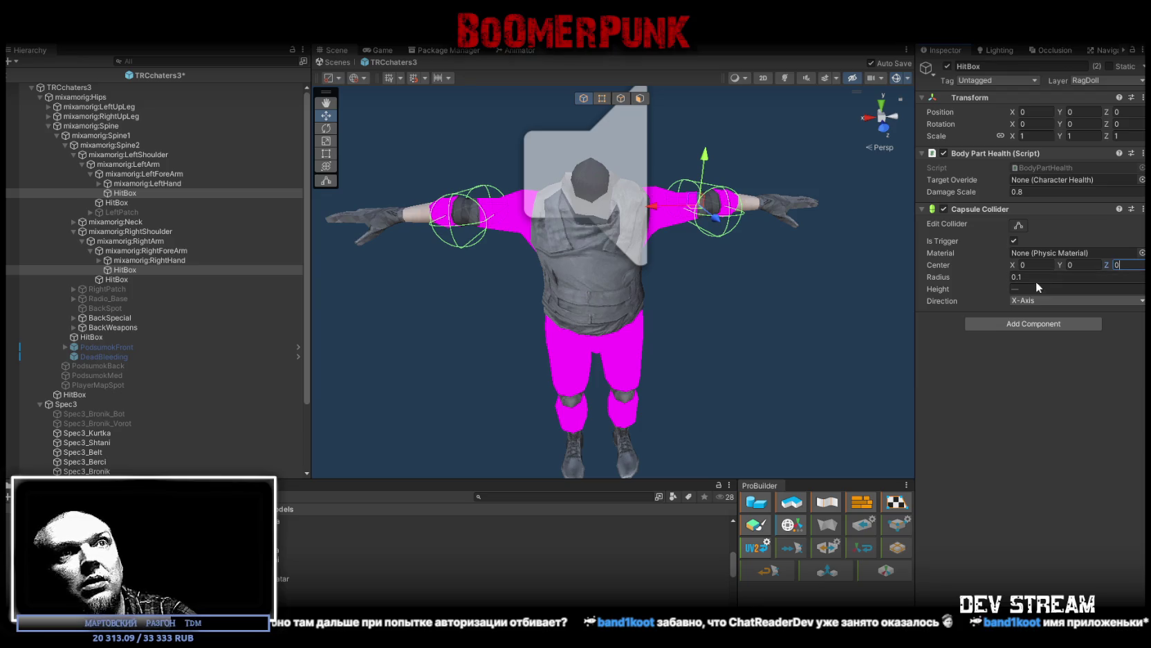
{"action": "left_click", "coordinate": [1032, 288]}
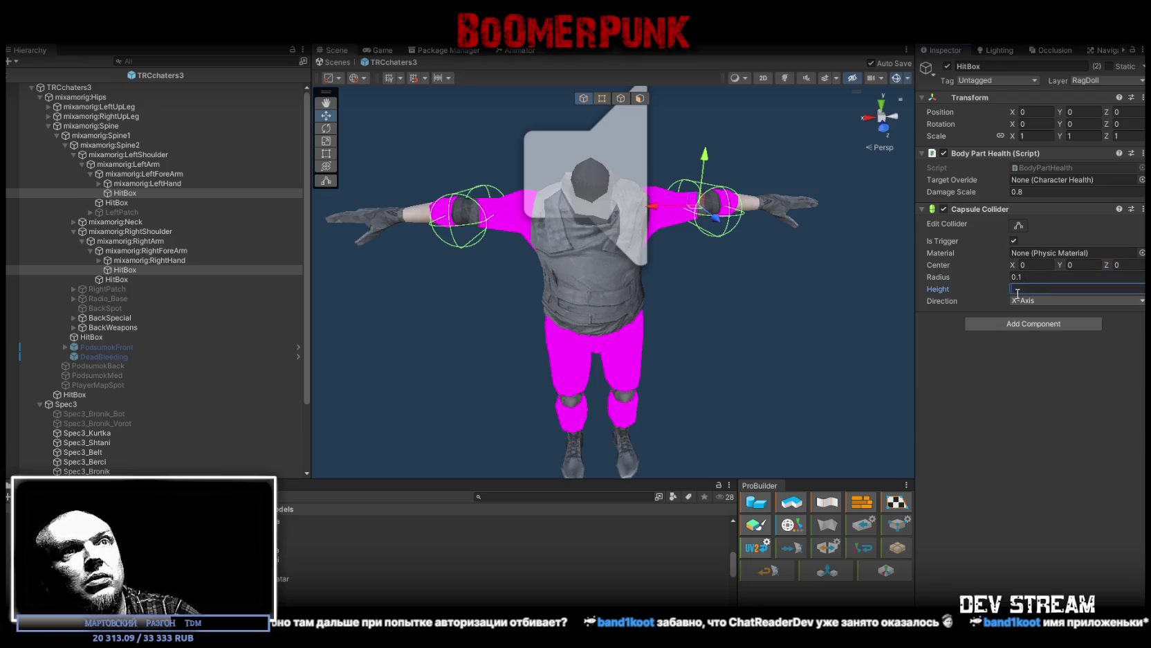
{"action": "type", "text": "0.24"}
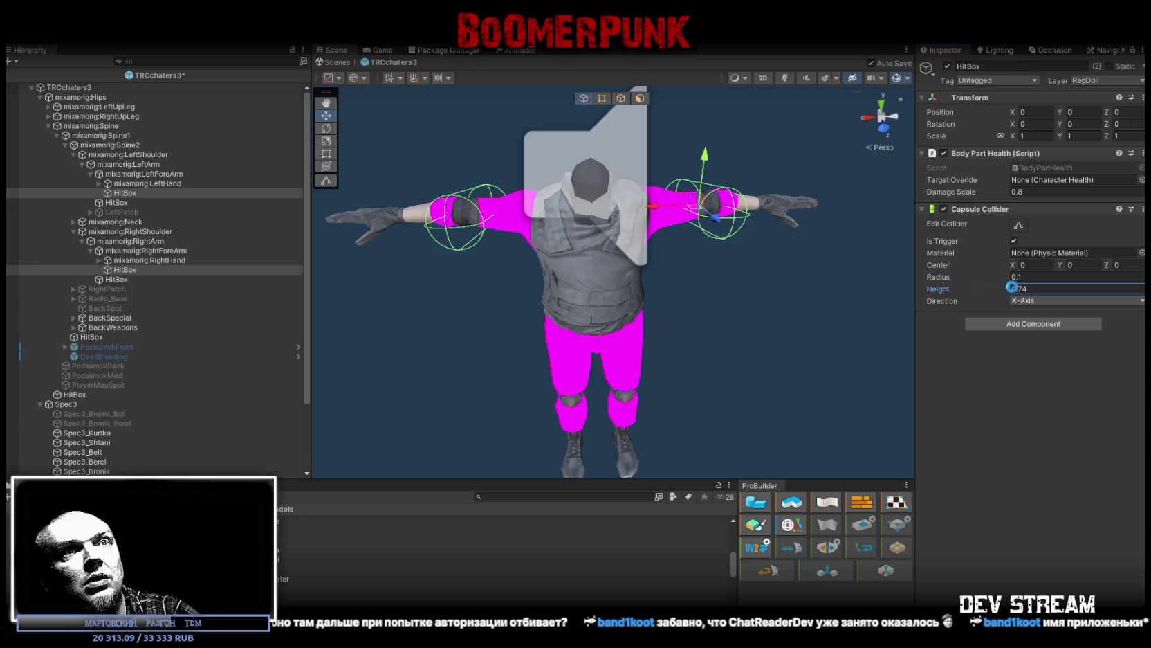
{"action": "key", "text": "Escape"}
{"action": "left_click_drag", "start_coordinate": [765, 228], "coordinate": [758, 369]}
Step: Align the forearm capsules on the Y axis, height 0.53, centre Y 0.27, and save
{"action": "left_click", "coordinate": [1023, 300]}
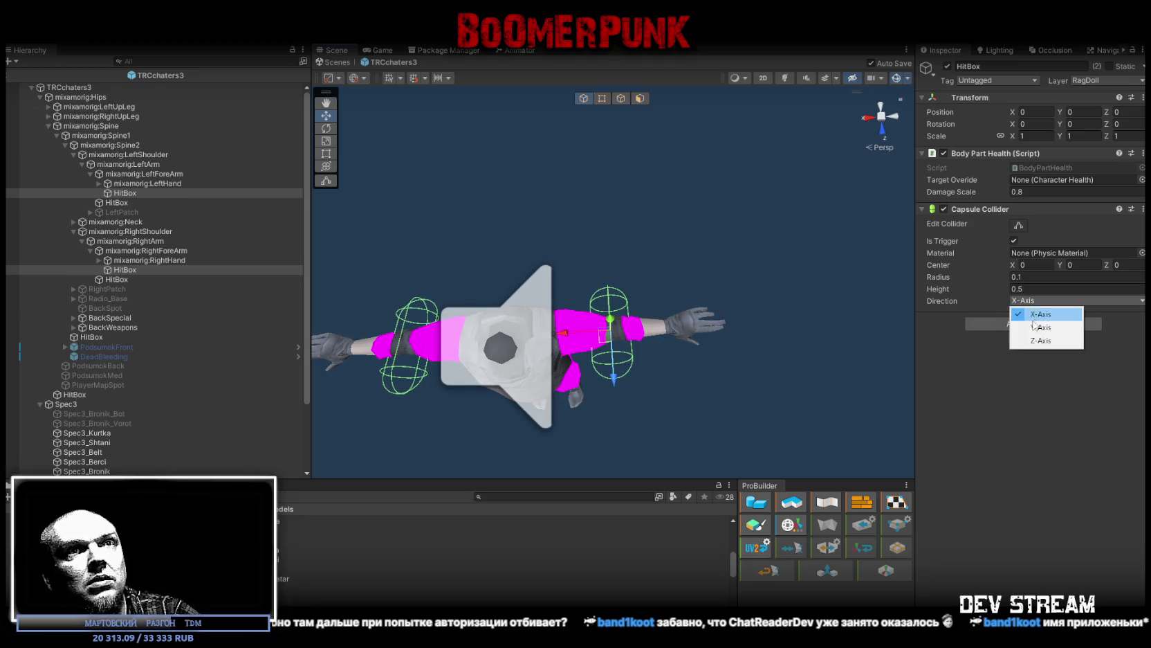
{"action": "left_click", "coordinate": [1035, 326]}
{"action": "left_click_drag", "start_coordinate": [989, 296], "coordinate": [993, 292]}
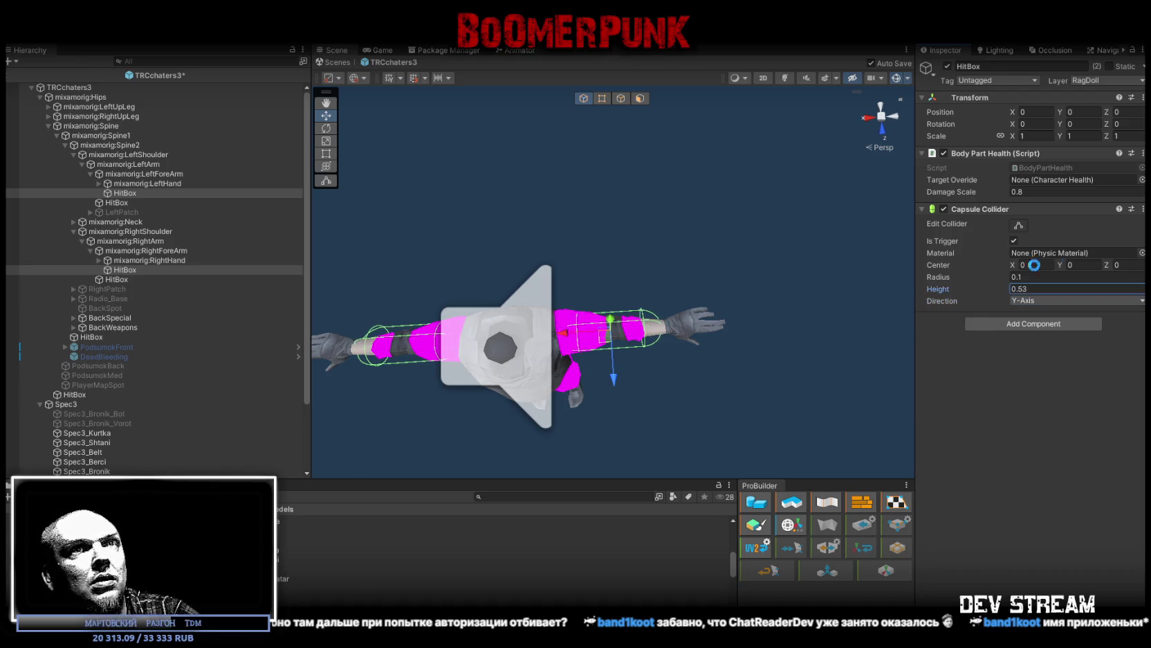
{"action": "left_click", "coordinate": [1069, 265]}
{"action": "type", "text": "0.27"}
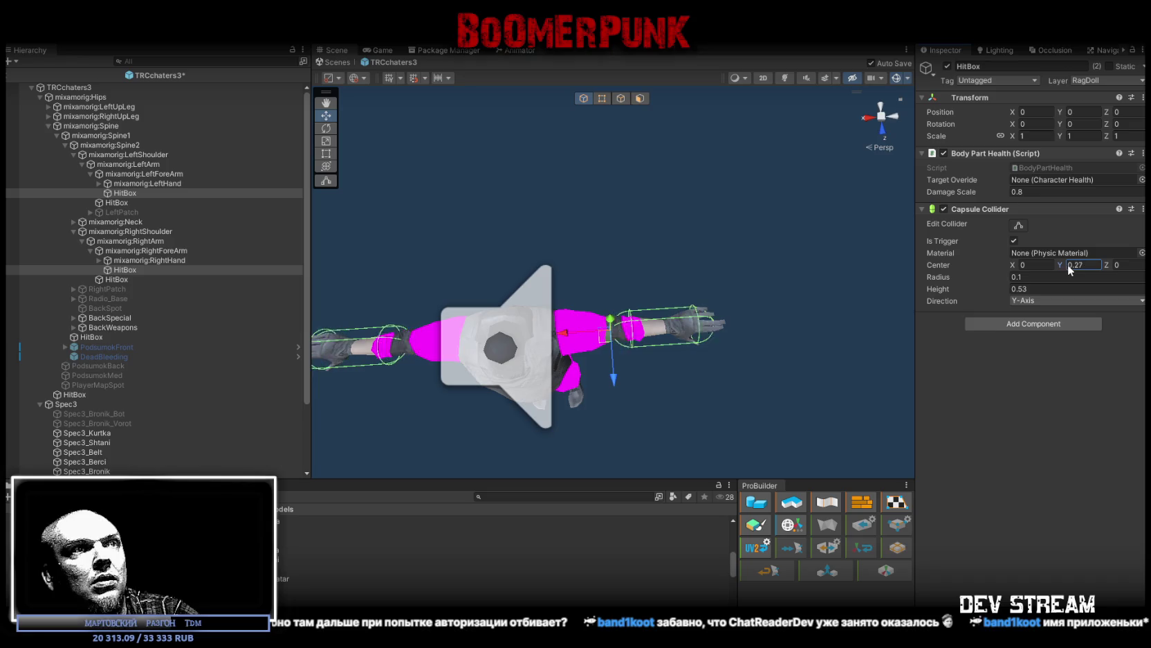
{"action": "key", "text": "ctrl+s"}
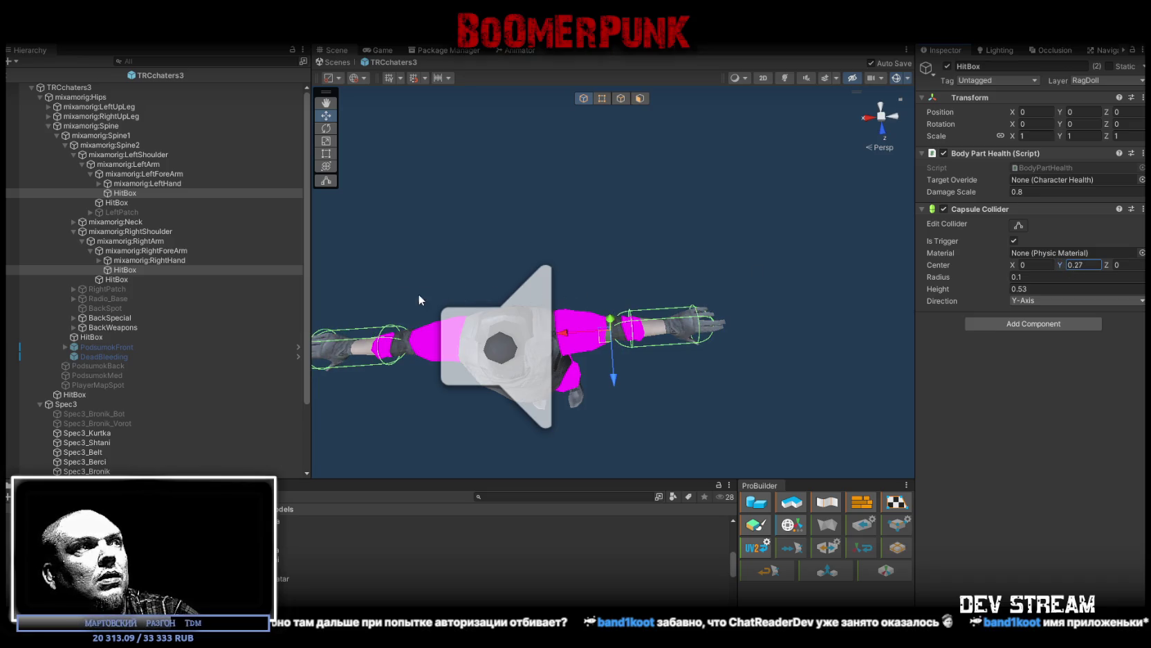
Step: Thin both forearm capsule colliders to radius 0.08
{"action": "scroll", "coordinate": [442, 283], "scroll_direction": "up", "scroll_amount": 10}
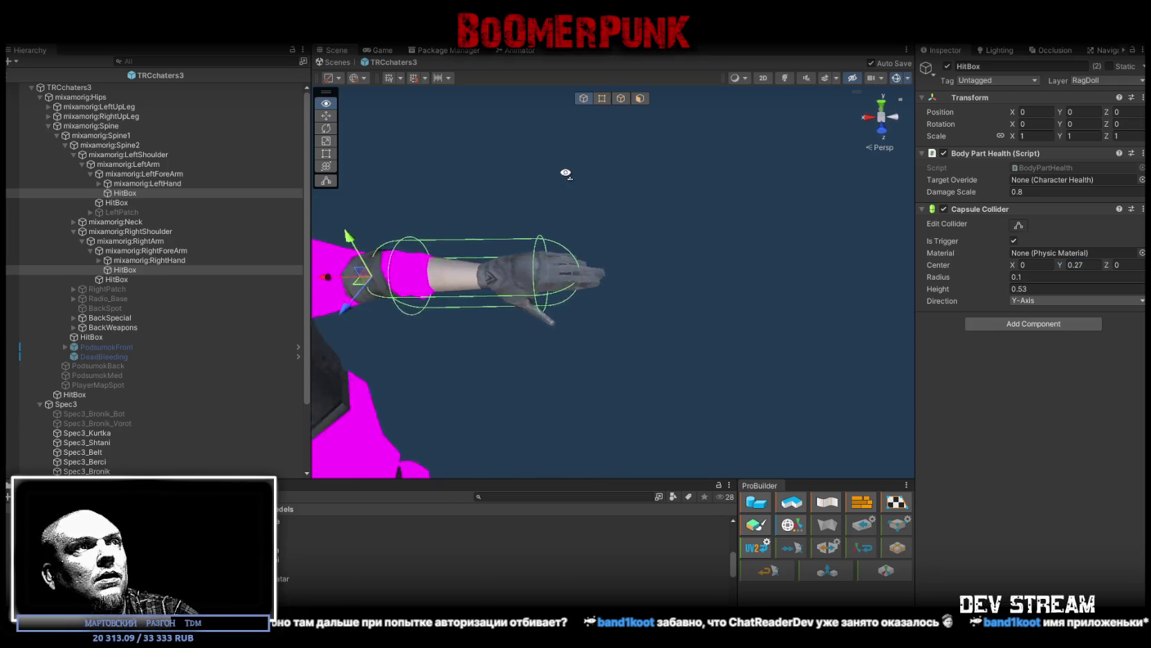
{"action": "left_click_drag", "start_coordinate": [570, 187], "coordinate": [668, 230]}
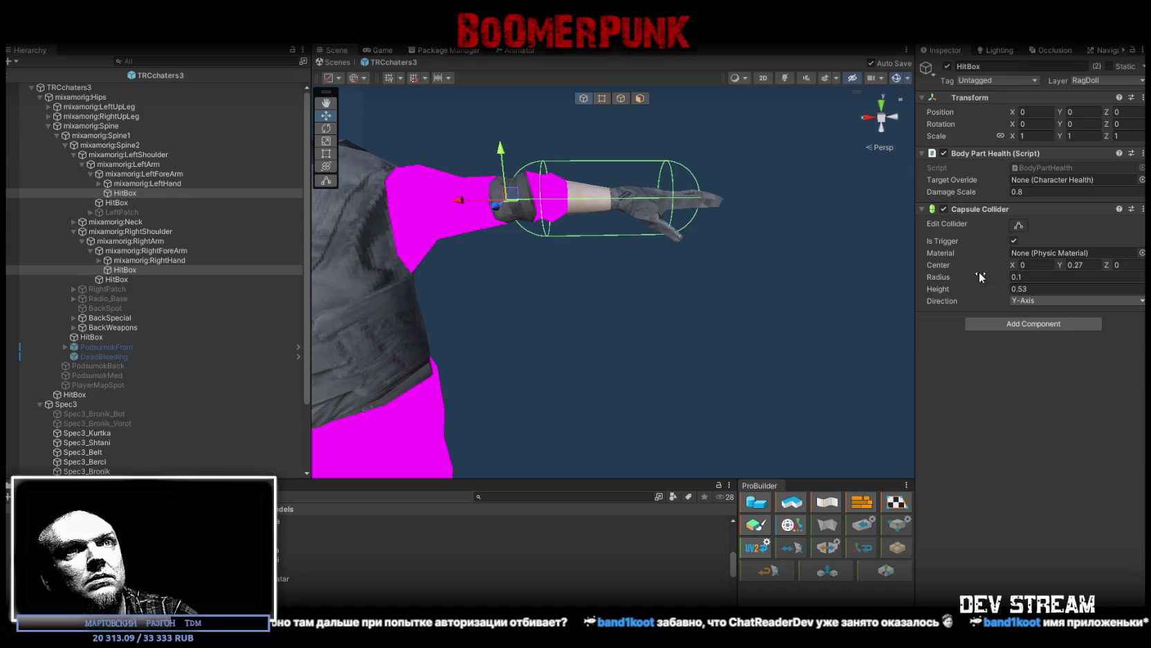
{"action": "left_click_drag", "start_coordinate": [941, 272], "coordinate": [939, 273]}
{"action": "left_click", "coordinate": [1022, 277]}
{"action": "type", "text": "0.08"}
{"action": "left_click_drag", "start_coordinate": [595, 228], "coordinate": [642, 237]}
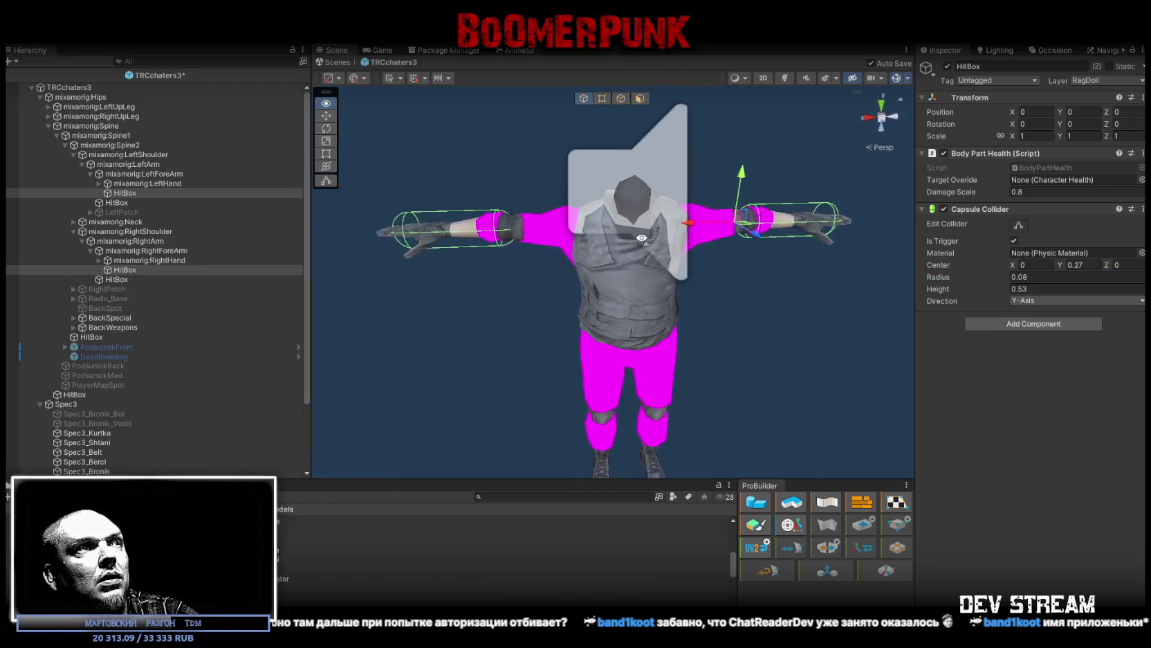
{"action": "left_click", "coordinate": [116, 203]}
Step: Select both upper-arm HitBoxes and reset scale to 1, rotation and collider centre to 0
{"action": "left_click", "coordinate": [116, 279], "text": "ctrl"}
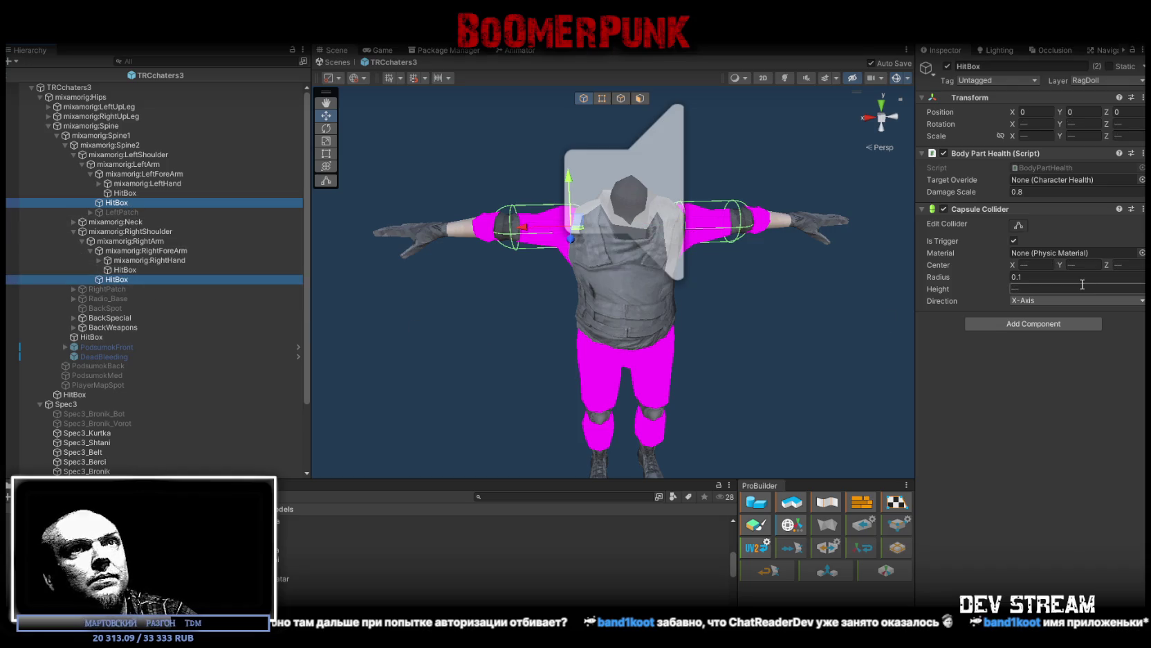
{"action": "left_click", "coordinate": [1038, 137]}
{"action": "type", "text": "1"}
{"action": "key", "text": "Tab"}
{"action": "type", "text": "1"}
{"action": "key", "text": "Tab"}
{"action": "type", "text": "1"}
{"action": "left_click", "coordinate": [1135, 124]}
{"action": "type", "text": "0"}
{"action": "left_click", "coordinate": [1100, 124]}
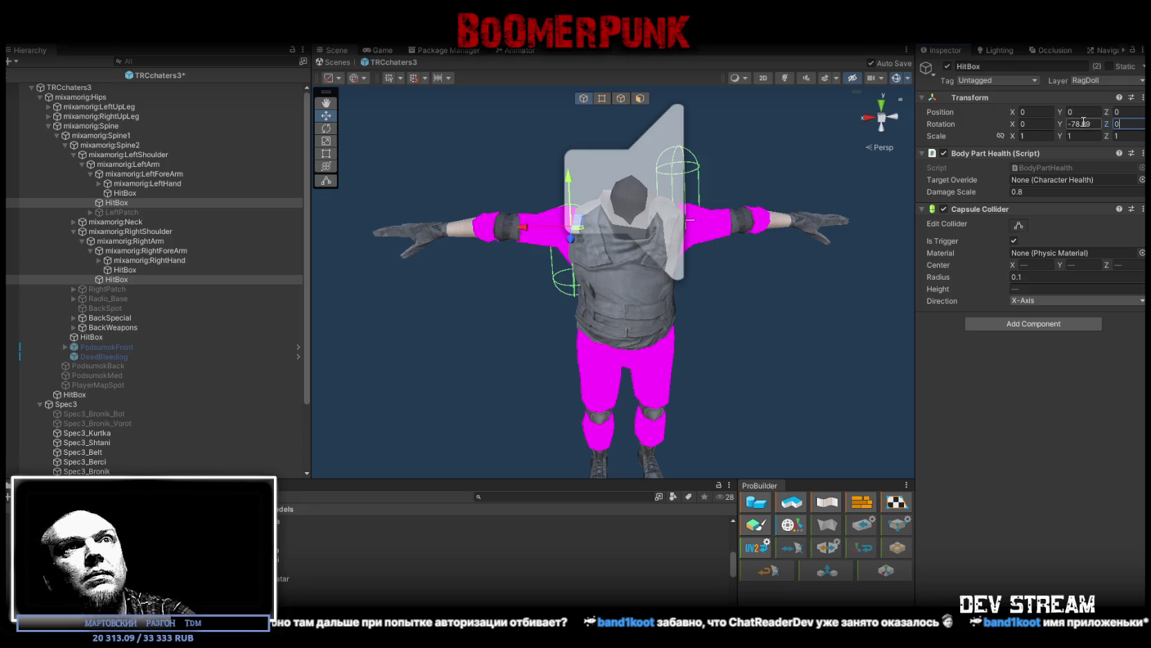
{"action": "left_click", "coordinate": [1043, 266]}
{"action": "type", "text": "0"}
{"action": "key", "text": "Tab"}
{"action": "type", "text": "0"}
{"action": "key", "text": "Tab"}
{"action": "type", "text": "0"}
Step: Align the upper-arm capsules on the Y axis with height 0.42
{"action": "left_click", "coordinate": [1042, 302]}
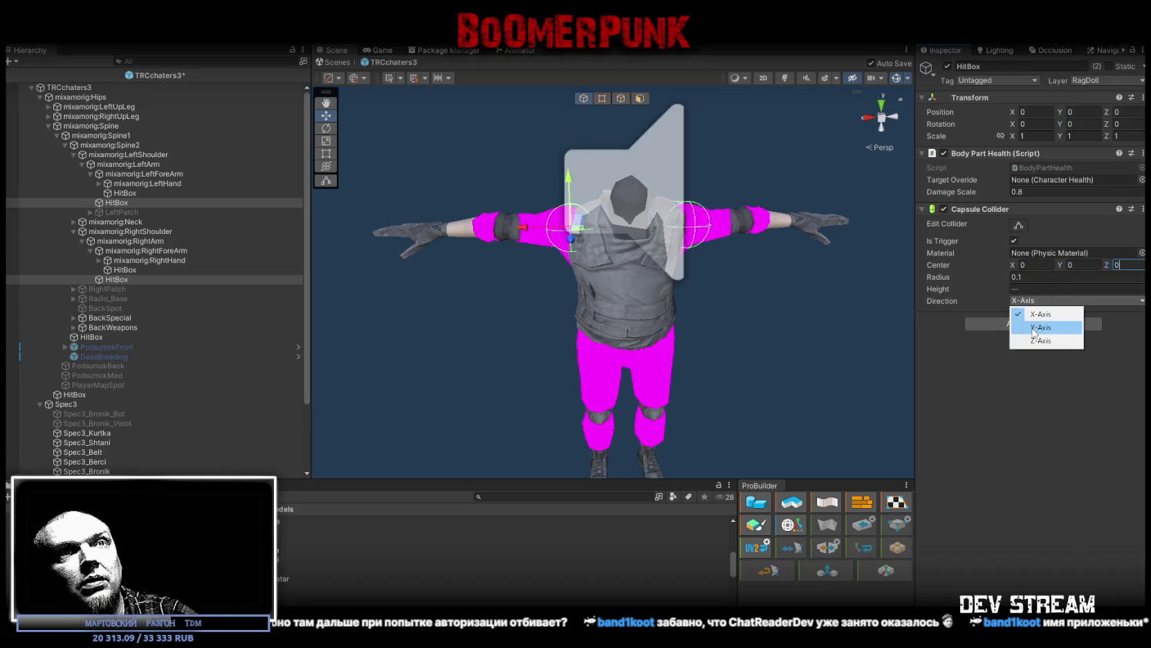
{"action": "left_click", "coordinate": [1041, 320]}
{"action": "left_click", "coordinate": [964, 289]}
{"action": "left_click_drag", "start_coordinate": [963, 291], "coordinate": [972, 291]}
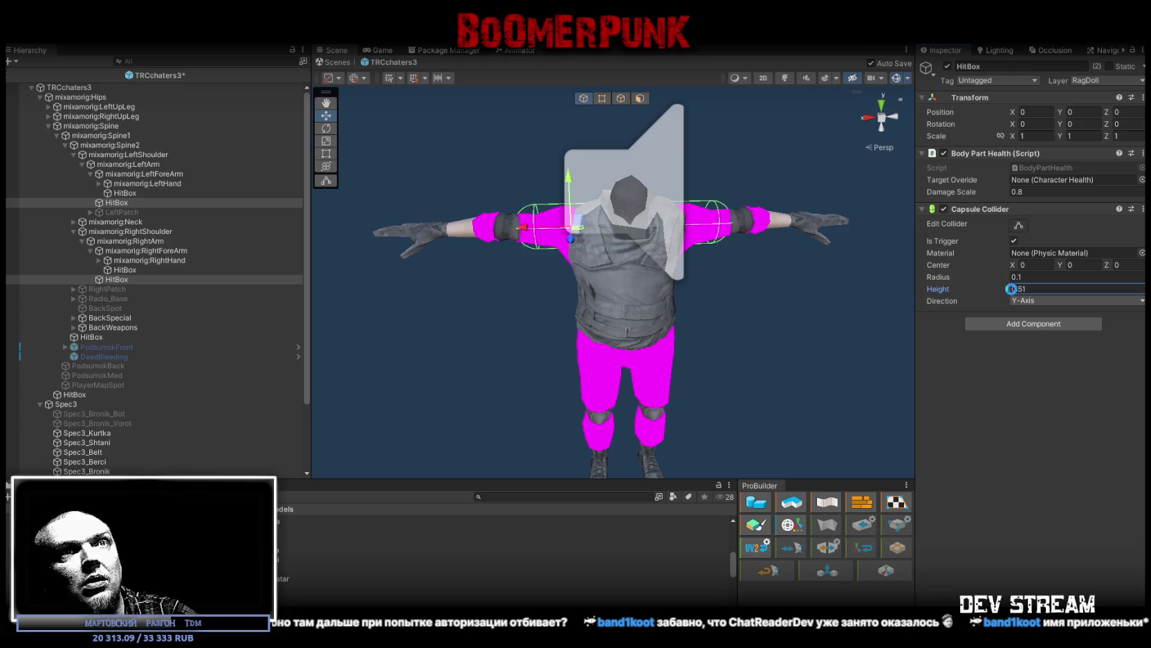
{"action": "left_click", "coordinate": [1026, 294]}
{"action": "type", "text": "0.48"}
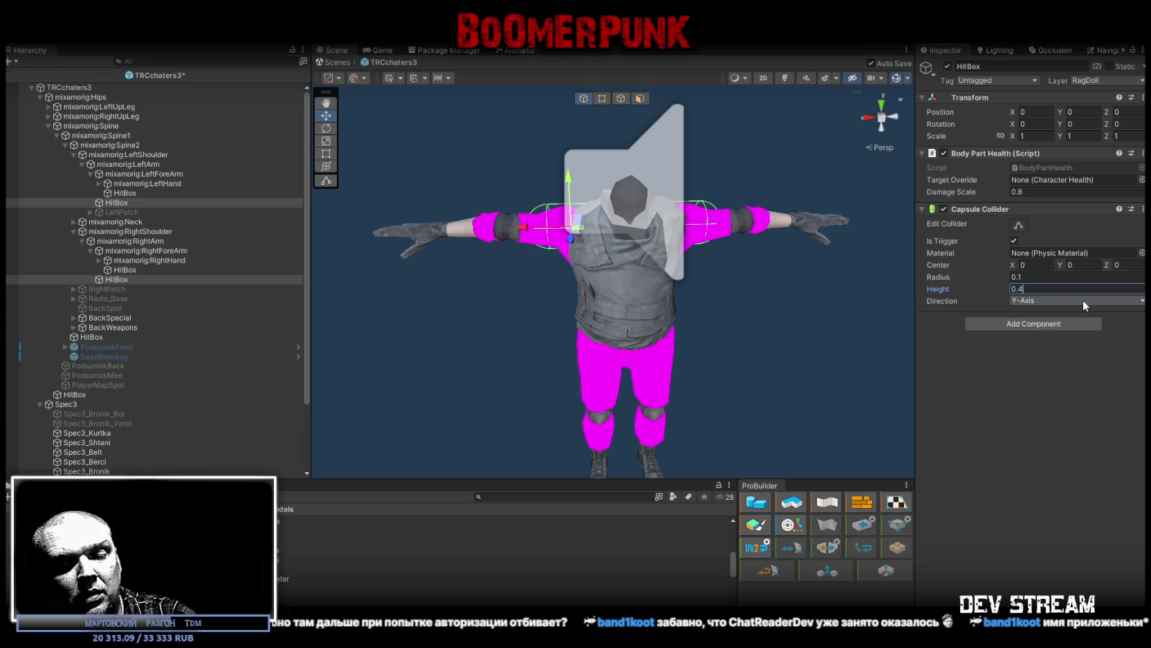
{"action": "mouse_move", "coordinate": [740, 270]}
{"action": "left_mouse_down"}
{"action": "mouse_move", "coordinate": [748, 315]}
{"action": "mouse_move", "coordinate": [805, 381]}
{"action": "left_mouse_up"}
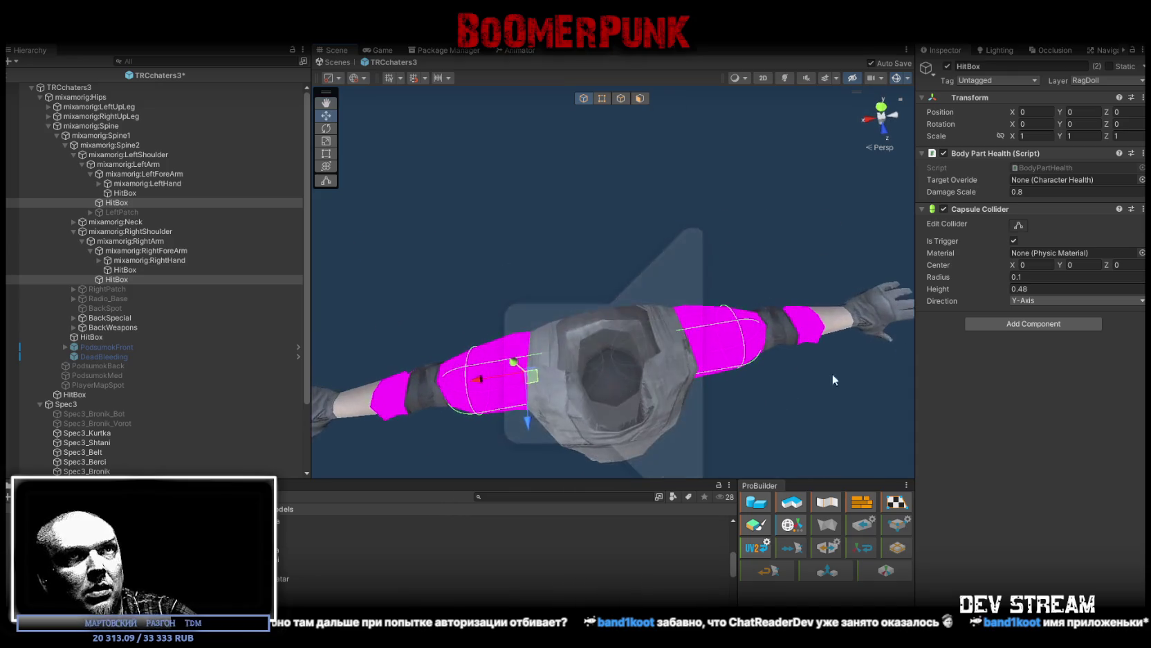
{"action": "type", "text": "0.06"}
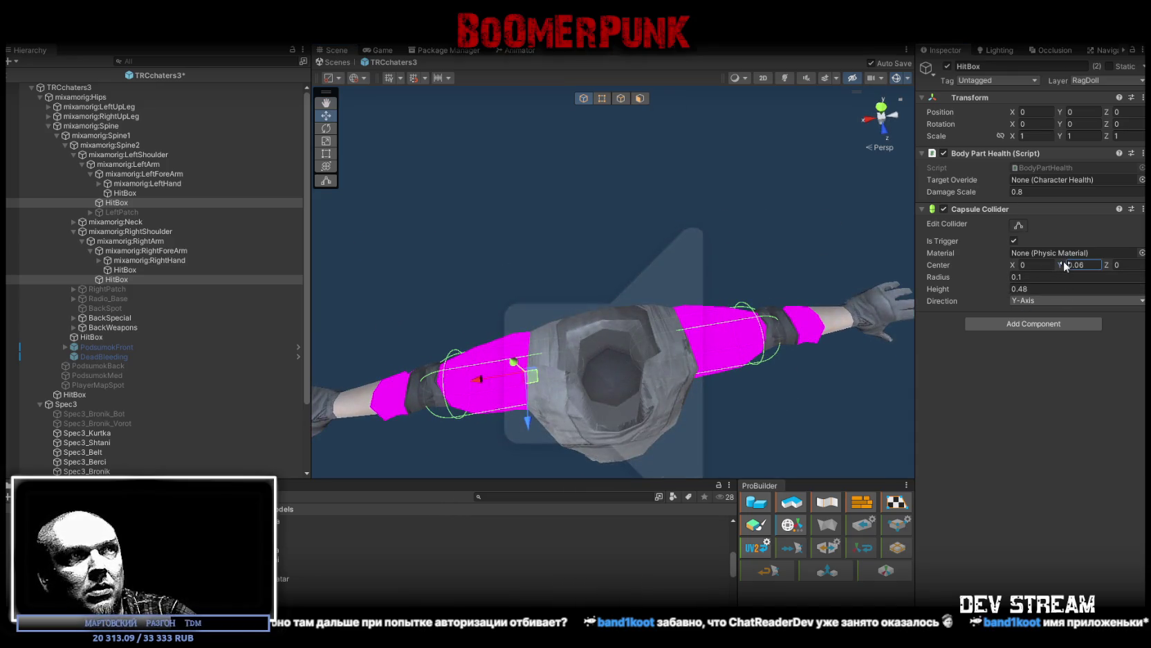
{"action": "left_click", "coordinate": [1025, 288]}
{"action": "type", "text": "0.42"}
Step: Set the upper-arm capsules' centre Y to 0.1 and radius to 0.08, then save
{"action": "left_click", "coordinate": [1059, 259]}
{"action": "key", "text": "BackSpace"}
{"action": "type", "text": "9"}
{"action": "key", "text": "Return"}
{"action": "left_click_drag", "start_coordinate": [796, 256], "coordinate": [622, 248]}
{"action": "left_click_drag", "start_coordinate": [1059, 265], "coordinate": [1063, 265]}
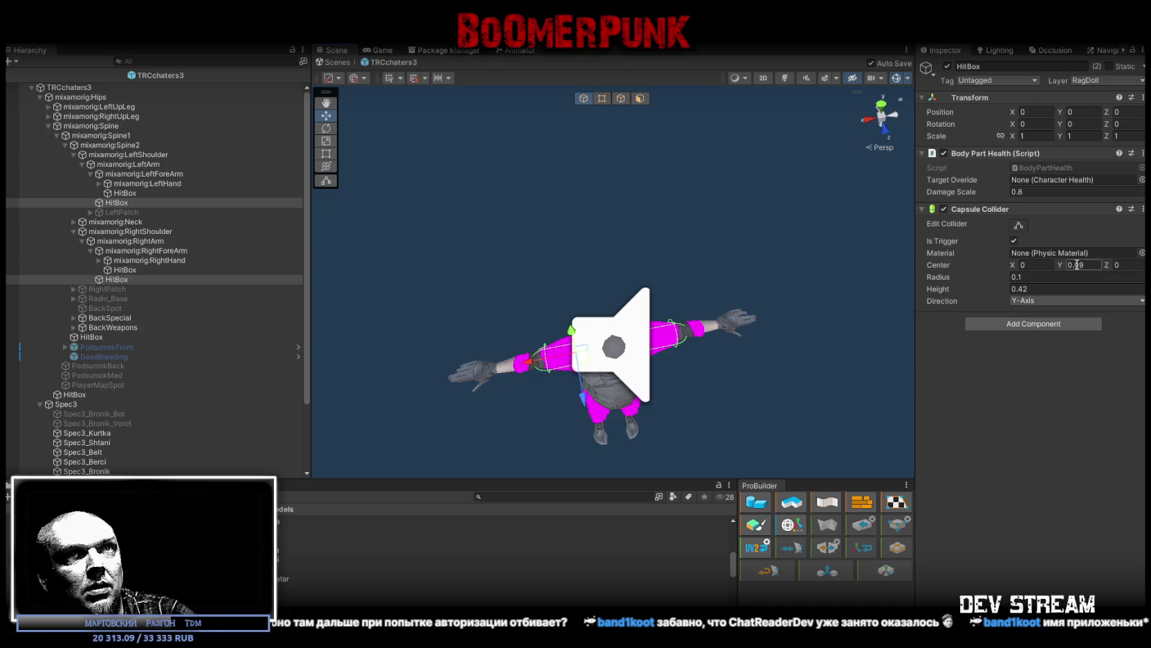
{"action": "mouse_move", "coordinate": [678, 332]}
{"action": "left_mouse_down"}
{"action": "mouse_move", "coordinate": [696, 303]}
{"action": "mouse_move", "coordinate": [685, 308]}
{"action": "left_mouse_up"}
{"action": "scroll", "coordinate": [685, 308], "scroll_direction": "up", "scroll_amount": 5}
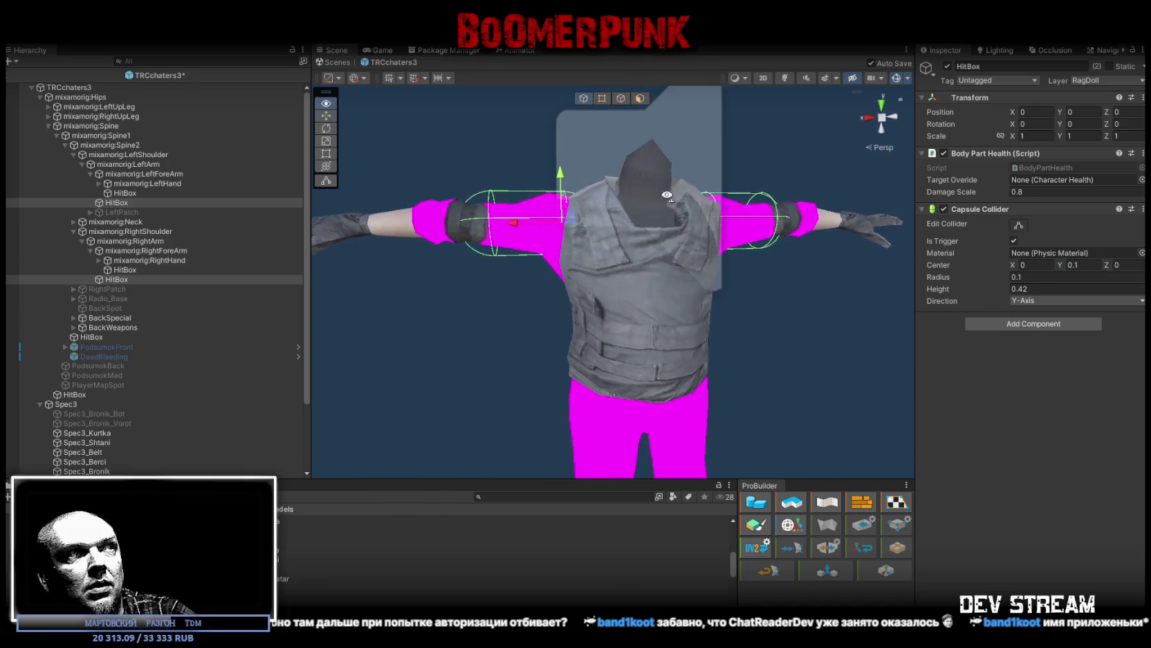
{"action": "type", "text": "0.08"}
{"action": "mouse_move", "coordinate": [599, 276]}
{"action": "left_mouse_down"}
{"action": "mouse_move", "coordinate": [462, 355]}
{"action": "mouse_move", "coordinate": [245, 430]}
{"action": "mouse_move", "coordinate": [238, 454]}
{"action": "left_mouse_up"}
{"action": "mouse_move", "coordinate": [484, 276]}
{"action": "left_mouse_down"}
{"action": "mouse_move", "coordinate": [526, 229]}
{"action": "mouse_move", "coordinate": [547, 318]}
{"action": "left_mouse_up"}
{"action": "scroll", "coordinate": [548, 336], "scroll_direction": "down", "scroll_amount": 3}
{"action": "key", "text": "ctrl+s"}
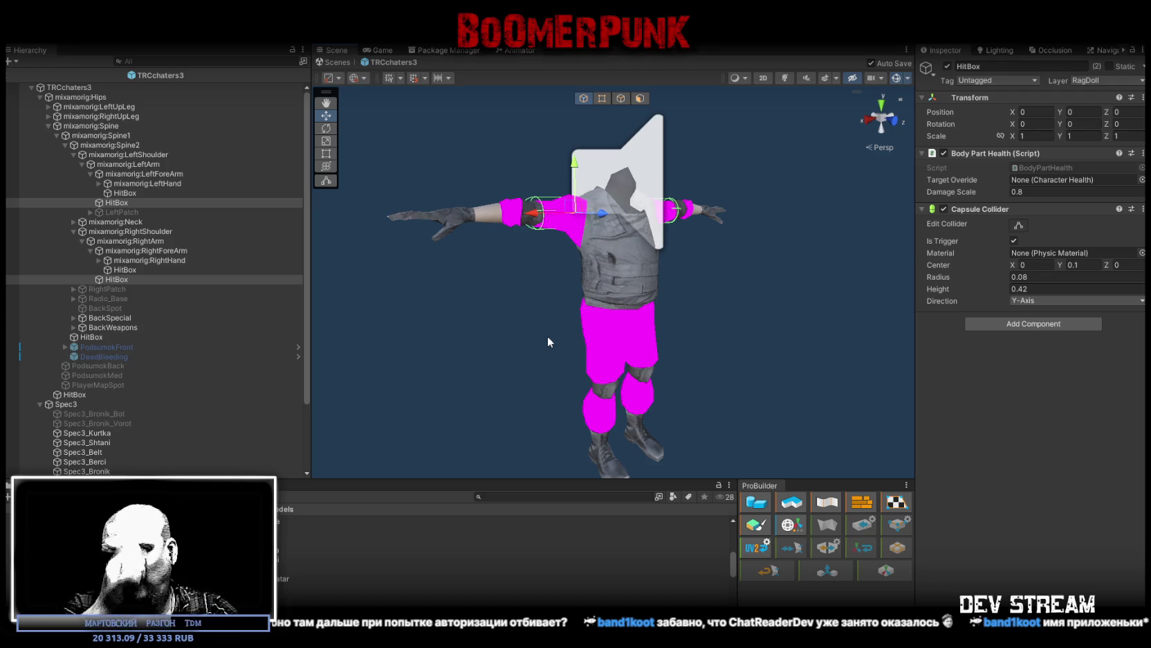
Step: Orbit around the refitted arm colliders, then select mixamorig:Hips and frame the character
{"action": "scroll", "coordinate": [593, 282], "scroll_direction": "up", "scroll_amount": 5}
{"action": "mouse_move", "coordinate": [597, 284]}
{"action": "left_mouse_down"}
{"action": "mouse_move", "coordinate": [723, 311]}
{"action": "mouse_move", "coordinate": [781, 303]}
{"action": "mouse_move", "coordinate": [814, 324]}
{"action": "mouse_move", "coordinate": [751, 395]}
{"action": "mouse_move", "coordinate": [398, 347]}
{"action": "mouse_move", "coordinate": [472, 346]}
{"action": "mouse_move", "coordinate": [482, 329]}
{"action": "mouse_move", "coordinate": [534, 325]}
{"action": "mouse_move", "coordinate": [737, 353]}
{"action": "mouse_move", "coordinate": [516, 350]}
{"action": "mouse_move", "coordinate": [469, 262]}
{"action": "left_mouse_up"}
{"action": "scroll", "coordinate": [469, 261], "scroll_direction": "down", "scroll_amount": 5}
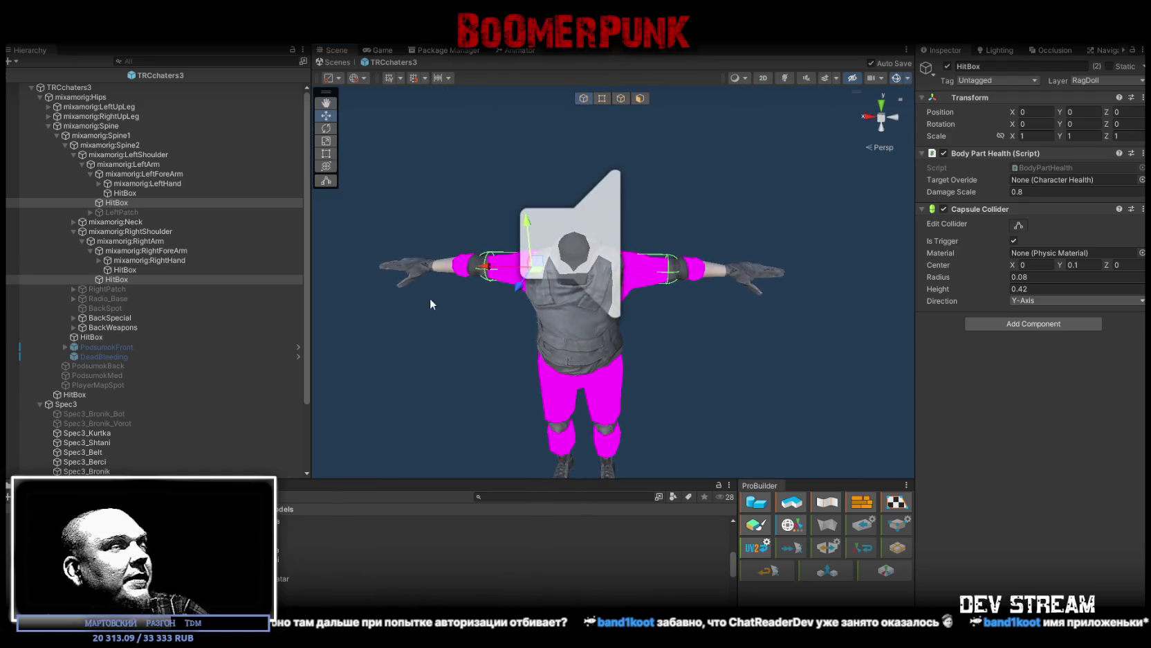
{"action": "left_click", "coordinate": [195, 97]}
{"action": "mouse_move", "coordinate": [478, 166]}
{"action": "left_mouse_down"}
{"action": "mouse_move", "coordinate": [465, 180]}
{"action": "mouse_move", "coordinate": [573, 170]}
{"action": "left_mouse_up"}
{"action": "key", "text": "f"}
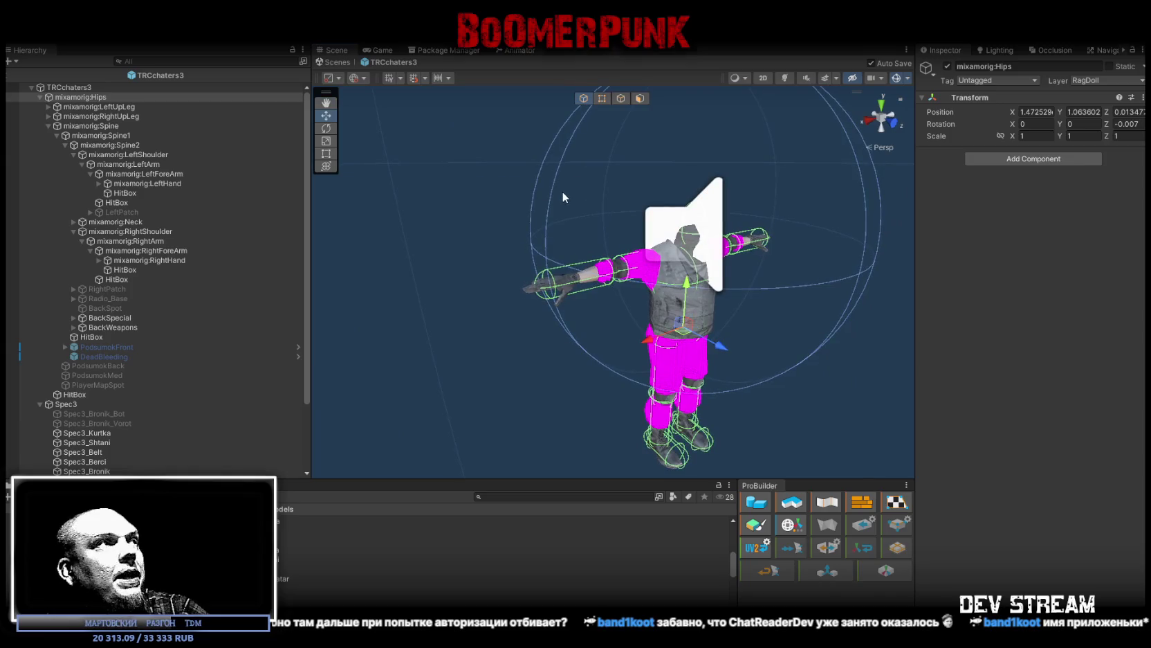
Step: Select the TRCchaters3 root, fold Twitch Player Commands, and search Add Component for 'rat'
{"action": "left_click", "coordinate": [31, 87], "text": "alt"}
{"action": "left_click", "coordinate": [31, 87]}
{"action": "left_click", "coordinate": [66, 87]}
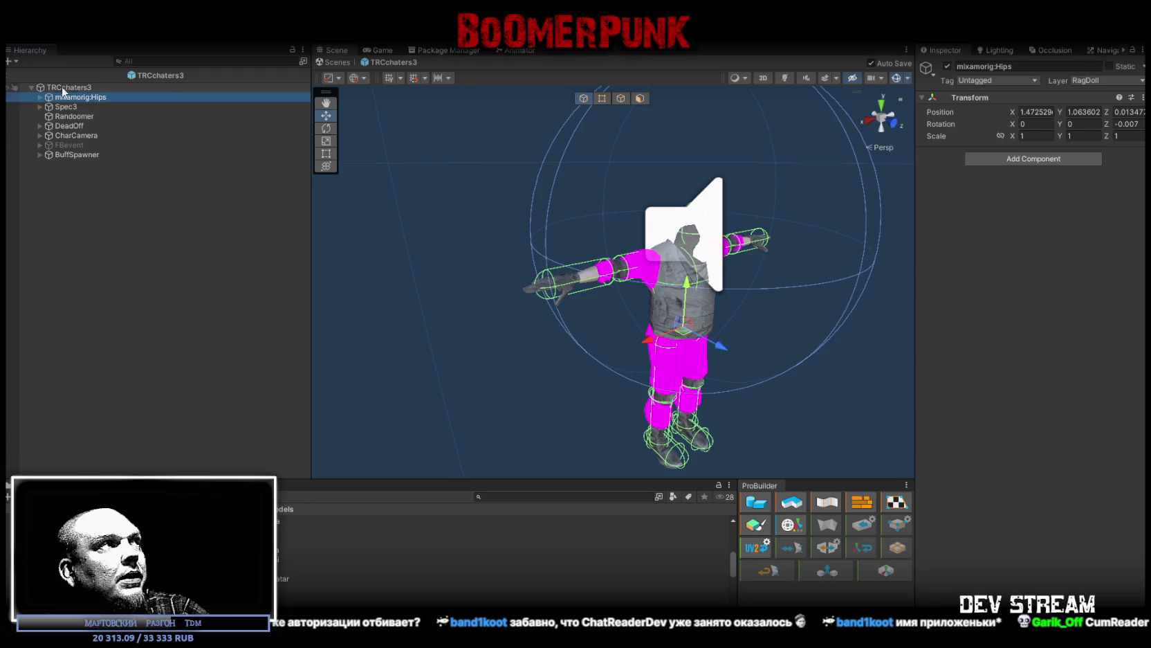
{"action": "scroll", "coordinate": [1072, 436], "scroll_direction": "down", "scroll_amount": 10}
{"action": "scroll", "coordinate": [1070, 436], "scroll_direction": "down", "scroll_amount": 10}
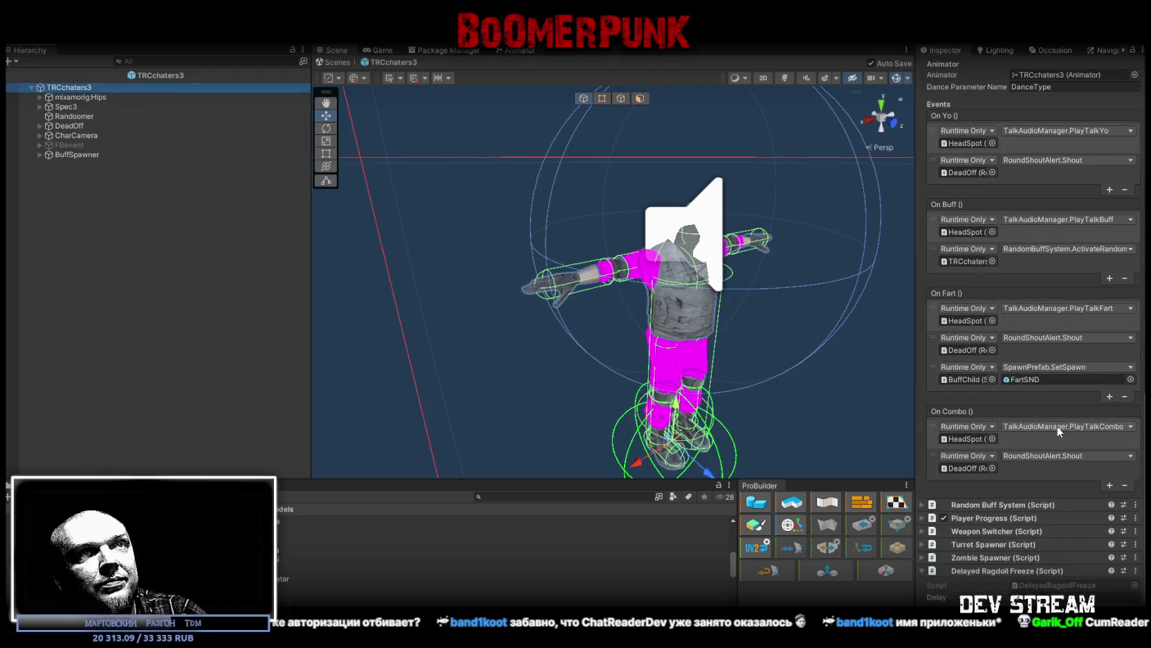
{"action": "scroll", "coordinate": [1038, 346], "scroll_direction": "up", "scroll_amount": 7}
{"action": "left_click", "coordinate": [922, 187]}
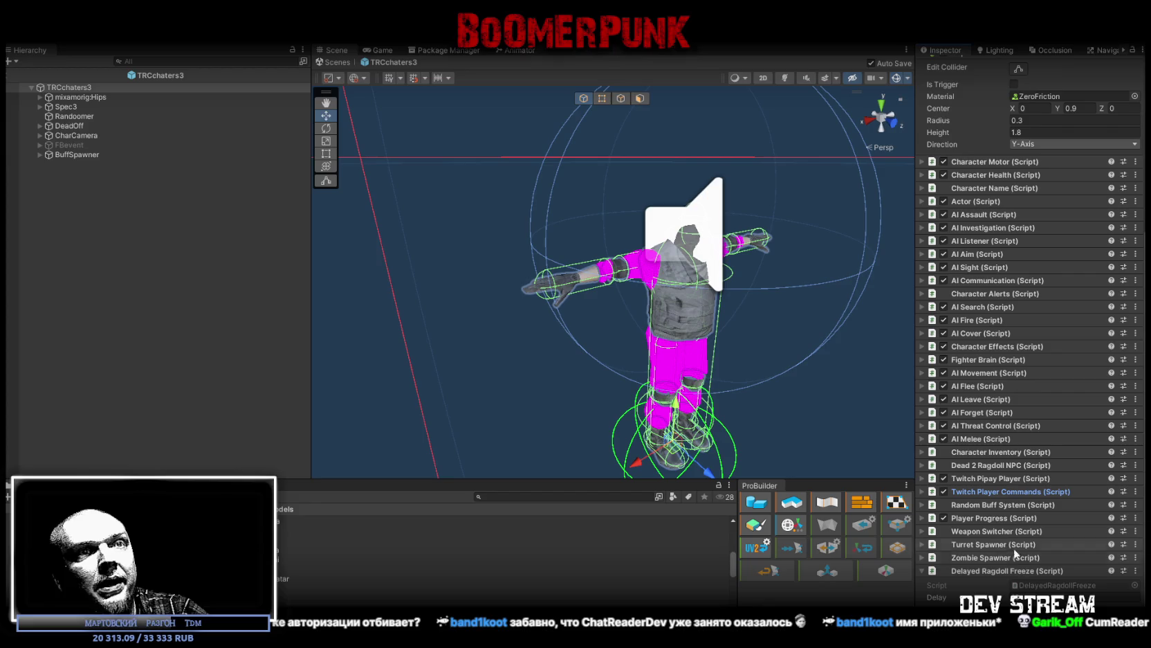
{"action": "left_click", "coordinate": [1029, 606]}
{"action": "type", "text": "rat"}
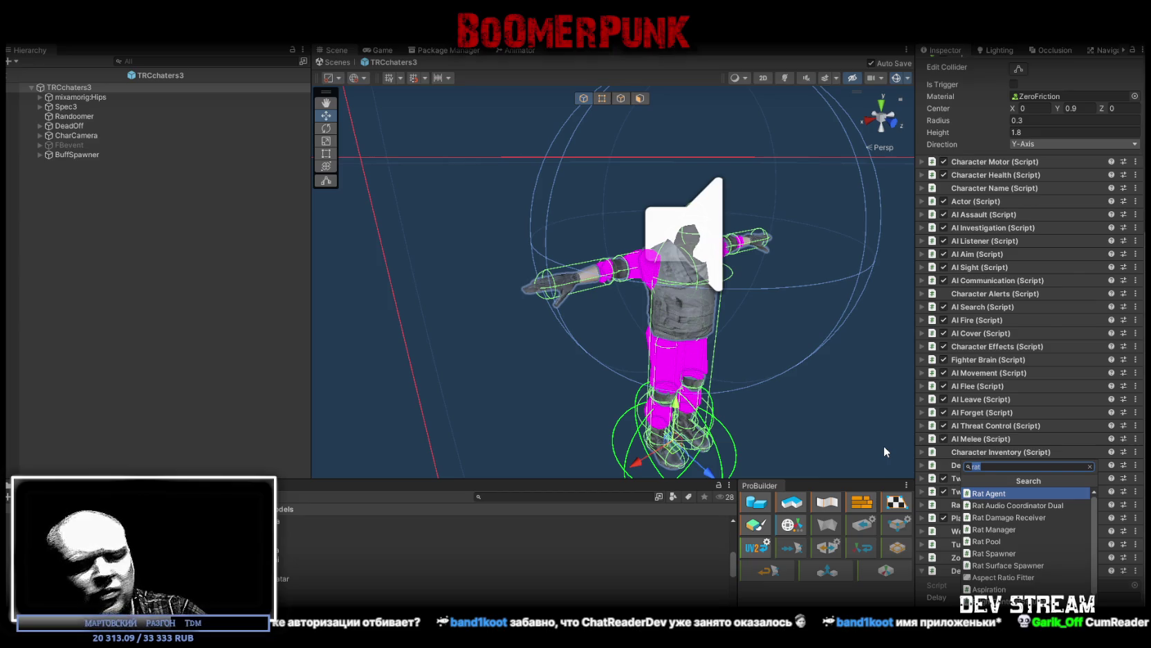
Step: Select the TCRchar1 model asset in the Project window
{"action": "scroll", "coordinate": [484, 546], "scroll_direction": "up", "scroll_amount": 3}
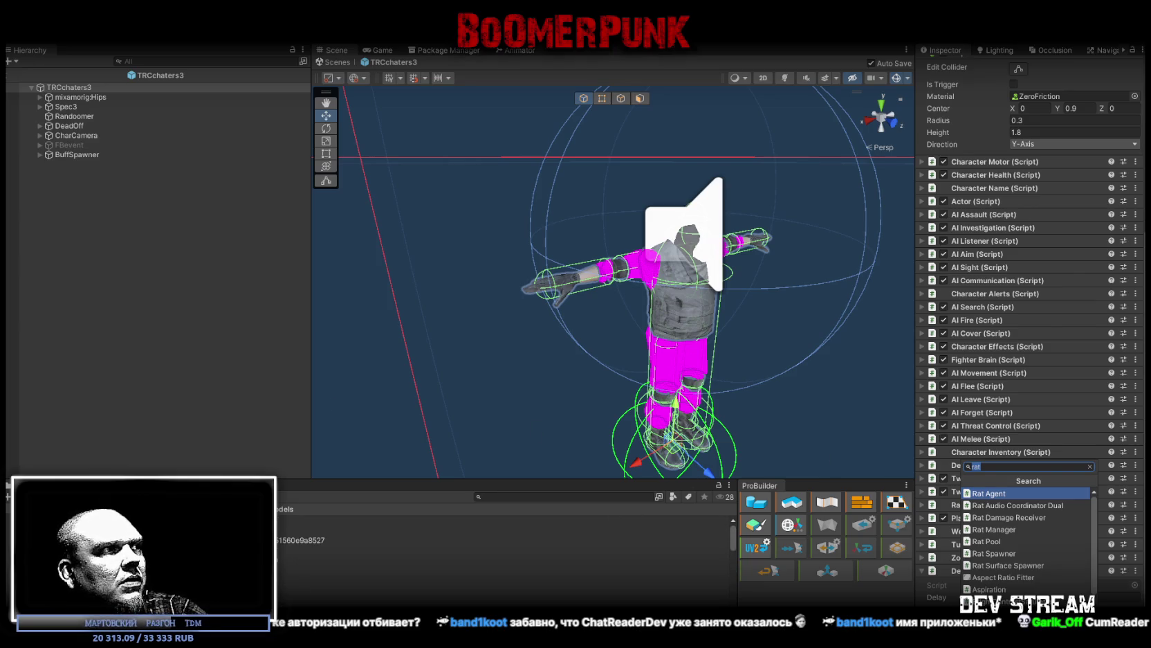
{"action": "left_click", "coordinate": [415, 587]}
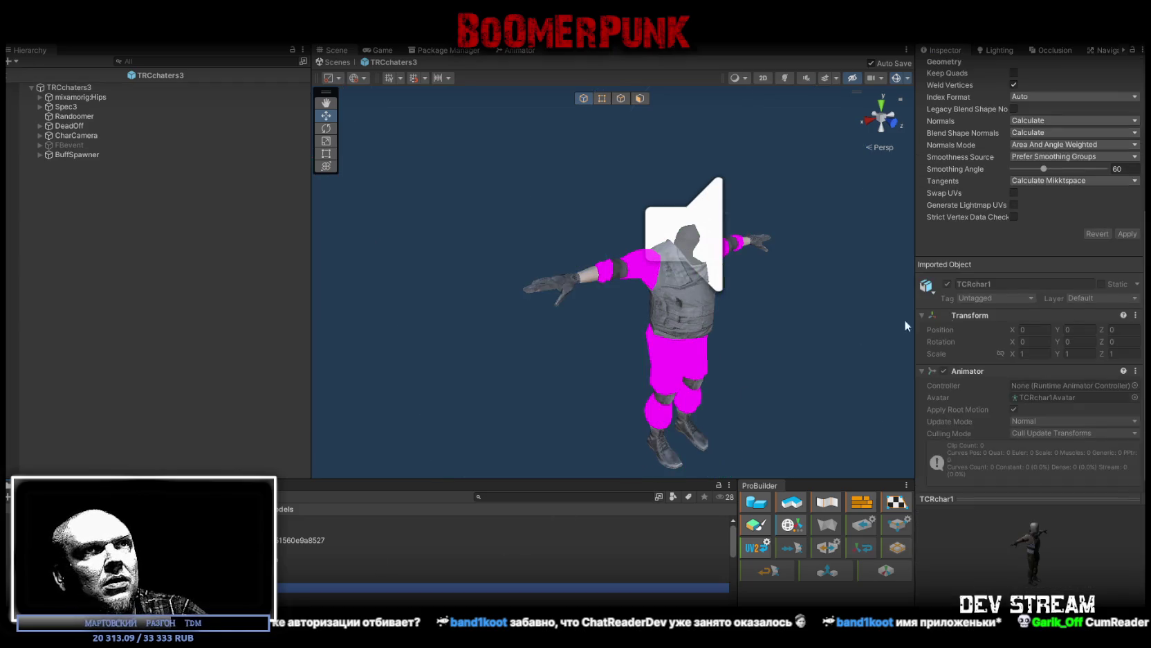
{"action": "scroll", "coordinate": [976, 315], "scroll_direction": "up", "scroll_amount": 6}
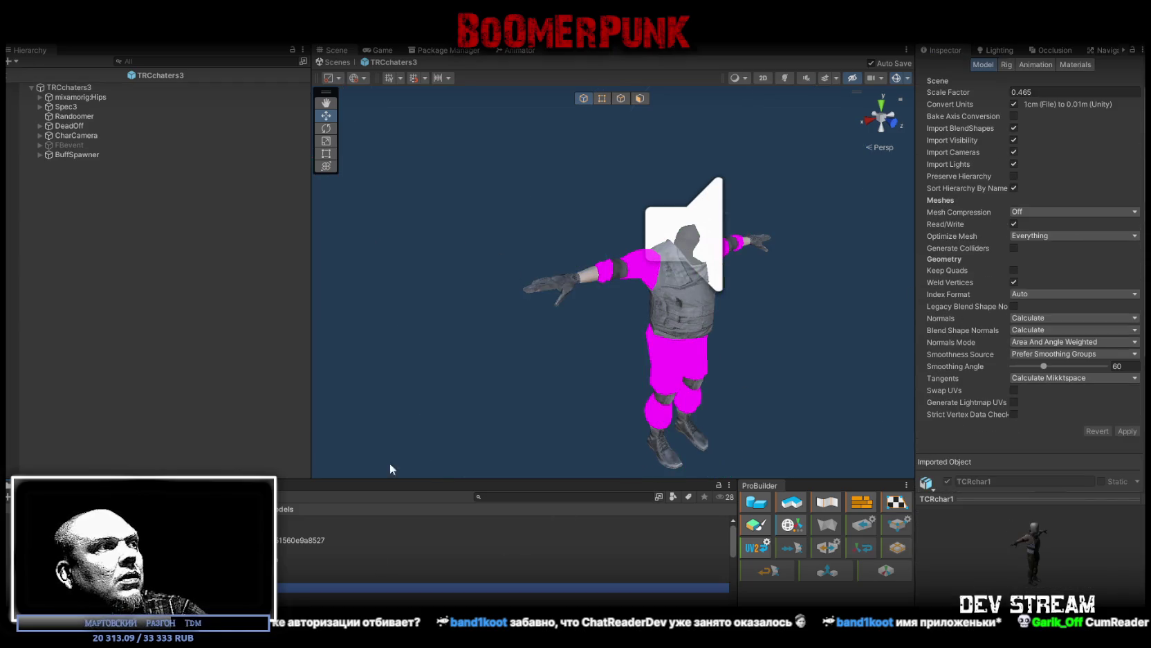
{"action": "scroll", "coordinate": [315, 525], "scroll_direction": "down", "scroll_amount": 3}
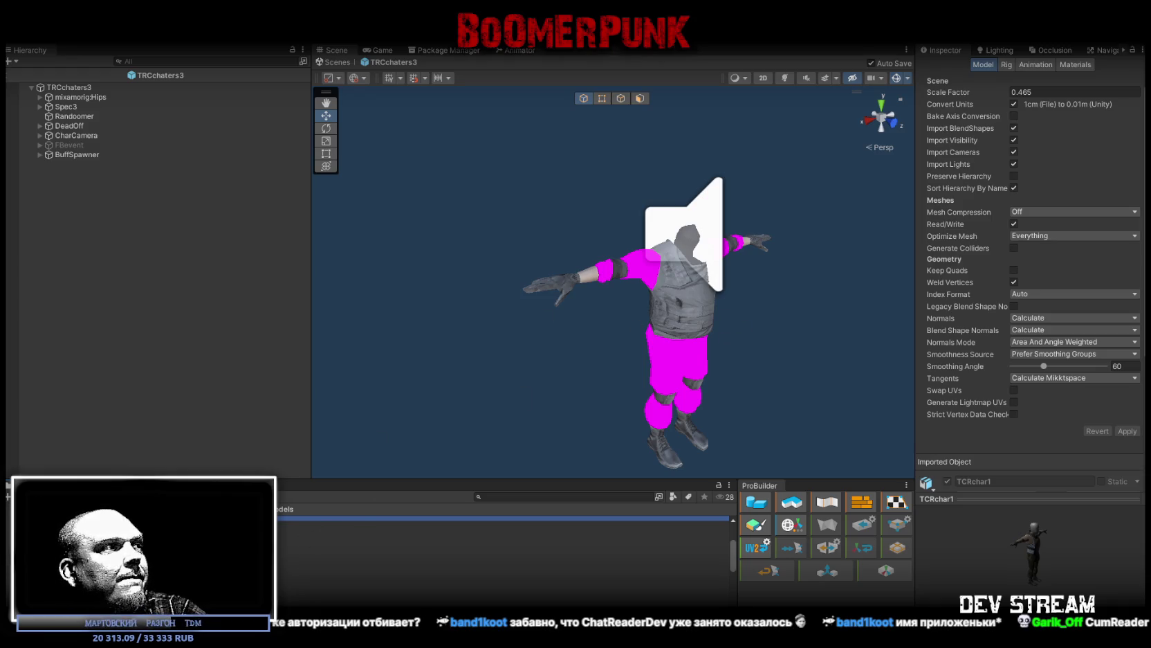
Step: Compare the TRCchaters1, TRC_Zambi and TRCchaters3 prefabs, then begin adding a component to TRCchaters3's root
{"action": "left_click", "coordinate": [104, 526]}
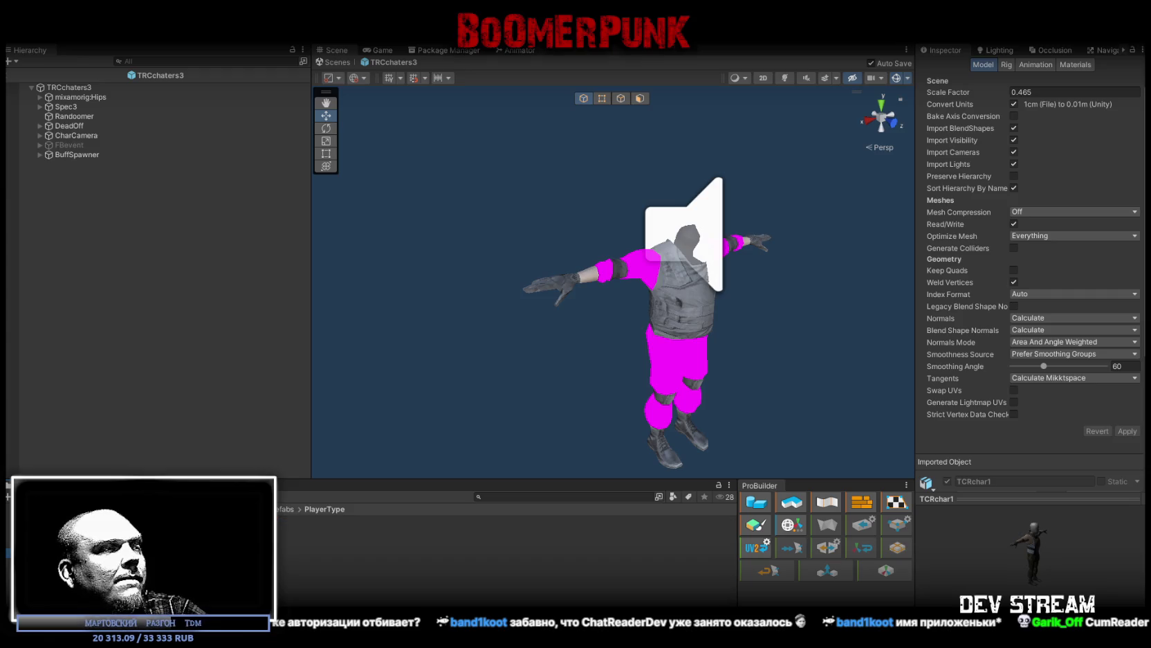
{"action": "left_click", "coordinate": [291, 529]}
{"action": "scroll", "coordinate": [972, 379], "scroll_direction": "down", "scroll_amount": 10}
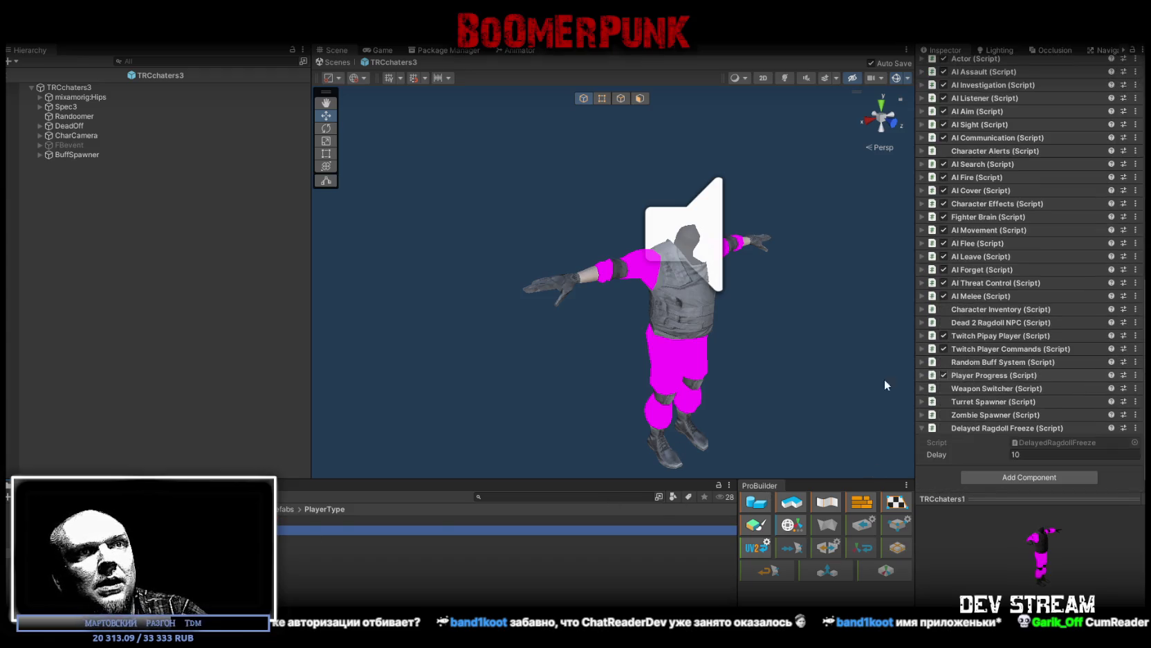
{"action": "left_click", "coordinate": [286, 520]}
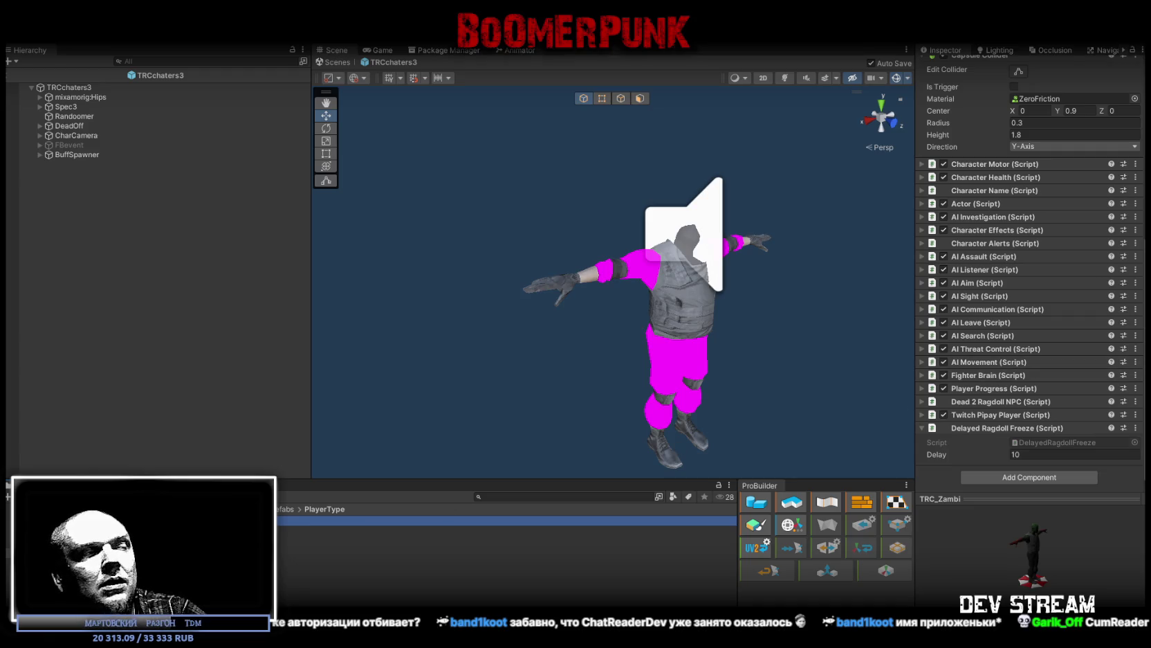
{"action": "left_click", "coordinate": [290, 548]}
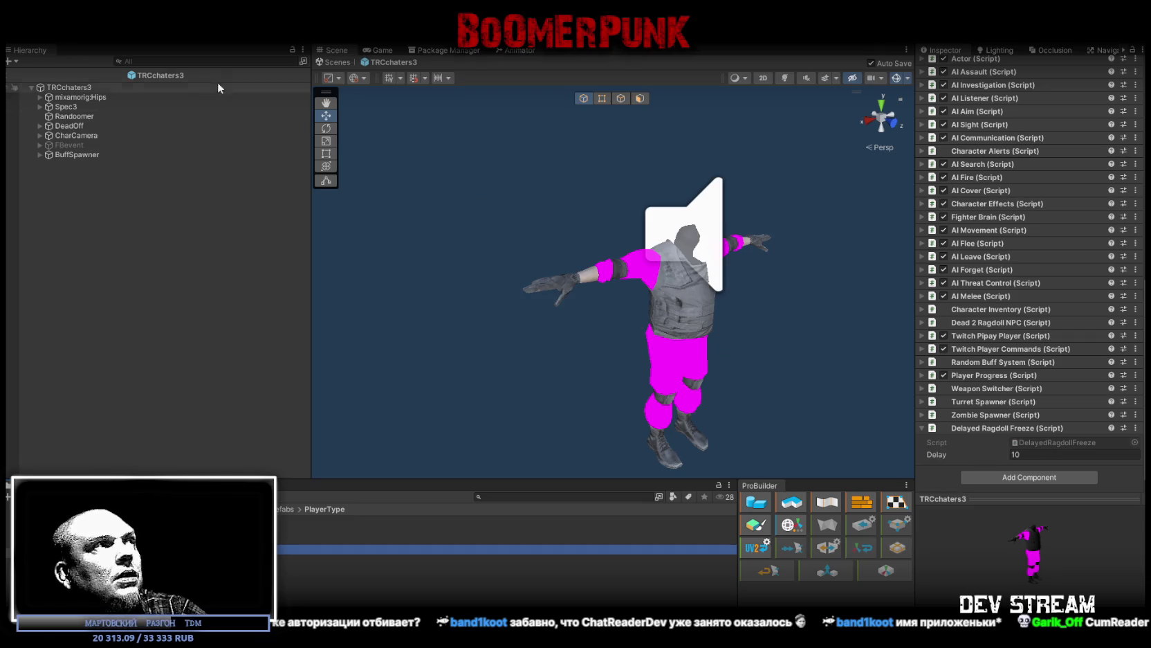
{"action": "left_click", "coordinate": [86, 88]}
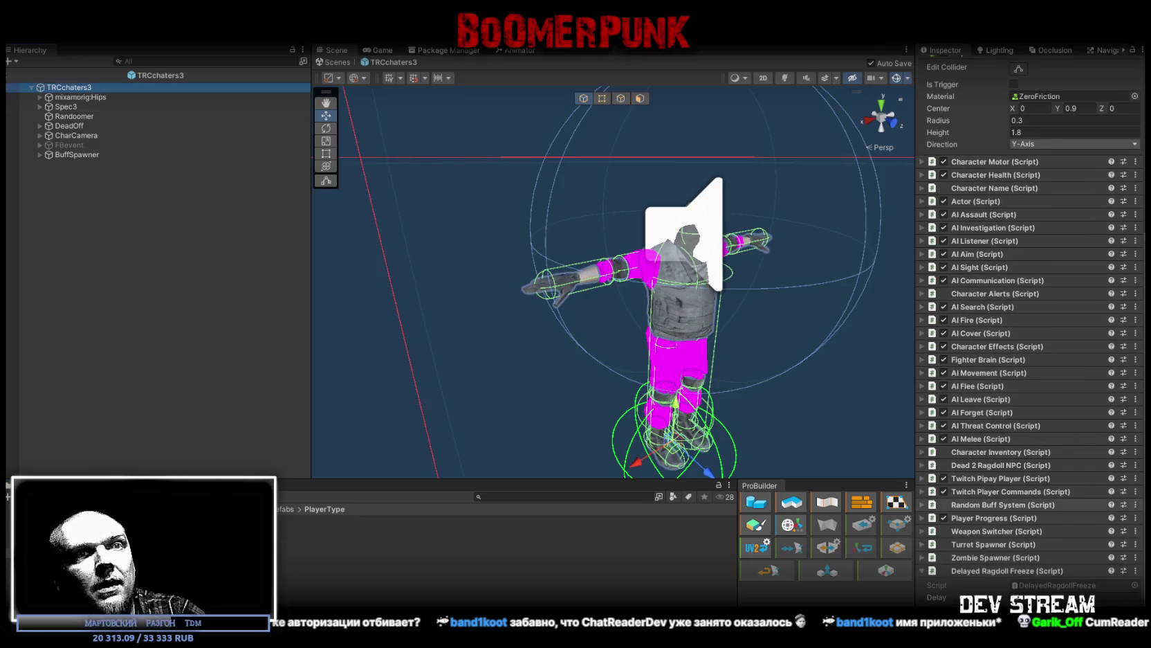
{"action": "left_click", "coordinate": [1029, 619]}
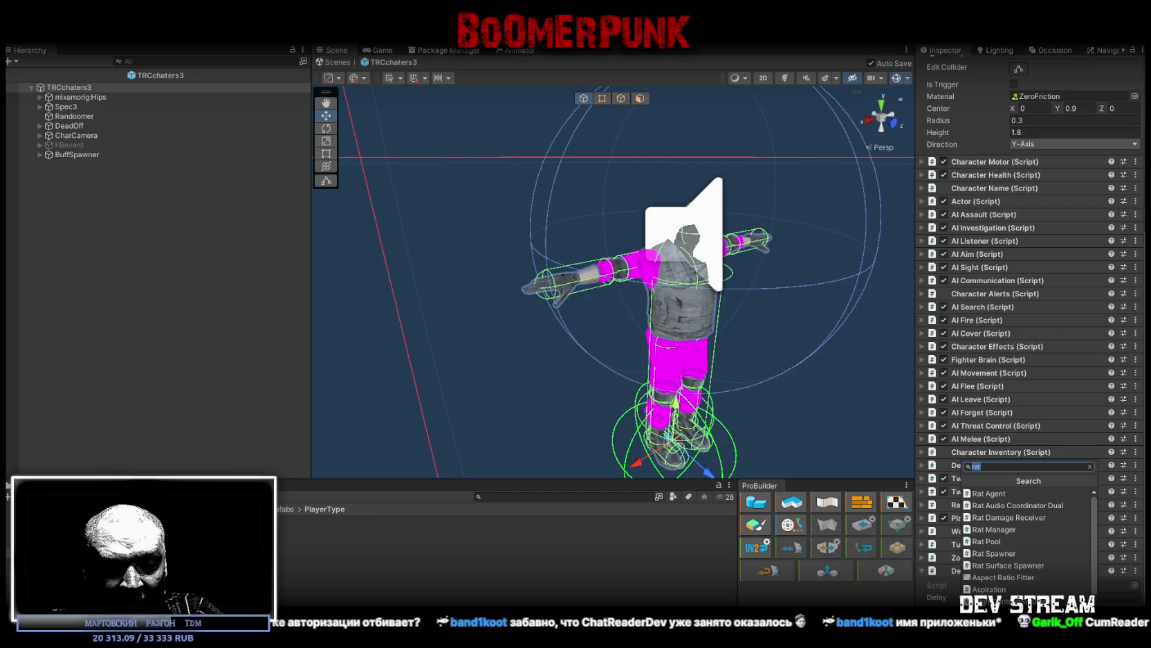
Step: Add a Biped Ragdoll Creator to TRCchaters3, generate the ragdoll, and orbit to check it
{"action": "type", "text": "ragdoll"}
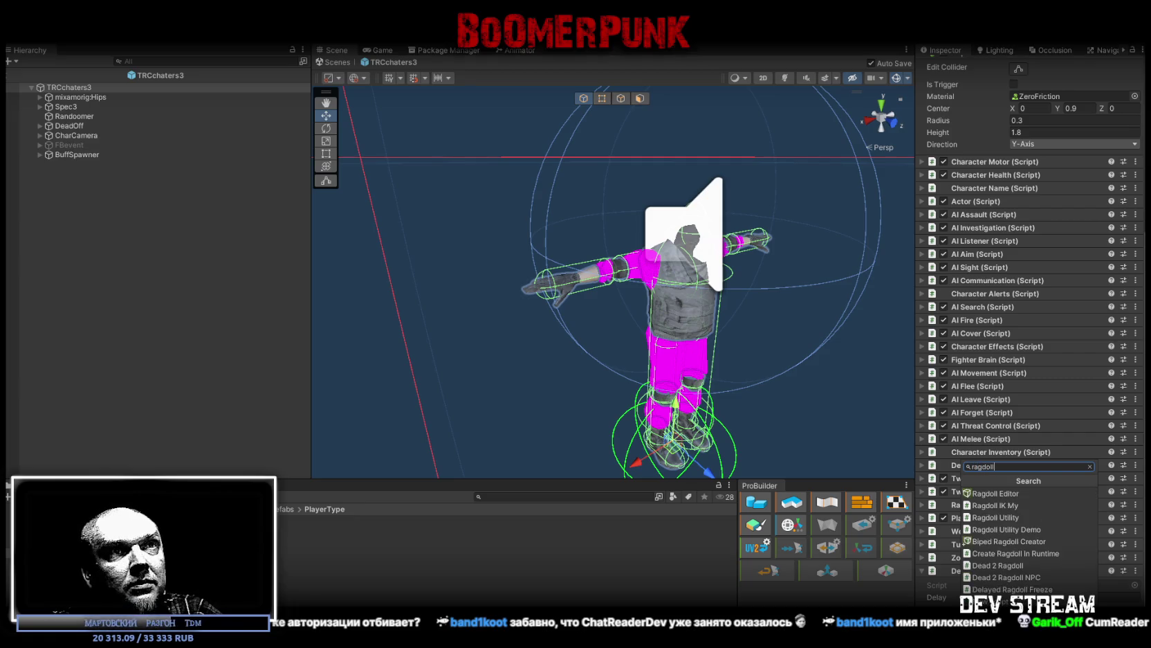
{"action": "scroll", "coordinate": [1019, 544], "scroll_direction": "down", "scroll_amount": 2}
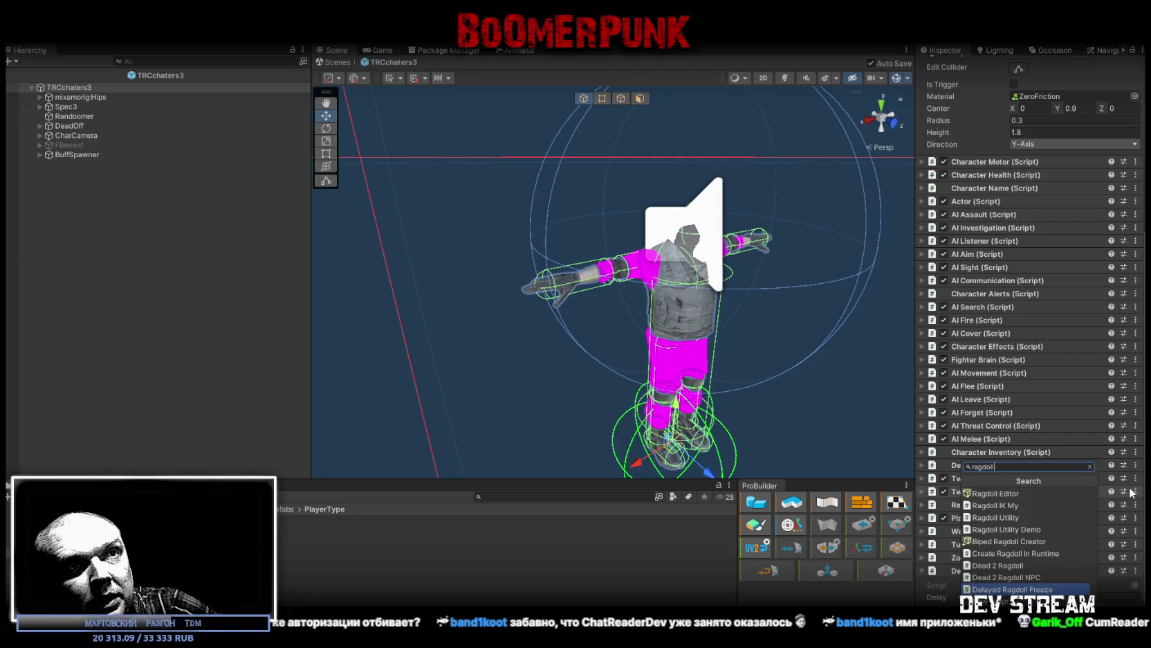
{"action": "left_click", "coordinate": [1018, 544]}
{"action": "scroll", "coordinate": [1018, 481], "scroll_direction": "down", "scroll_amount": 3}
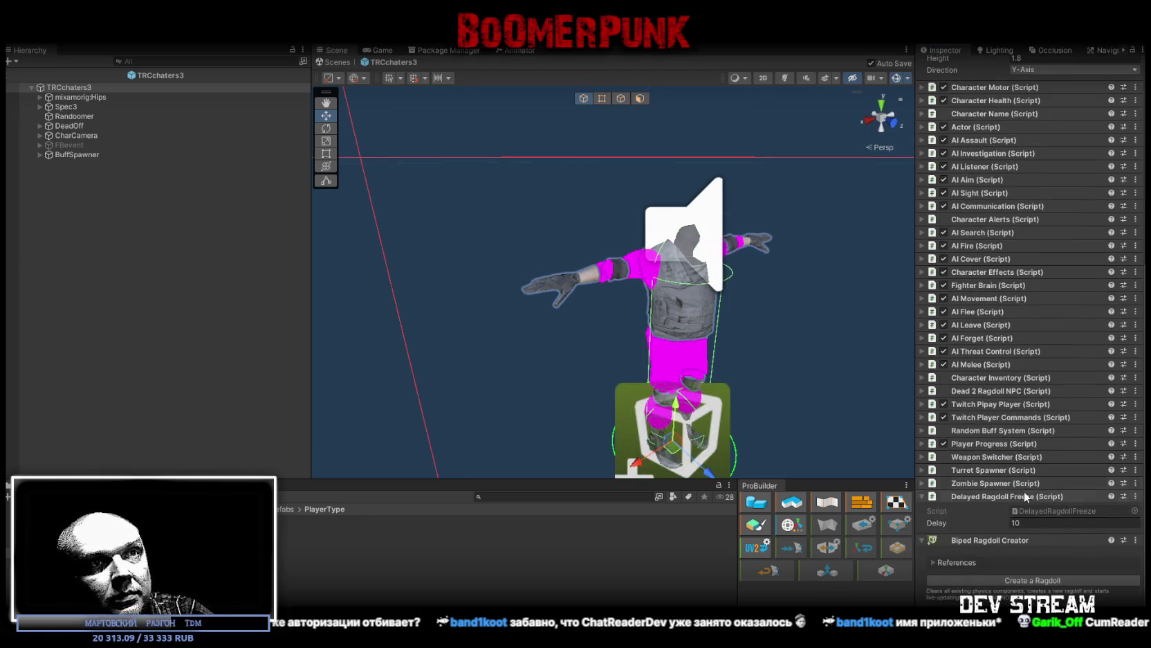
{"action": "left_click", "coordinate": [998, 578]}
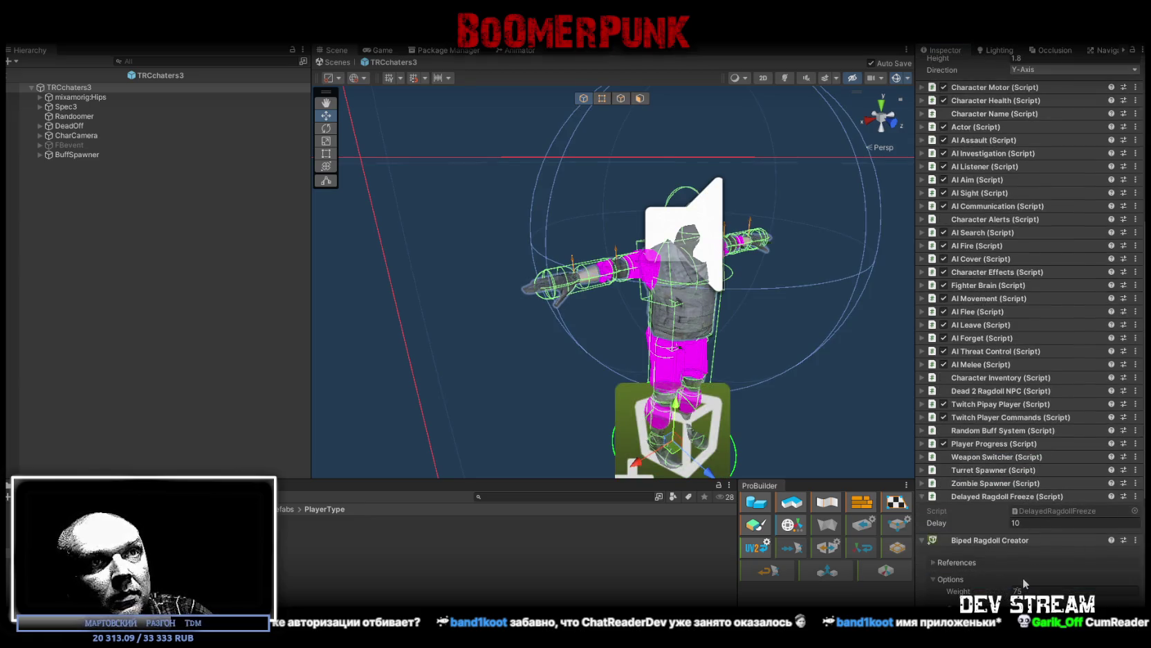
{"action": "mouse_move", "coordinate": [762, 333]}
{"action": "left_mouse_down", "text": "alt"}
{"action": "mouse_move", "coordinate": [771, 321]}
{"action": "mouse_move", "coordinate": [910, 328]}
{"action": "mouse_move", "coordinate": [747, 363]}
{"action": "mouse_move", "coordinate": [863, 410]}
{"action": "left_mouse_up", "text": "alt"}
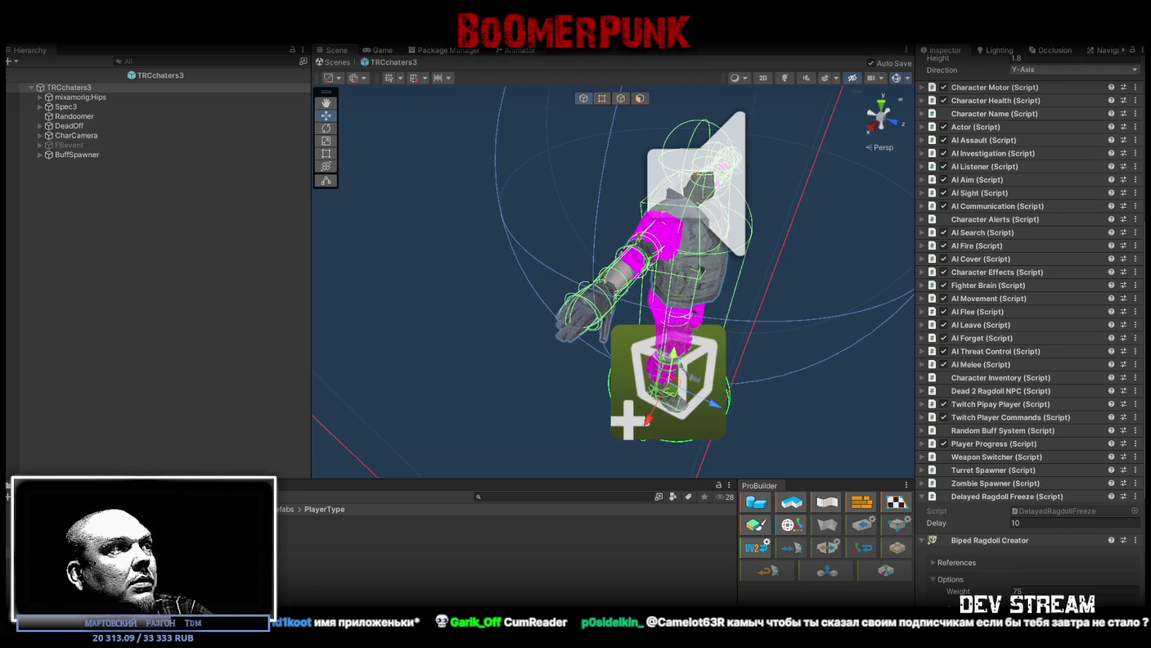
Step: Compare against TRCchaters1, review TRCchaters3's ragdoll colliders, then inspect the TRC_Zambi prefab
{"action": "left_click", "coordinate": [485, 529]}
{"action": "scroll", "coordinate": [989, 220], "scroll_direction": "up", "scroll_amount": 10}
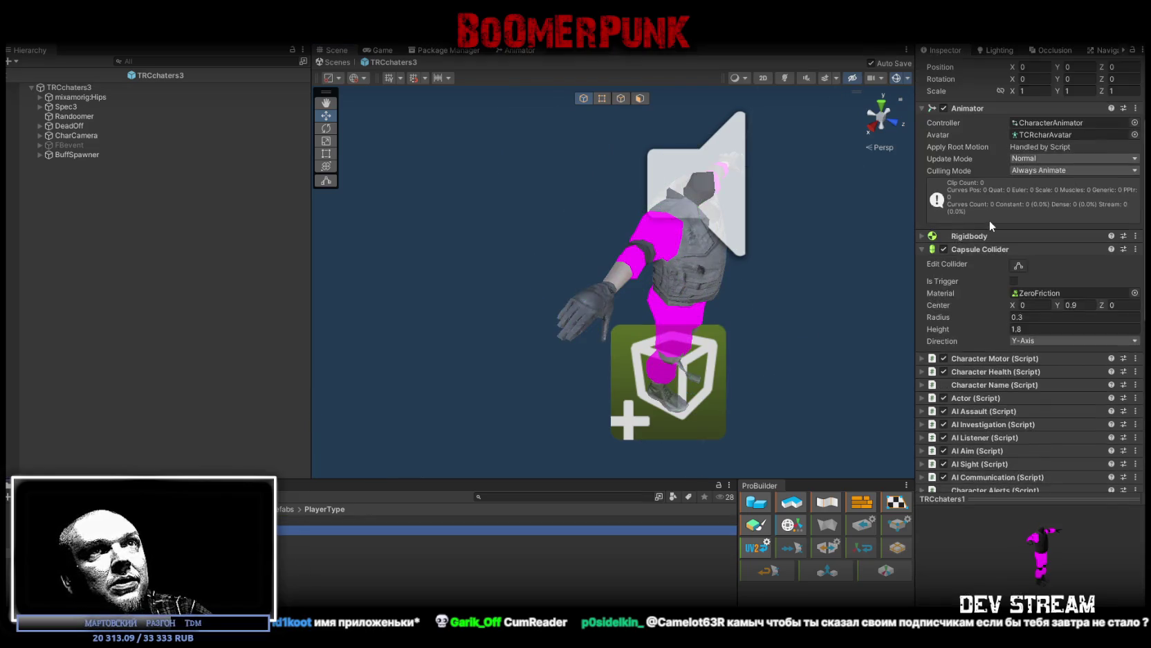
{"action": "scroll", "coordinate": [990, 219], "scroll_direction": "down", "scroll_amount": 15}
{"action": "left_click", "coordinate": [74, 85]}
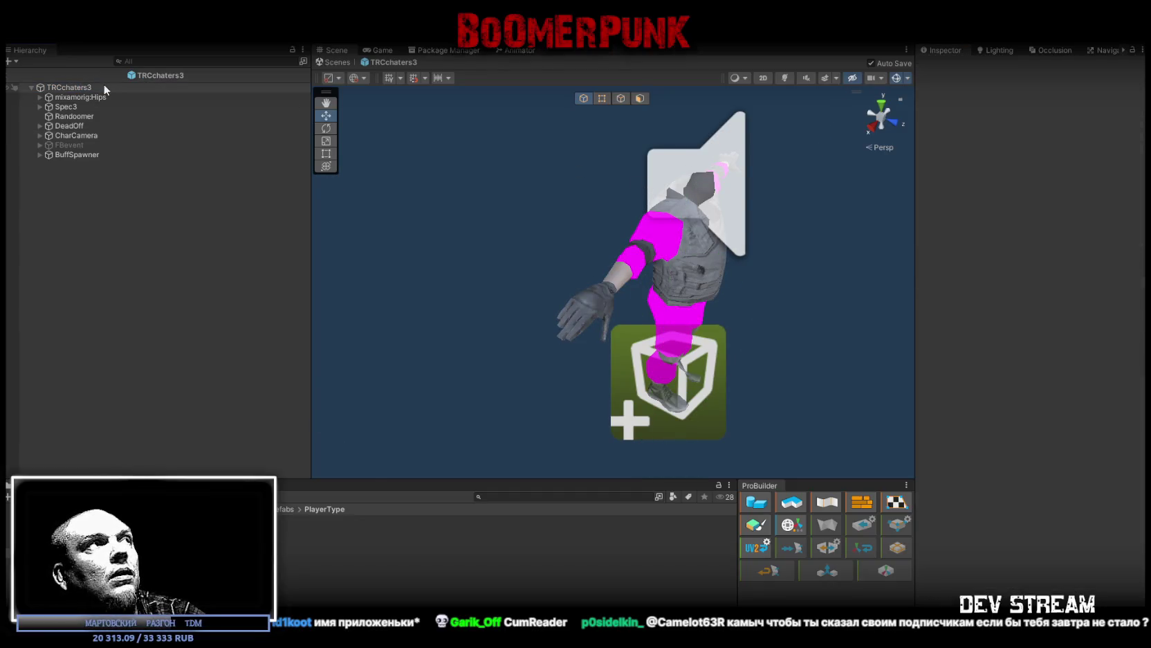
{"action": "left_click", "coordinate": [103, 87]}
{"action": "scroll", "coordinate": [1016, 308], "scroll_direction": "down", "scroll_amount": 15}
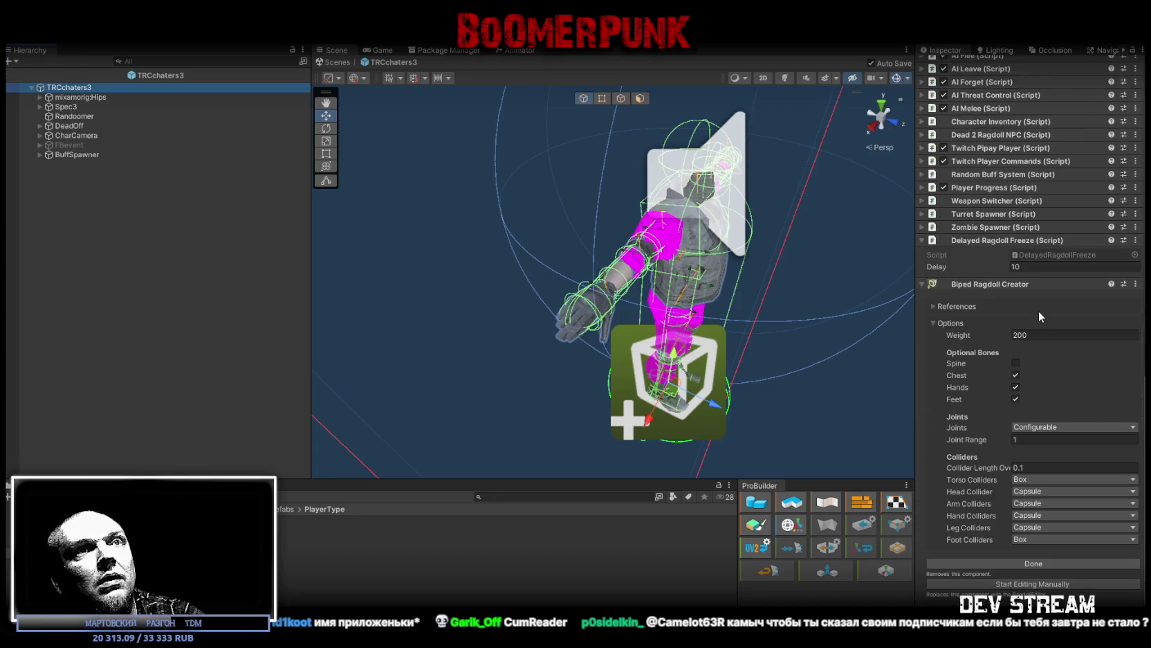
{"action": "left_click_drag", "start_coordinate": [816, 311], "coordinate": [784, 310]}
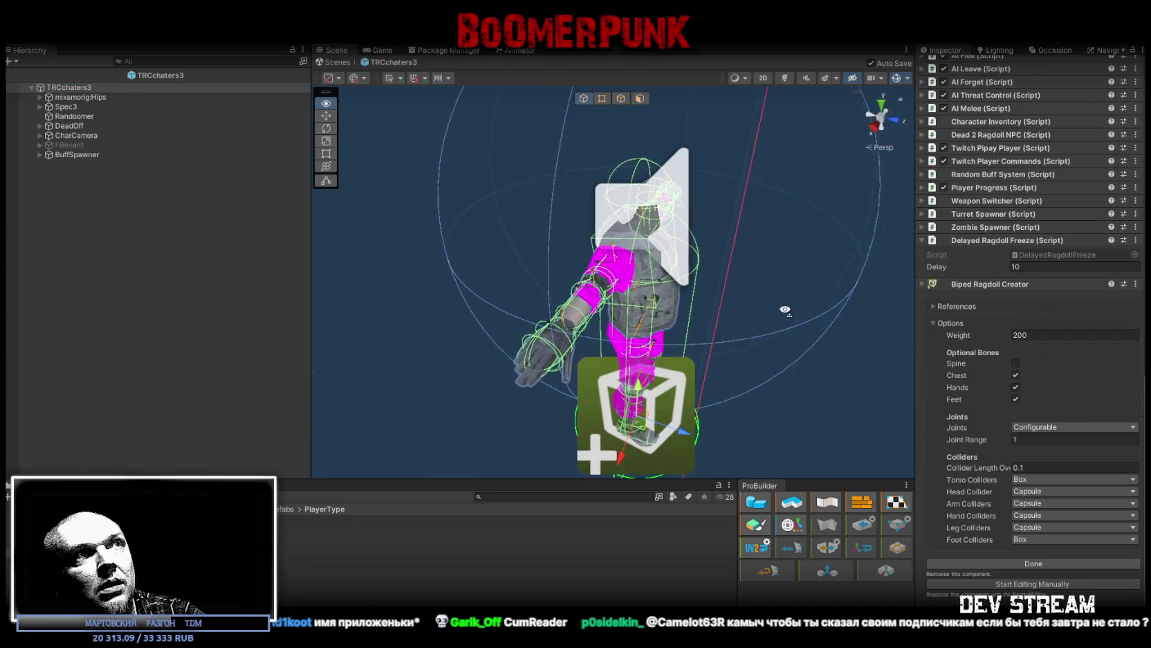
{"action": "scroll", "coordinate": [785, 310], "scroll_direction": "up", "scroll_amount": 5}
{"action": "left_click", "coordinate": [505, 521]}
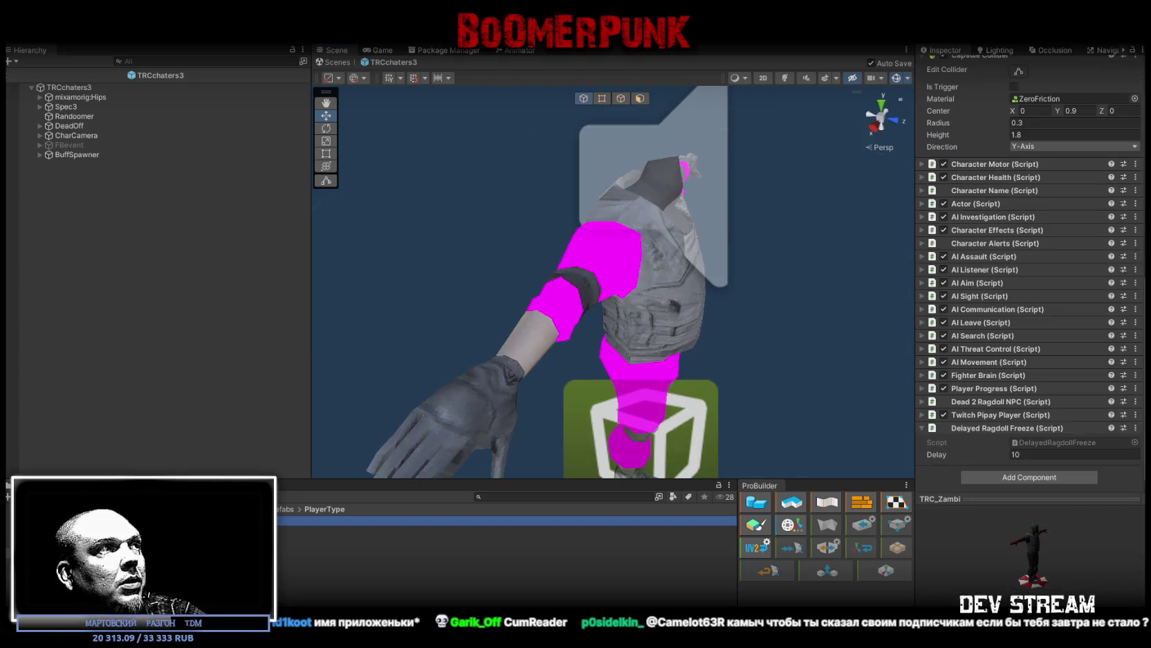
{"action": "double_click", "coordinate": [505, 520]}
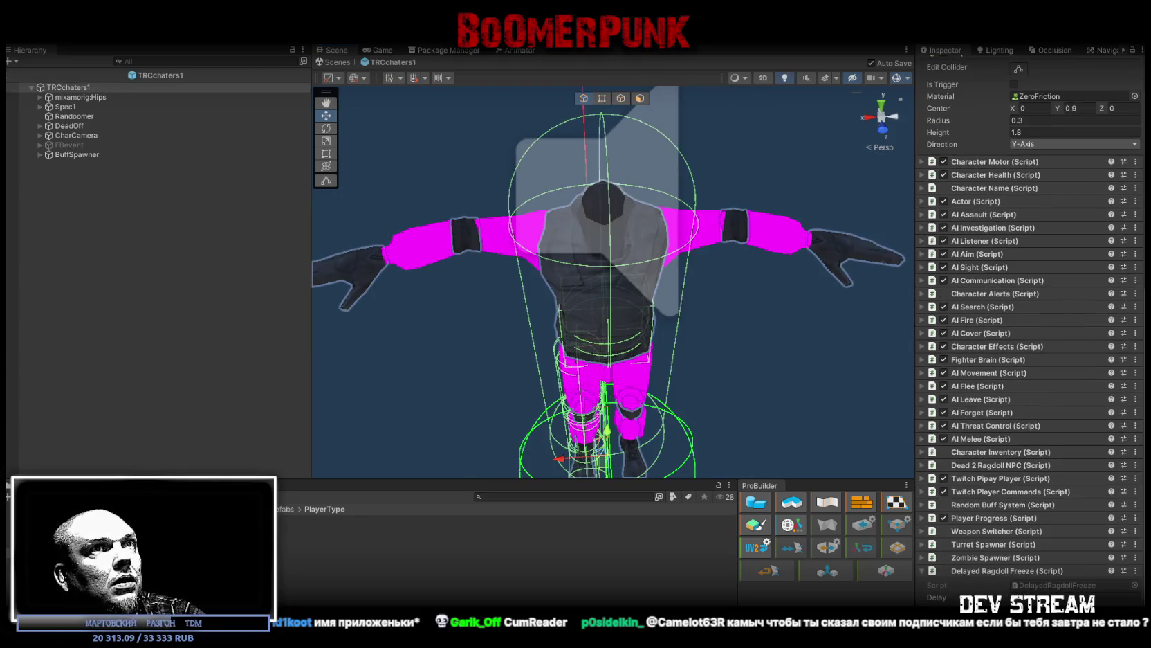
{"action": "left_click", "coordinate": [88, 97]}
{"action": "left_click", "coordinate": [83, 88]}
{"action": "mouse_move", "coordinate": [479, 213]}
{"action": "left_mouse_down"}
{"action": "mouse_move", "coordinate": [619, 186]}
{"action": "mouse_move", "coordinate": [738, 232]}
{"action": "mouse_move", "coordinate": [687, 285]}
{"action": "mouse_move", "coordinate": [648, 206]}
{"action": "mouse_move", "coordinate": [753, 195]}
{"action": "mouse_move", "coordinate": [665, 242]}
{"action": "mouse_move", "coordinate": [710, 249]}
{"action": "mouse_move", "coordinate": [628, 165]}
{"action": "left_mouse_up"}
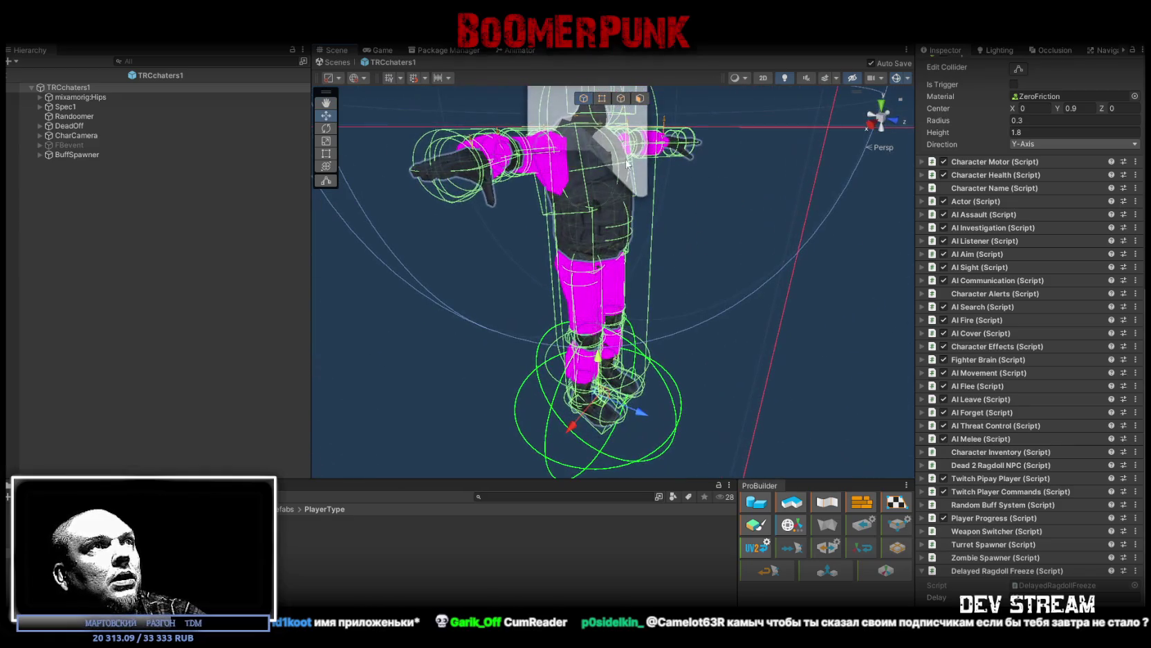
{"action": "left_click_drag", "start_coordinate": [603, 219], "coordinate": [618, 162]}
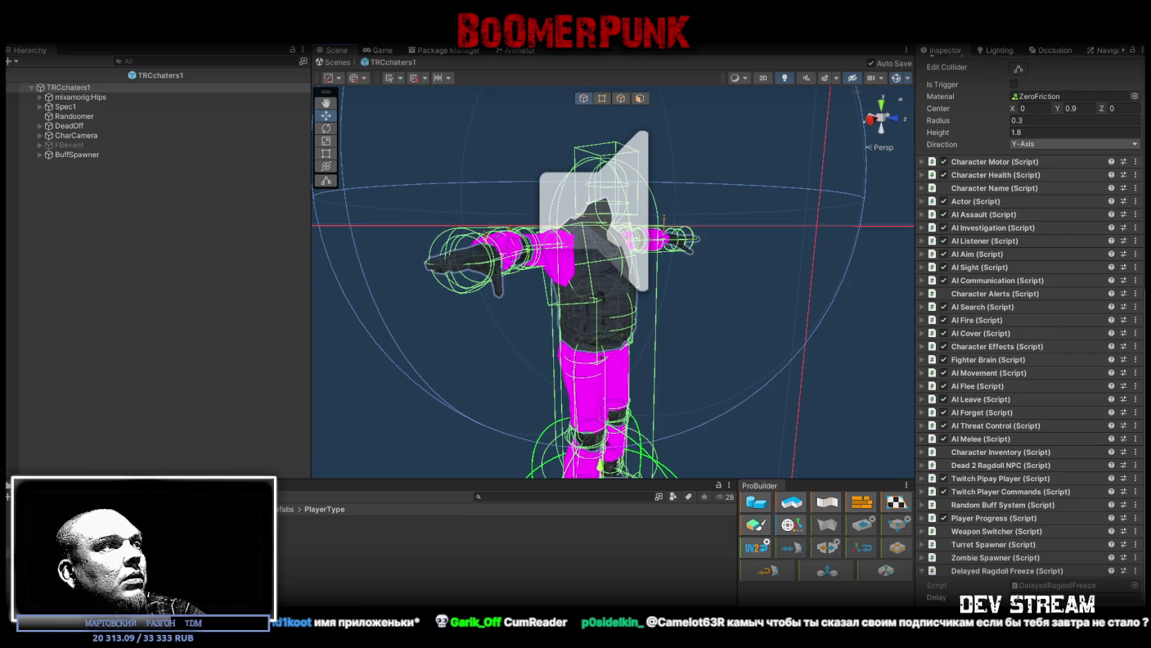
{"action": "left_click", "coordinate": [312, 548]}
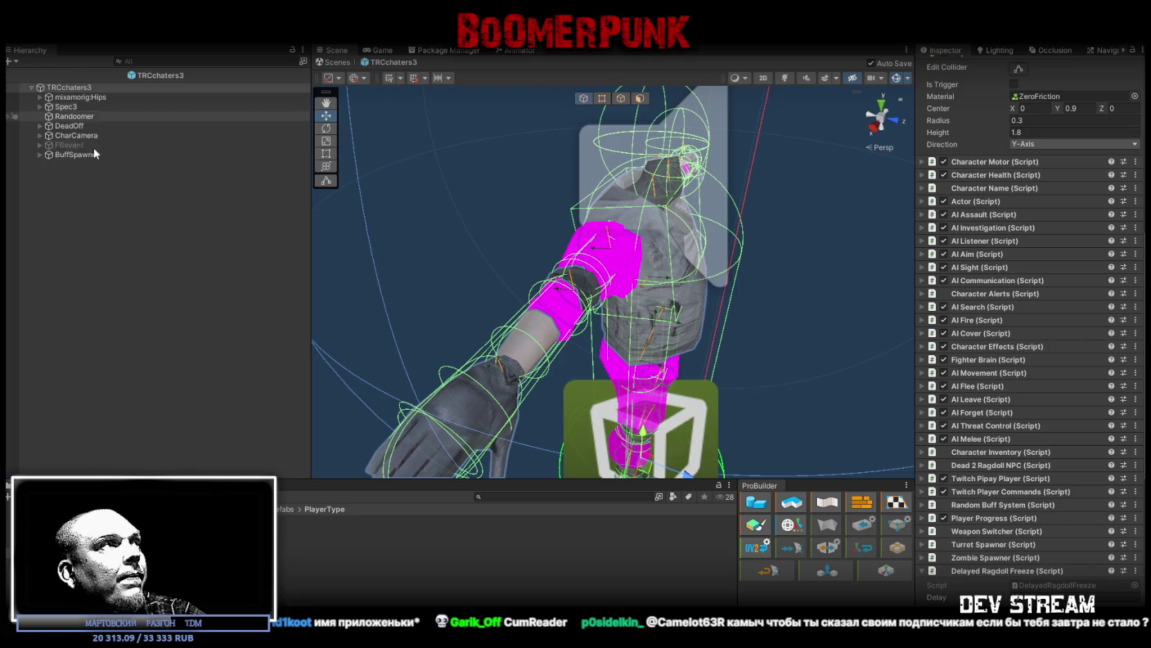
Step: Switch TRCchaters3's Biped Ragdoll Creator Head Collider from Capsule to Box and check it in the Scene
{"action": "left_click", "coordinate": [74, 86]}
{"action": "scroll", "coordinate": [974, 455], "scroll_direction": "down", "scroll_amount": 10}
{"action": "left_click", "coordinate": [1036, 489]}
{"action": "left_click", "coordinate": [1031, 501]}
{"action": "mouse_move", "coordinate": [759, 277]}
{"action": "left_mouse_down"}
{"action": "mouse_move", "coordinate": [792, 237]}
{"action": "mouse_move", "coordinate": [763, 262]}
{"action": "mouse_move", "coordinate": [750, 314]}
{"action": "left_mouse_up"}
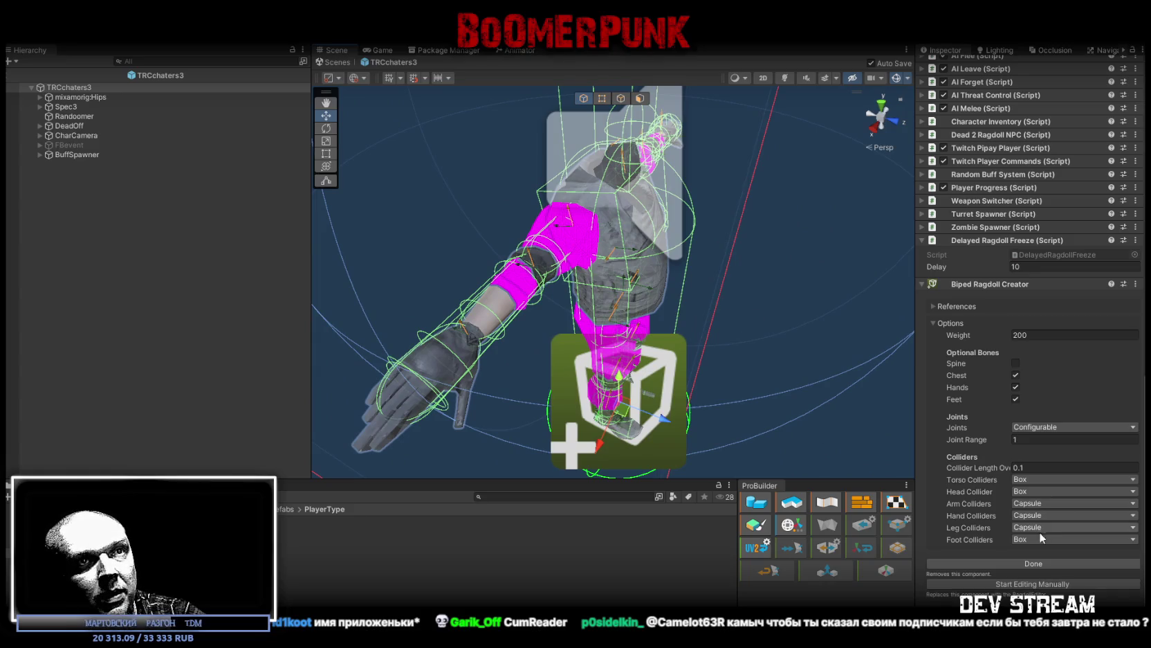
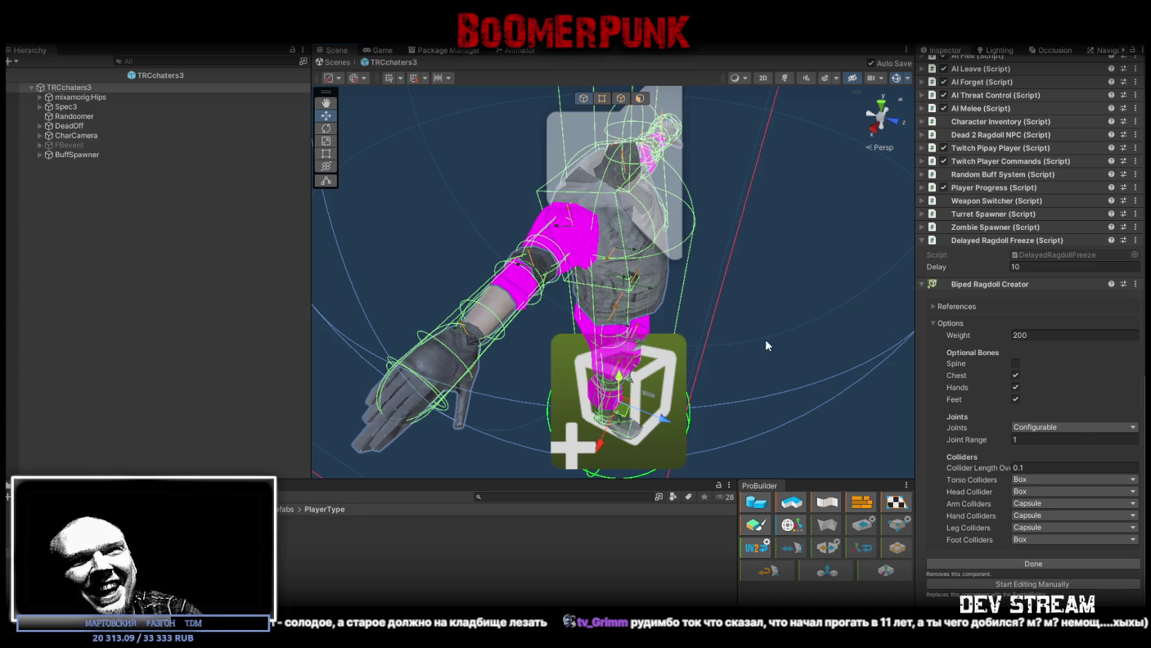
Step: Orbit in on the character's head and parent HeadSpotMain under the mixamorig:Head bone
{"action": "mouse_move", "coordinate": [747, 302]}
{"action": "left_mouse_down"}
{"action": "mouse_move", "coordinate": [643, 252]}
{"action": "mouse_move", "coordinate": [561, 254]}
{"action": "mouse_move", "coordinate": [386, 171]}
{"action": "left_mouse_up"}
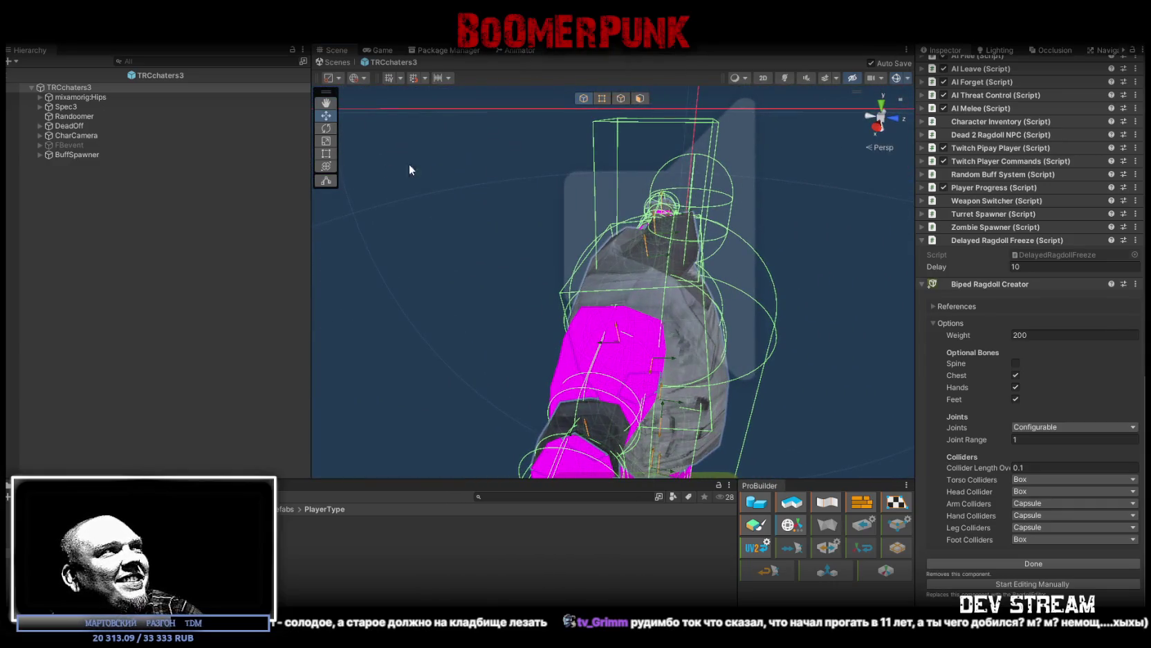
{"action": "left_click", "coordinate": [615, 142]}
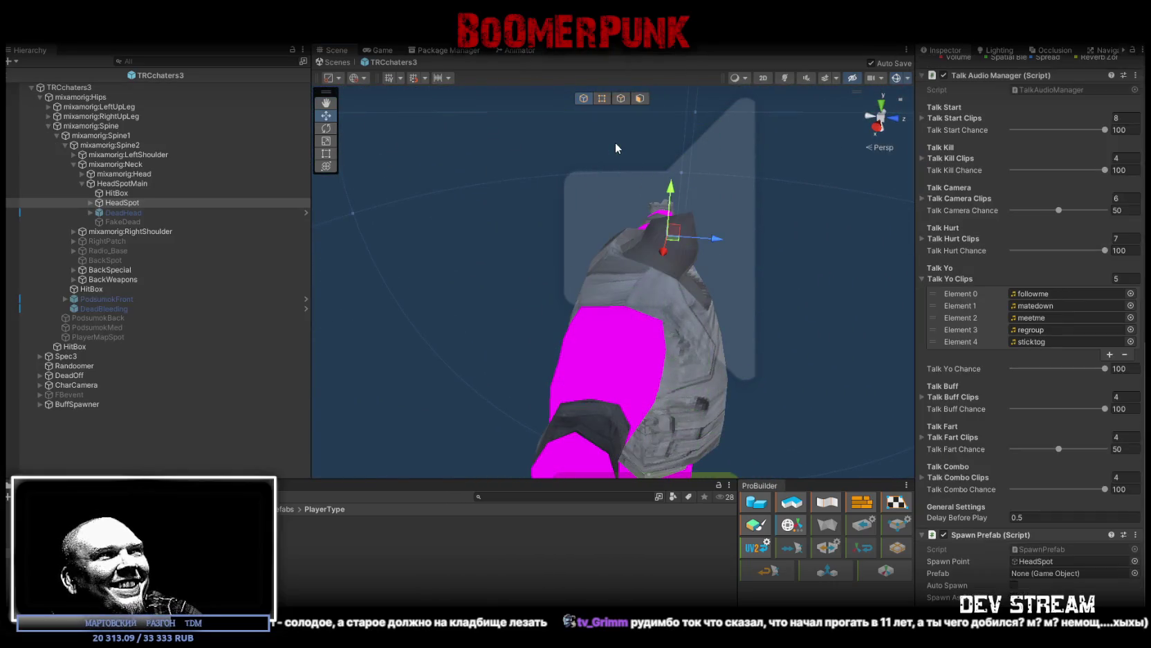
{"action": "mouse_move", "coordinate": [690, 244]}
{"action": "left_mouse_down"}
{"action": "mouse_move", "coordinate": [718, 263]}
{"action": "mouse_move", "coordinate": [546, 250]}
{"action": "left_mouse_up"}
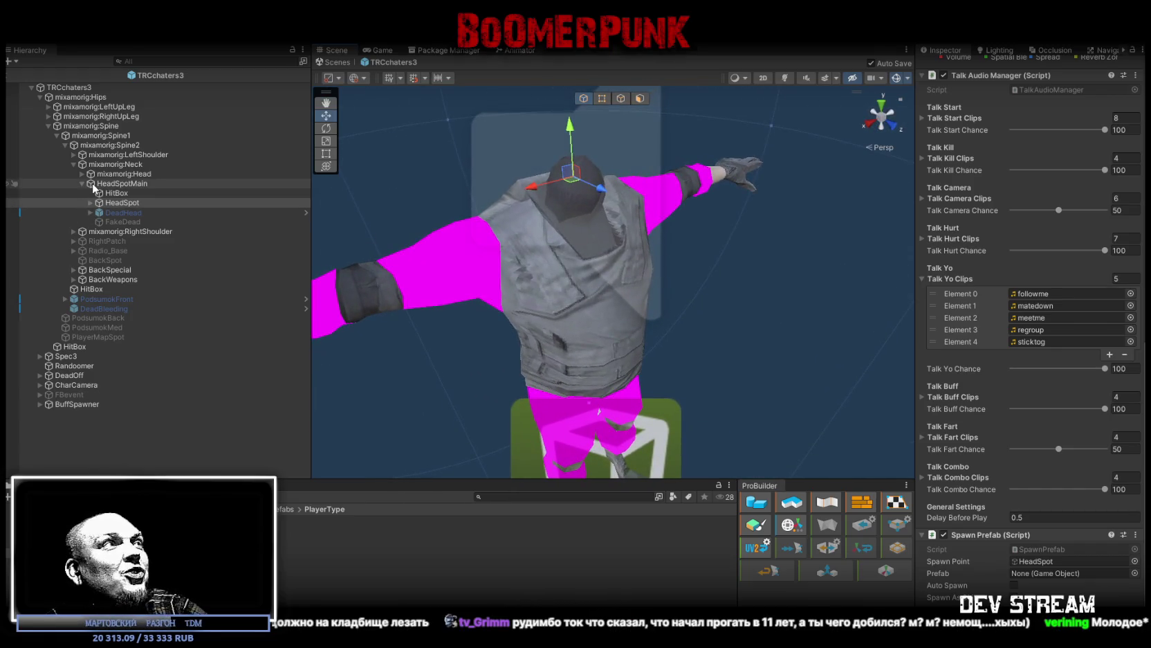
{"action": "mouse_move", "coordinate": [128, 186]}
{"action": "left_mouse_down"}
{"action": "mouse_move", "coordinate": [79, 174]}
{"action": "mouse_move", "coordinate": [94, 176]}
{"action": "left_mouse_up"}
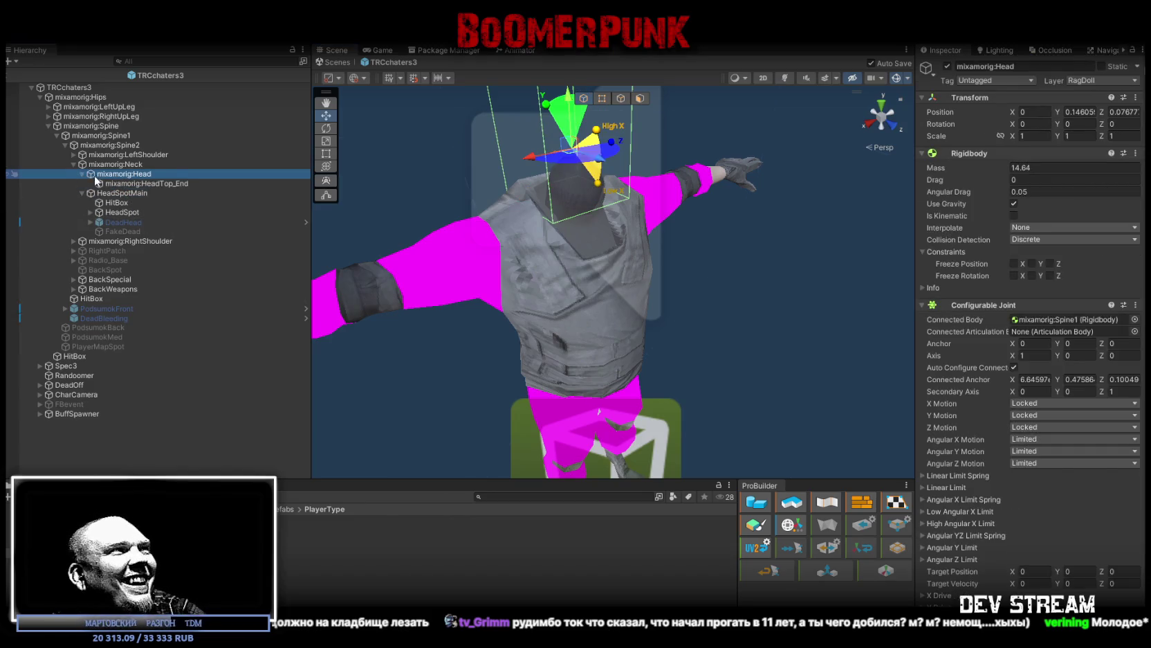
Step: Select mixamorig:Head and frame it to show its Rigidbody and Configurable Joint
{"action": "left_click", "coordinate": [129, 184]}
{"action": "left_click", "coordinate": [187, 173]}
{"action": "mouse_move", "coordinate": [367, 208]}
{"action": "left_mouse_down"}
{"action": "mouse_move", "coordinate": [498, 166]}
{"action": "mouse_move", "coordinate": [493, 195]}
{"action": "left_mouse_up"}
{"action": "key", "text": "f"}
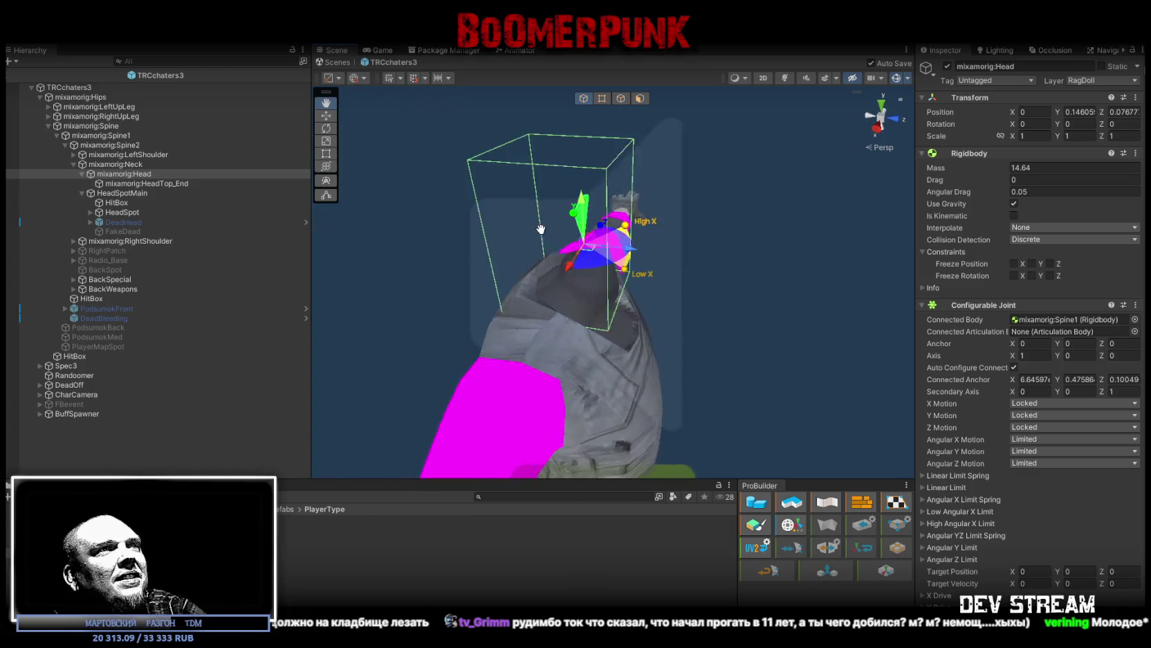
{"action": "scroll", "coordinate": [609, 234], "scroll_direction": "up", "scroll_amount": 3}
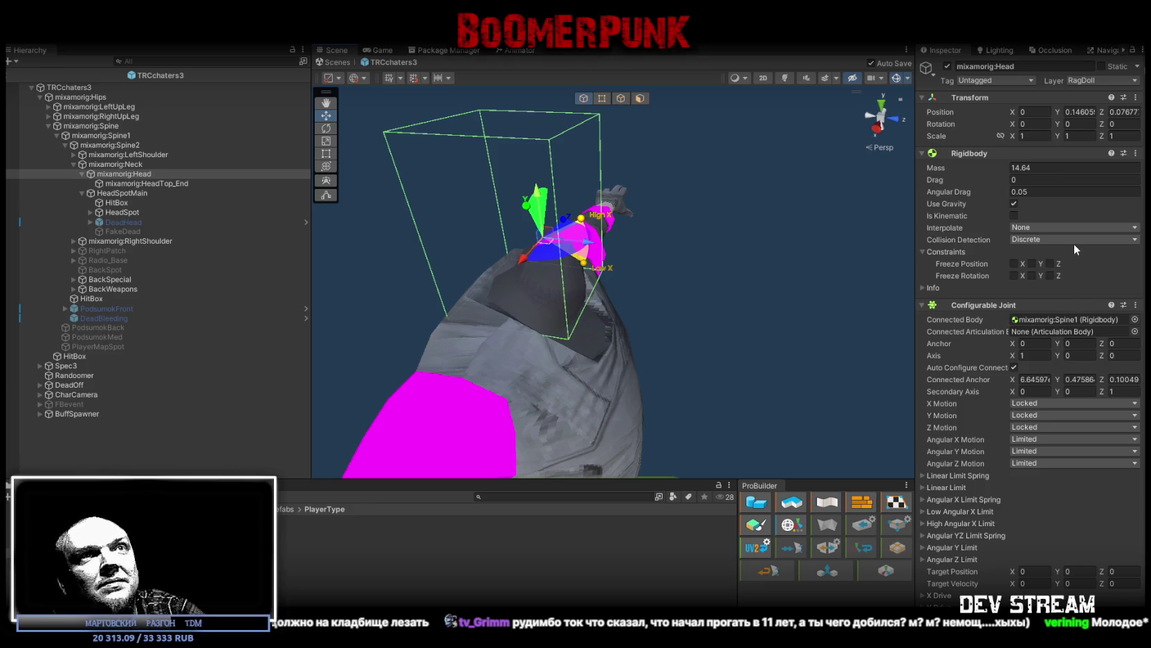
Step: Review the HeadSpotMain, HitBox, HeadSpot and DeadHead objects under the head bone
{"action": "left_click", "coordinate": [121, 195]}
{"action": "left_click", "coordinate": [121, 201]}
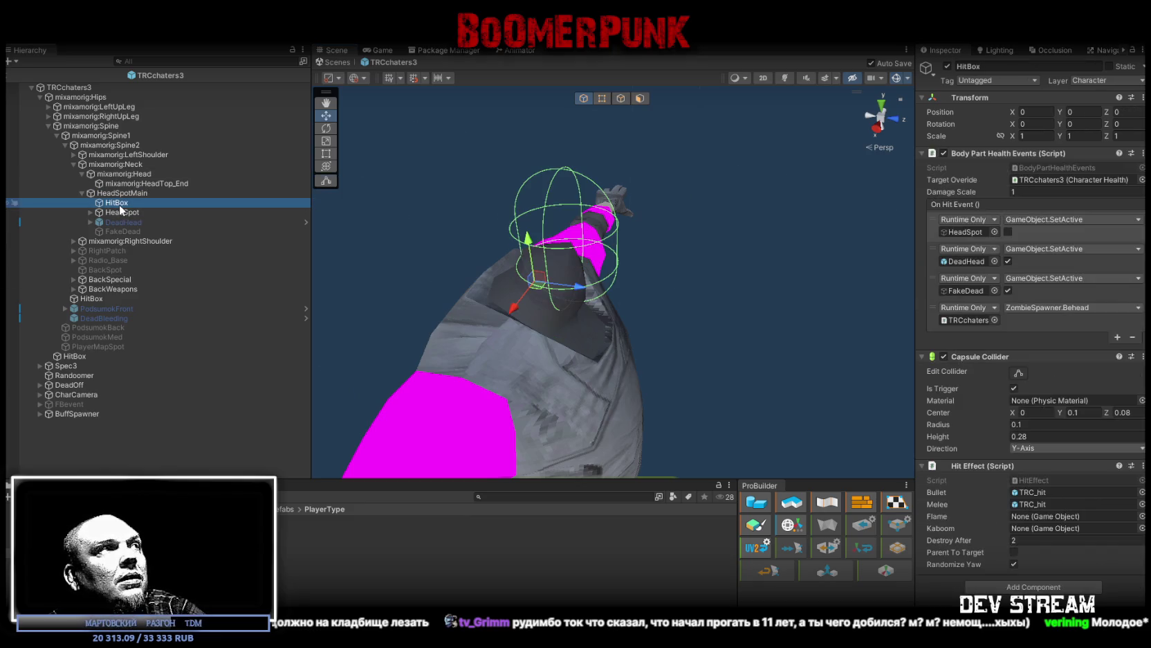
{"action": "left_click", "coordinate": [123, 193]}
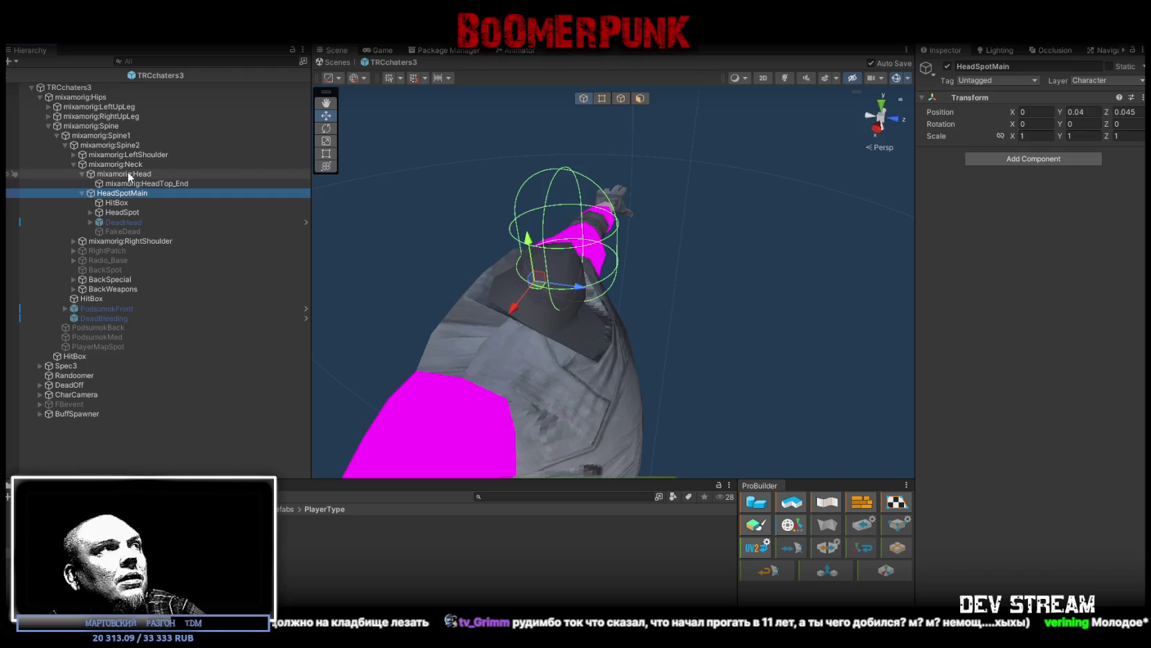
{"action": "left_click", "coordinate": [118, 213]}
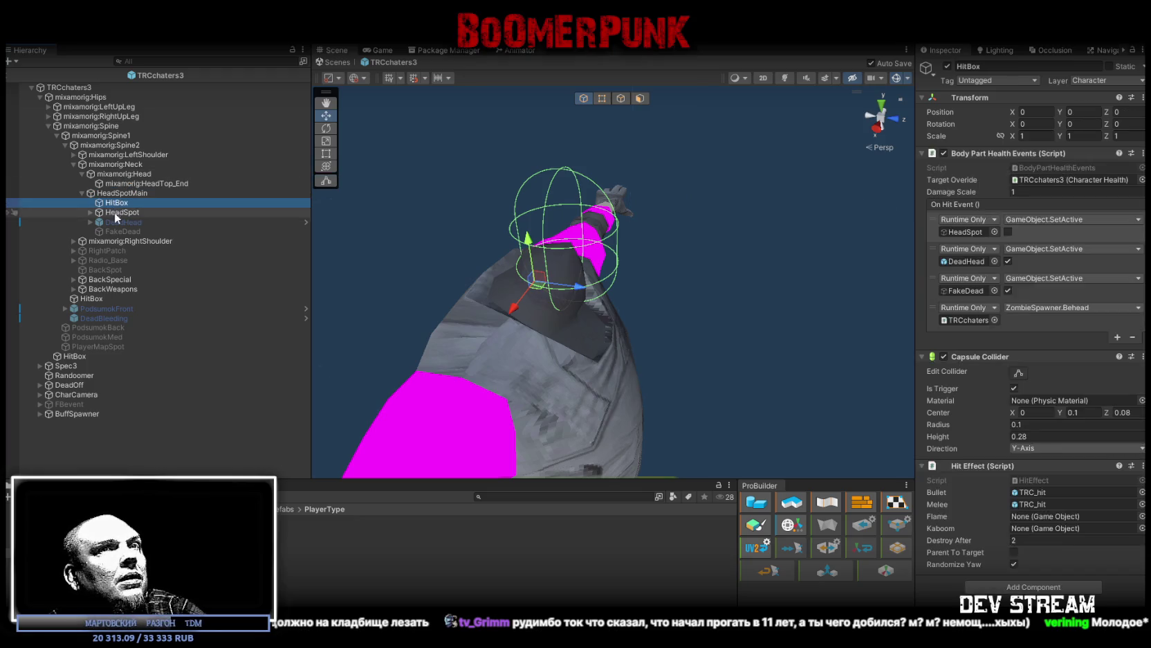
{"action": "left_click", "coordinate": [117, 222]}
{"action": "left_click", "coordinate": [118, 213]}
{"action": "left_click", "coordinate": [118, 203]}
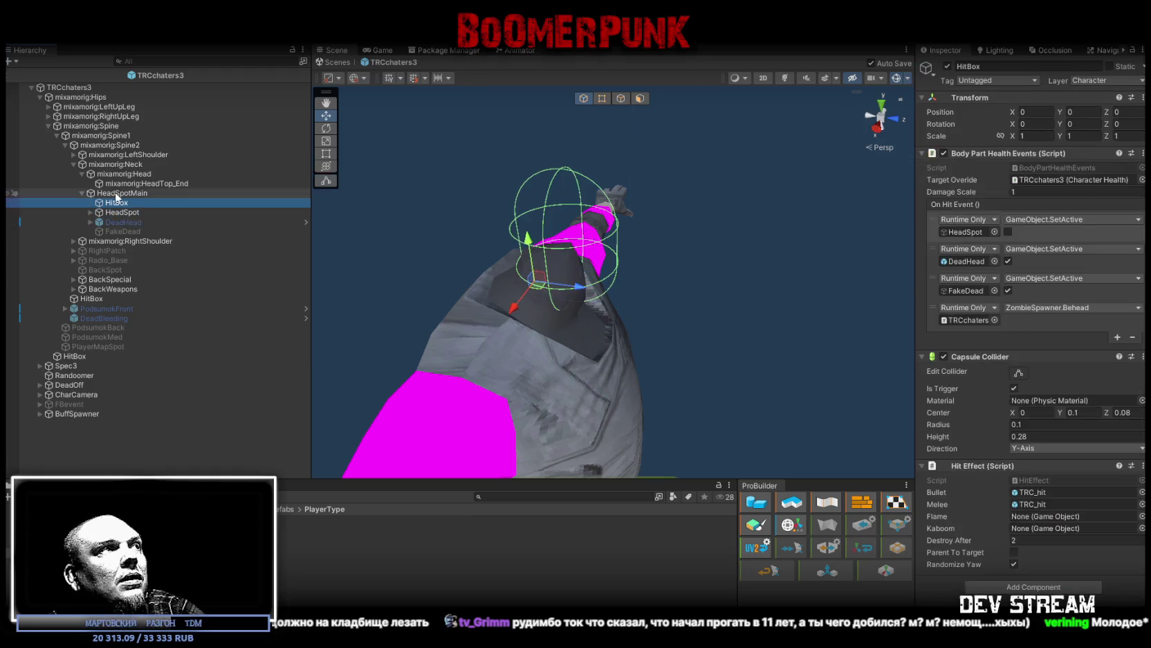
{"action": "left_click", "coordinate": [118, 194]}
Step: Check FakeDead's Heal Buff TDM settings, then reselect mixamorig:Head
{"action": "left_click", "coordinate": [115, 212]}
{"action": "left_click", "coordinate": [115, 222]}
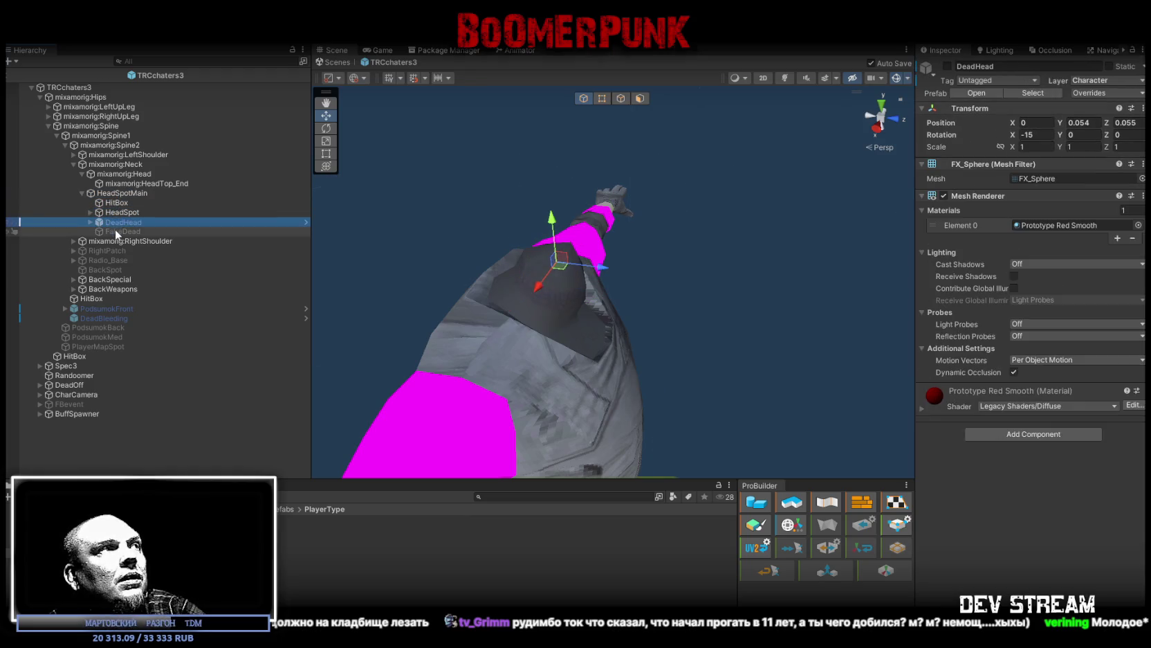
{"action": "left_click", "coordinate": [114, 230]}
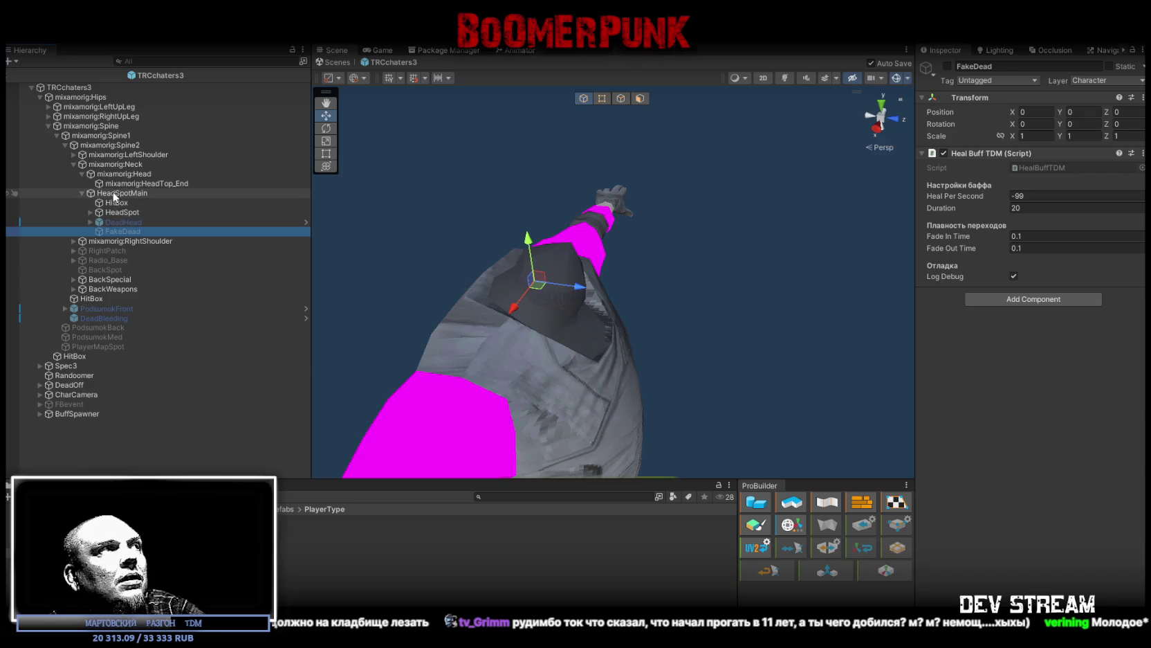
{"action": "left_click", "coordinate": [115, 194]}
{"action": "left_click", "coordinate": [113, 175]}
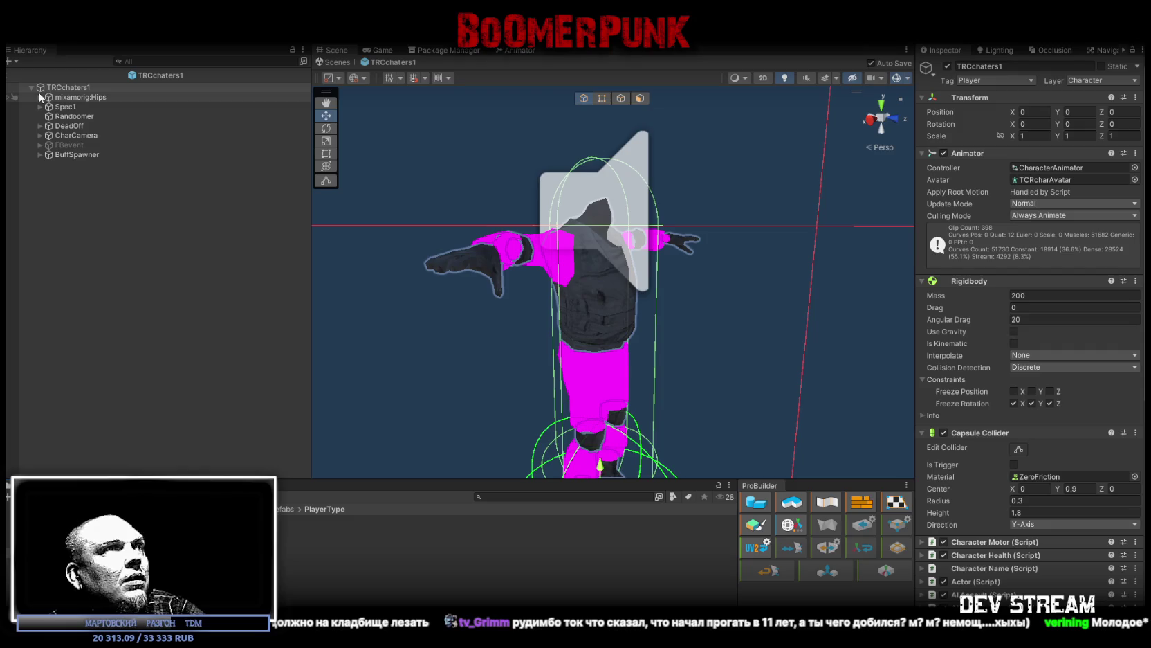
Step: Expand TRCchaters1's Hips, Spine, Spine1, Spine2 and Neck bones down to mixamorig:Head and inspect it
{"action": "left_click", "coordinate": [40, 97]}
{"action": "left_click", "coordinate": [54, 124]}
{"action": "left_click", "coordinate": [48, 126]}
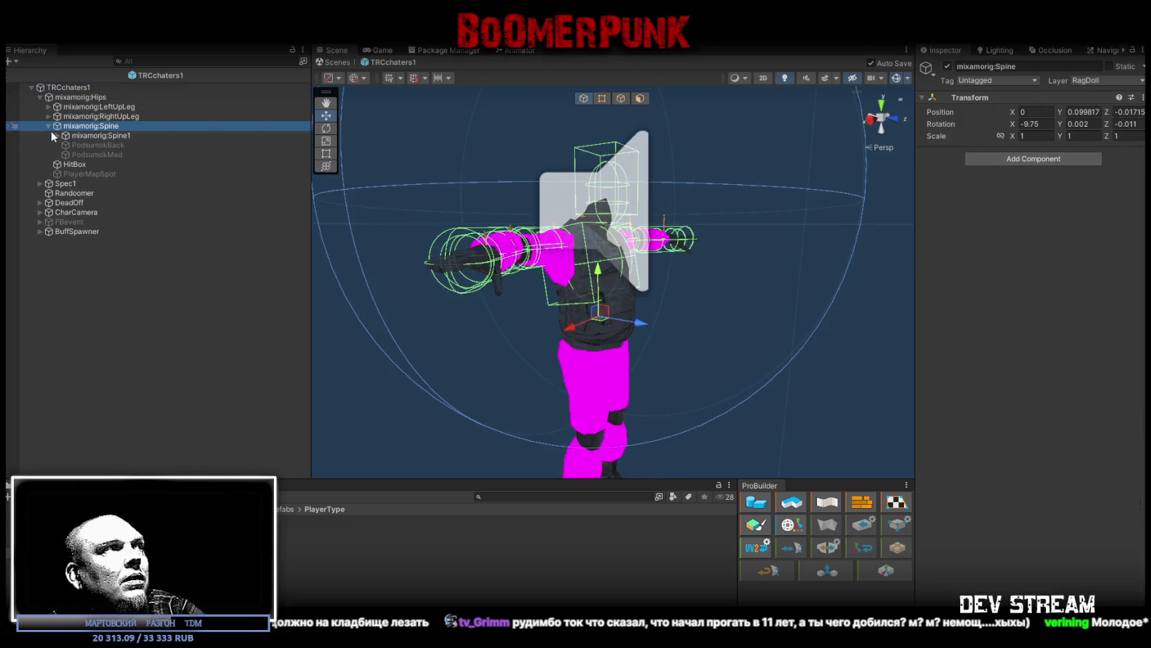
{"action": "left_click", "coordinate": [56, 136]}
{"action": "left_click", "coordinate": [65, 145]}
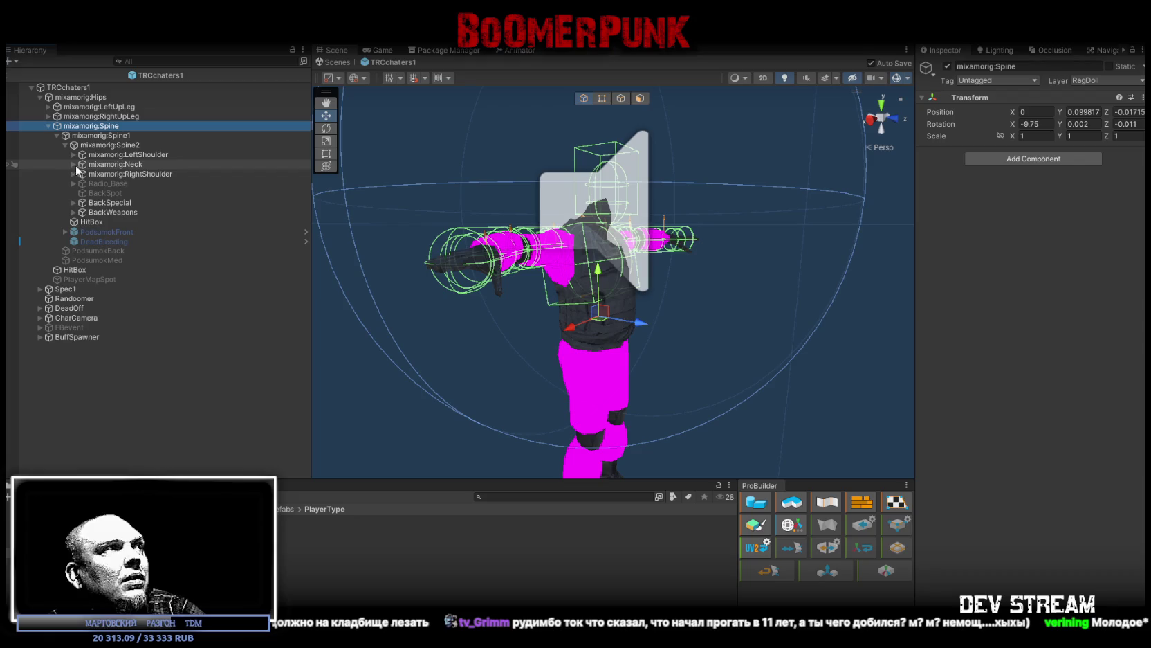
{"action": "left_click", "coordinate": [74, 164]}
{"action": "left_click", "coordinate": [108, 173]}
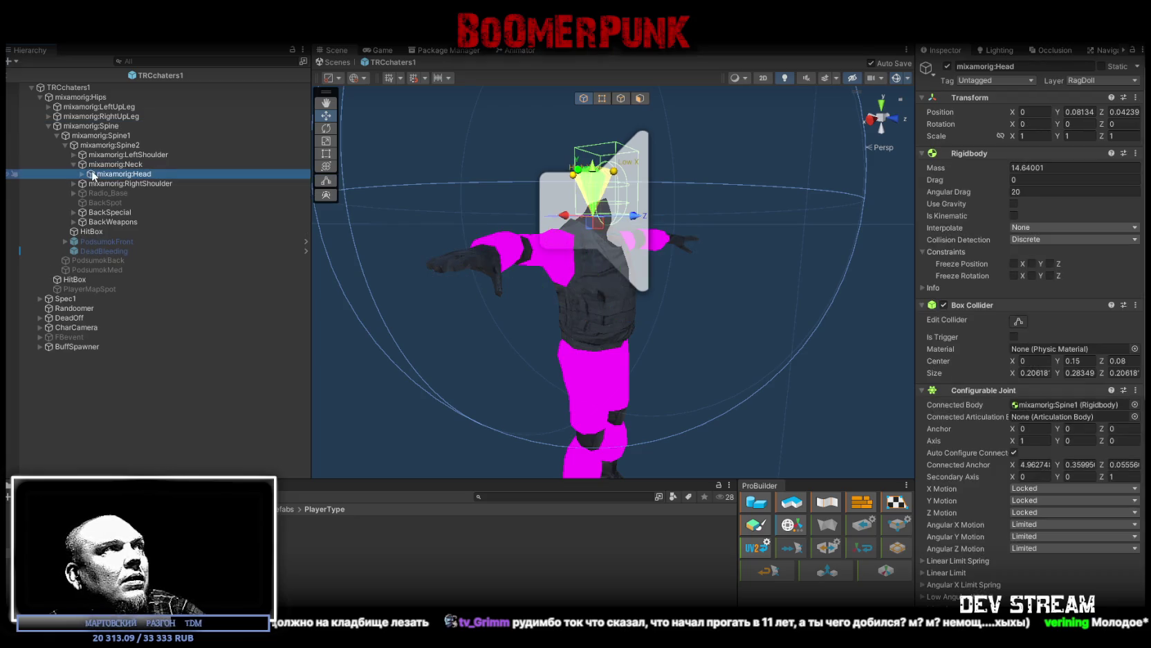
{"action": "left_click", "coordinate": [80, 173]}
Step: Zoom onto the head and review HeadTop_End, HeadSpotMain and the Head's Configurable Joint
{"action": "mouse_move", "coordinate": [415, 305]}
{"action": "left_mouse_down"}
{"action": "mouse_move", "coordinate": [446, 291]}
{"action": "mouse_move", "coordinate": [471, 311]}
{"action": "mouse_move", "coordinate": [524, 311]}
{"action": "left_mouse_up"}
{"action": "left_click", "coordinate": [138, 183]}
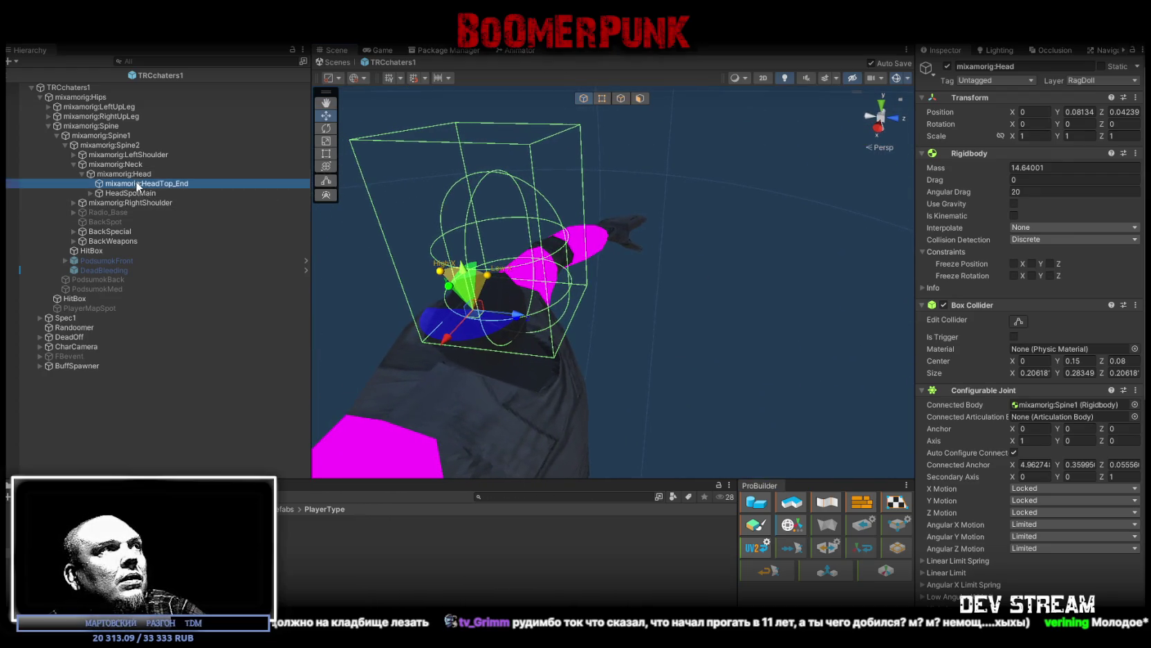
{"action": "left_click", "coordinate": [131, 195]}
{"action": "left_click", "coordinate": [132, 175]}
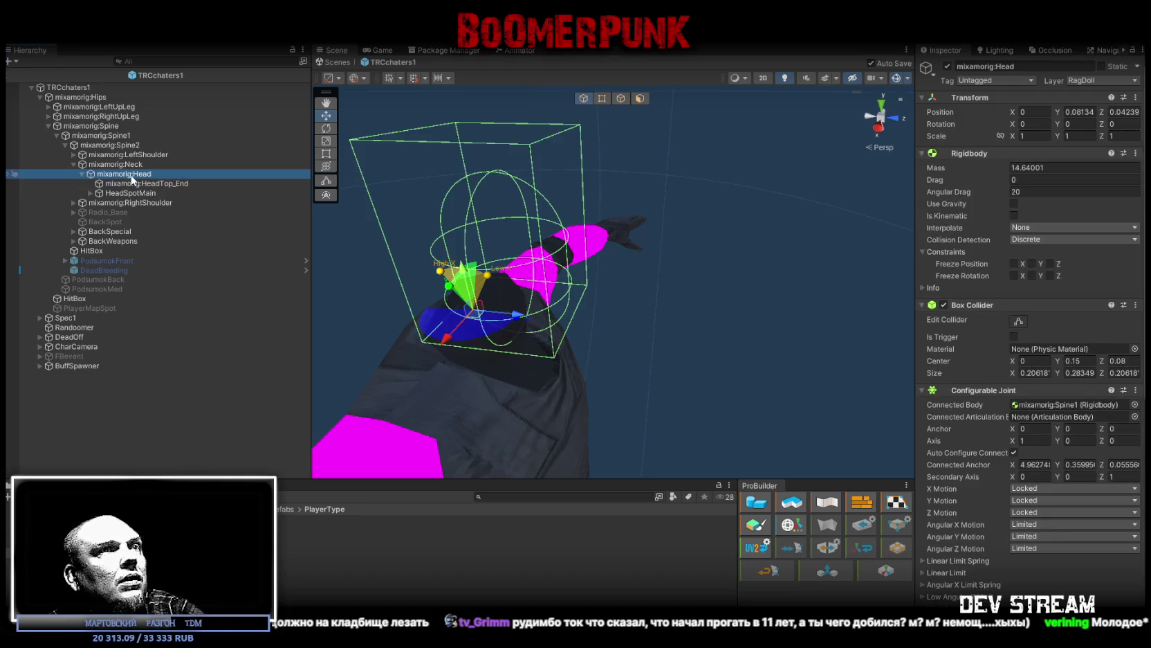
{"action": "scroll", "coordinate": [969, 439], "scroll_direction": "down", "scroll_amount": 10}
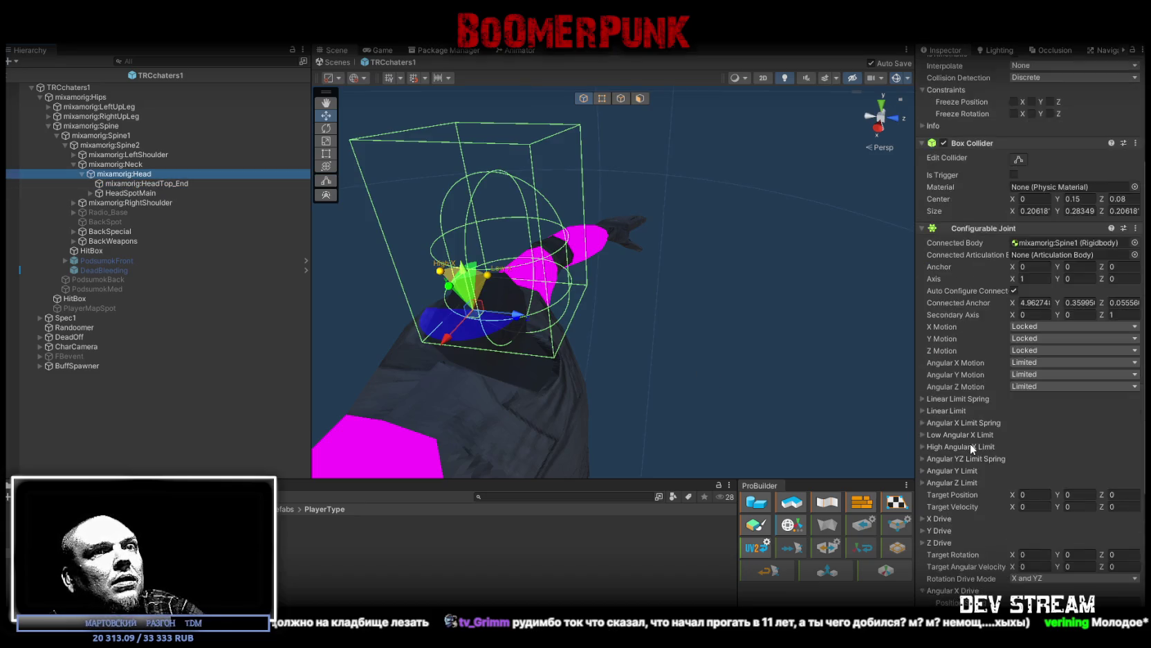
Step: Compare the Neck and Head bones' settings, then open the TRCchaters2 prefab
{"action": "left_click", "coordinate": [131, 166]}
{"action": "left_click", "coordinate": [124, 176]}
{"action": "left_click", "coordinate": [111, 194]}
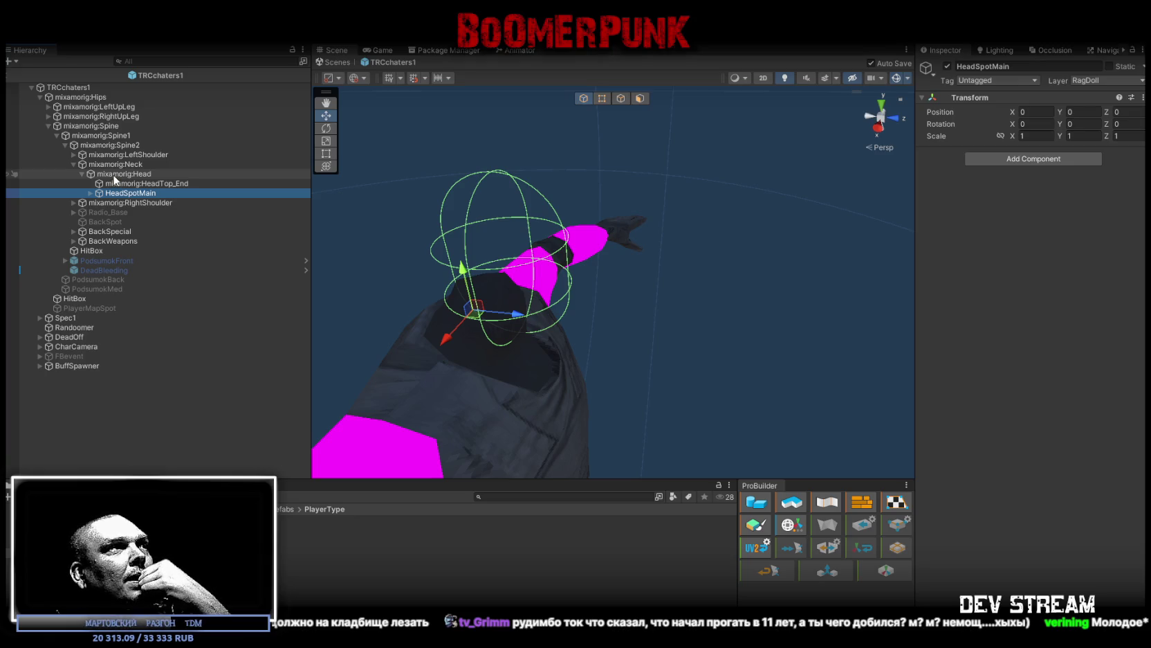
{"action": "left_click", "coordinate": [115, 176]}
{"action": "left_click", "coordinate": [117, 166]}
{"action": "left_click", "coordinate": [118, 175]}
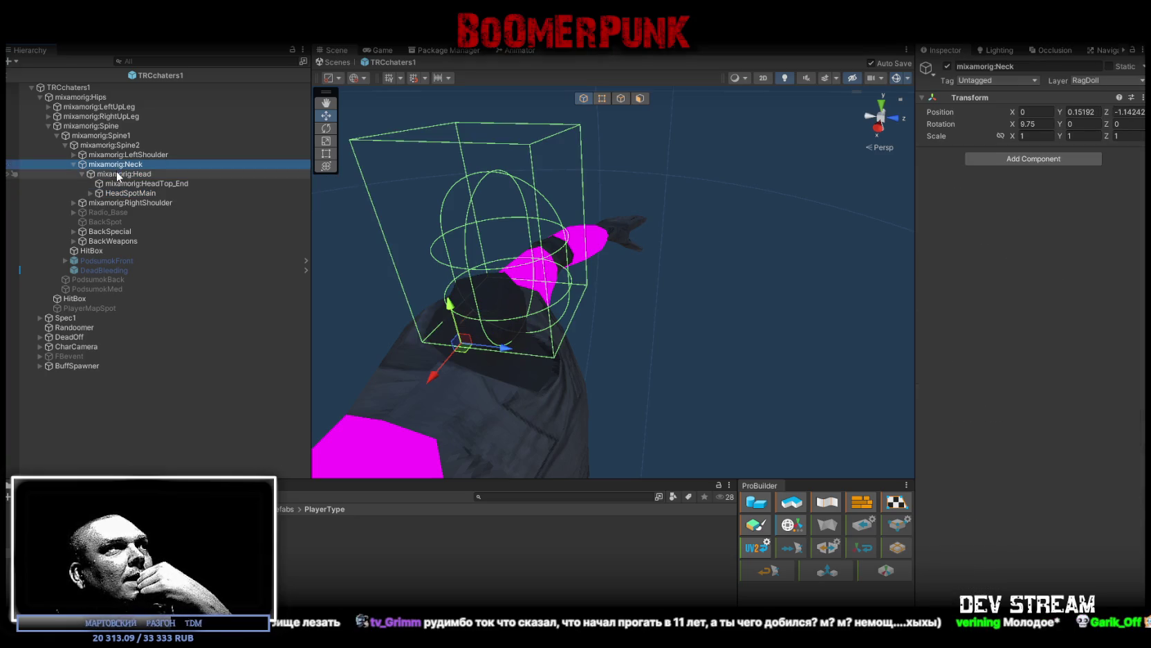
{"action": "left_click", "coordinate": [119, 166]}
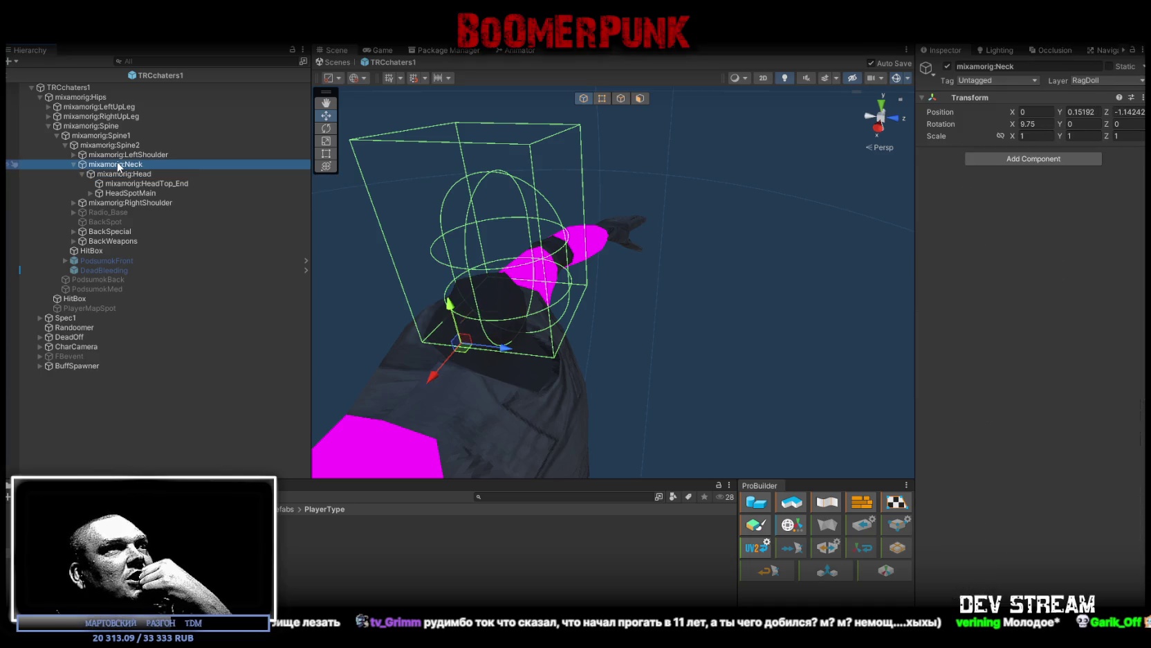
{"action": "double_click", "coordinate": [229, 533]}
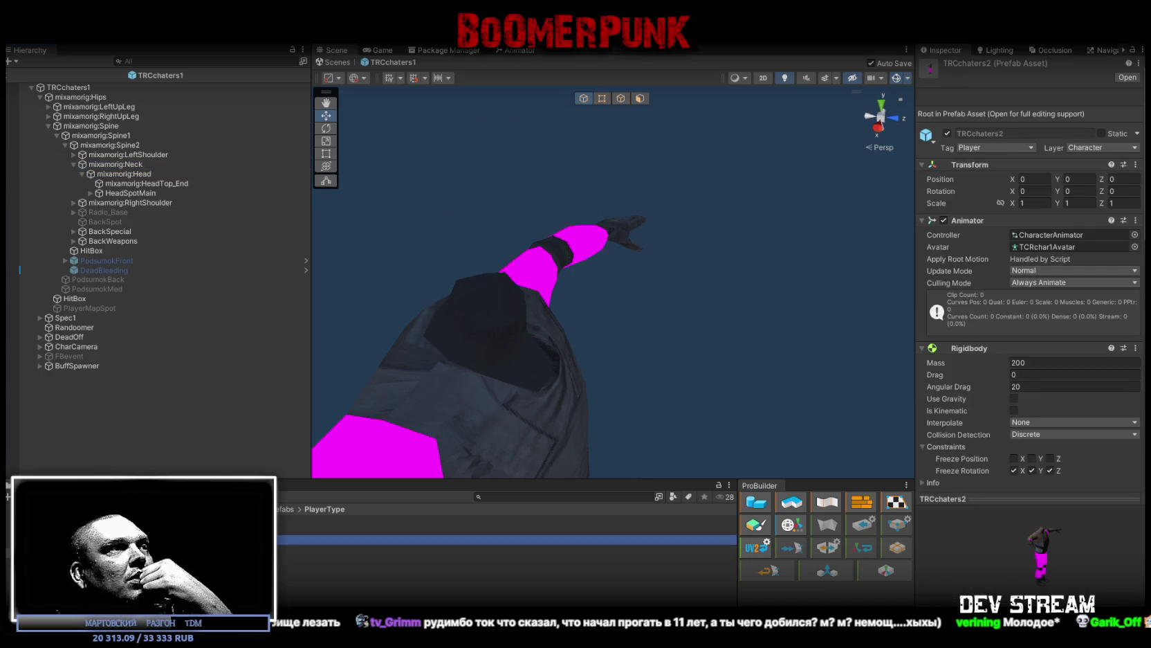
Step: Expand TRCchaters2's bone hierarchy down to the Neck and inspect the Head's ragdoll settings
{"action": "left_click", "coordinate": [40, 97]}
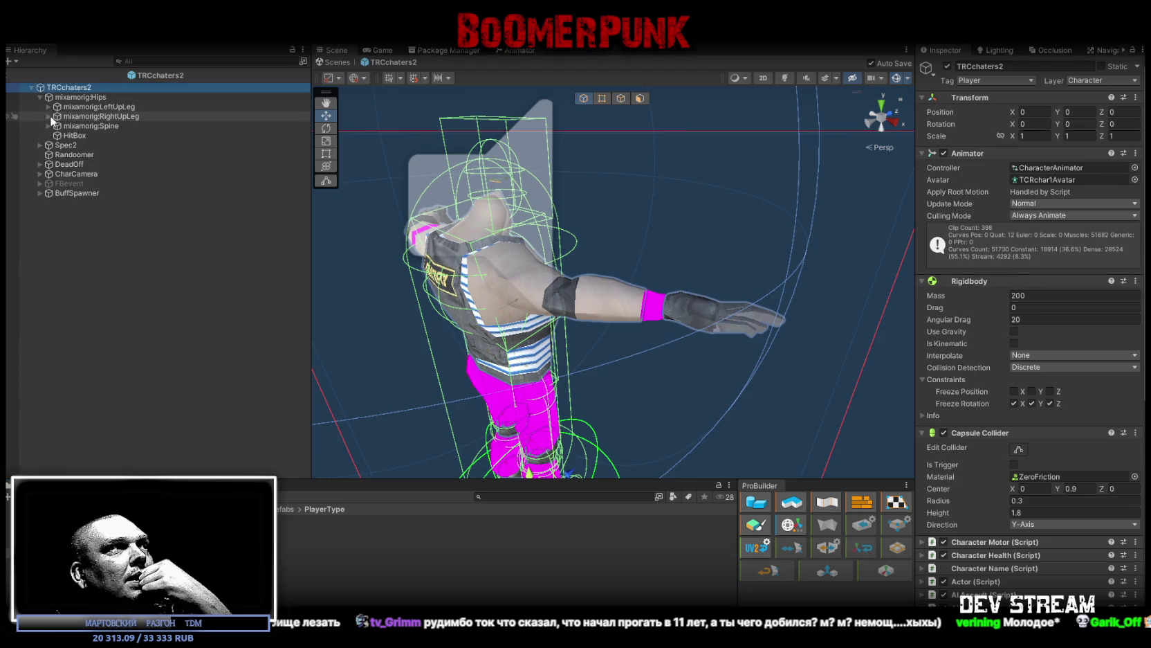
{"action": "left_click", "coordinate": [48, 126]}
{"action": "left_click", "coordinate": [58, 136]}
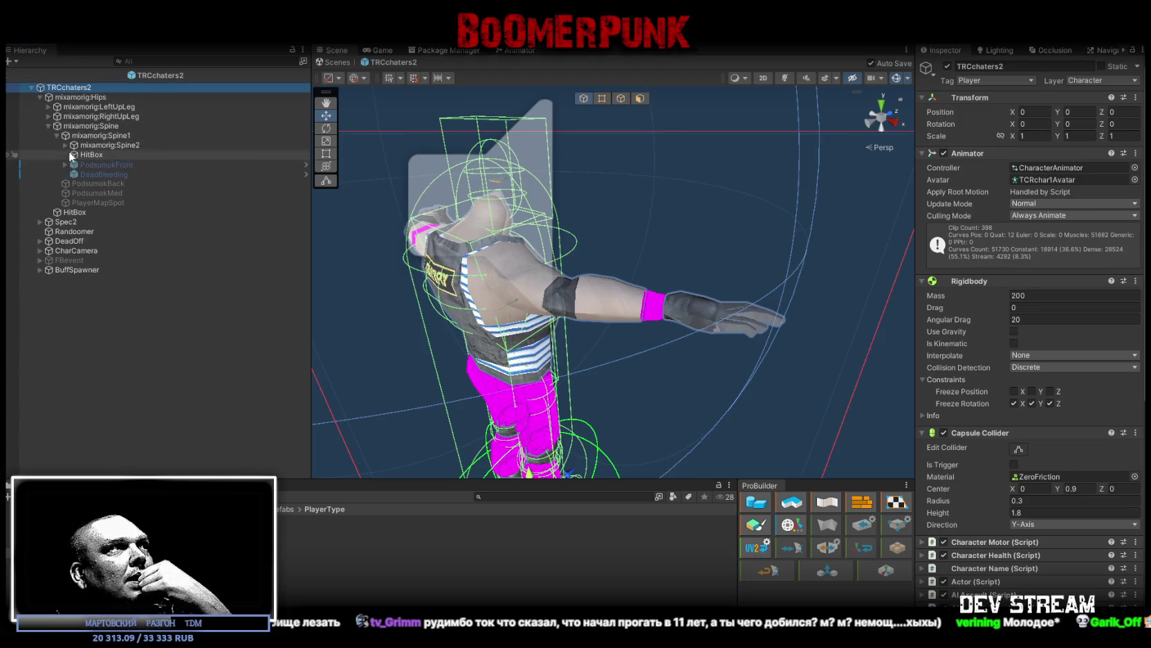
{"action": "left_click", "coordinate": [66, 145]}
{"action": "left_click", "coordinate": [73, 164]}
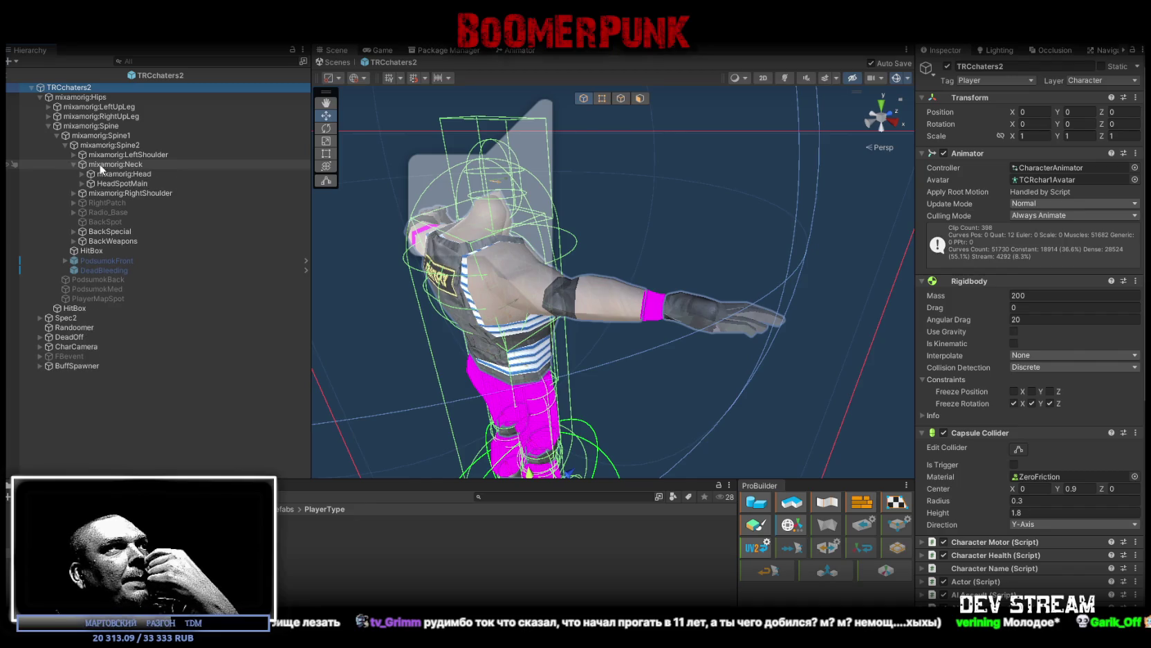
{"action": "left_click", "coordinate": [106, 164]}
{"action": "left_click", "coordinate": [114, 174]}
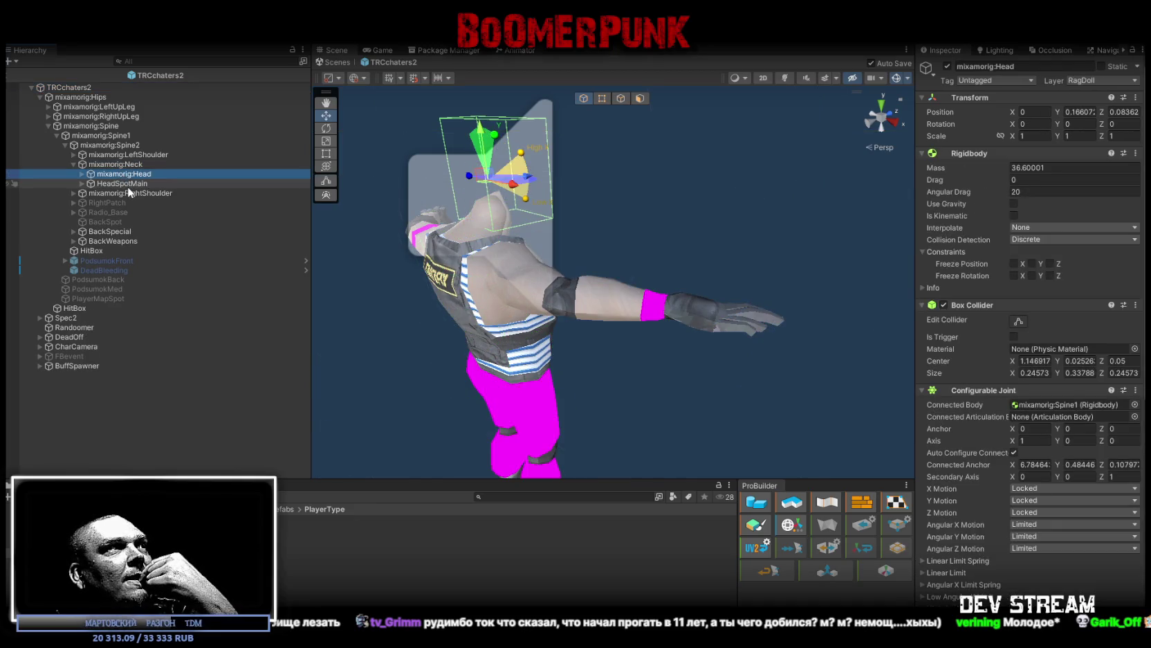
Step: Open the TRCchaters3 prefab and select its mixamorig:Head bone
{"action": "mouse_move", "coordinate": [485, 332]}
{"action": "left_mouse_down"}
{"action": "mouse_move", "coordinate": [419, 345]}
{"action": "mouse_move", "coordinate": [451, 343]}
{"action": "left_mouse_up"}
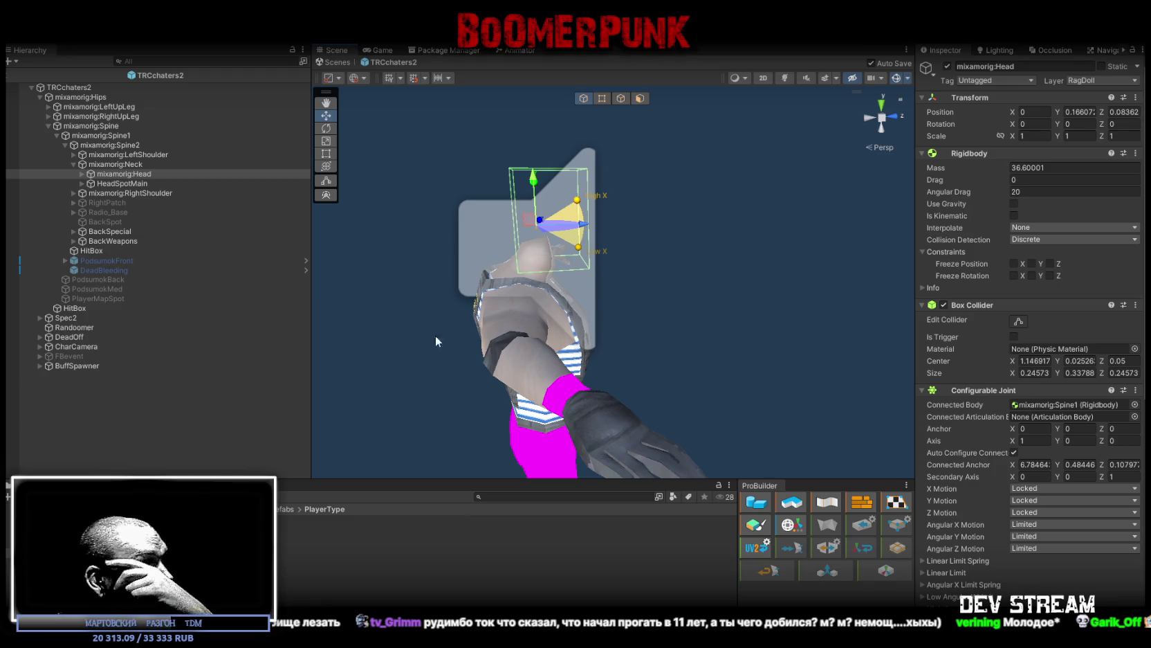
{"action": "double_click", "coordinate": [280, 538]}
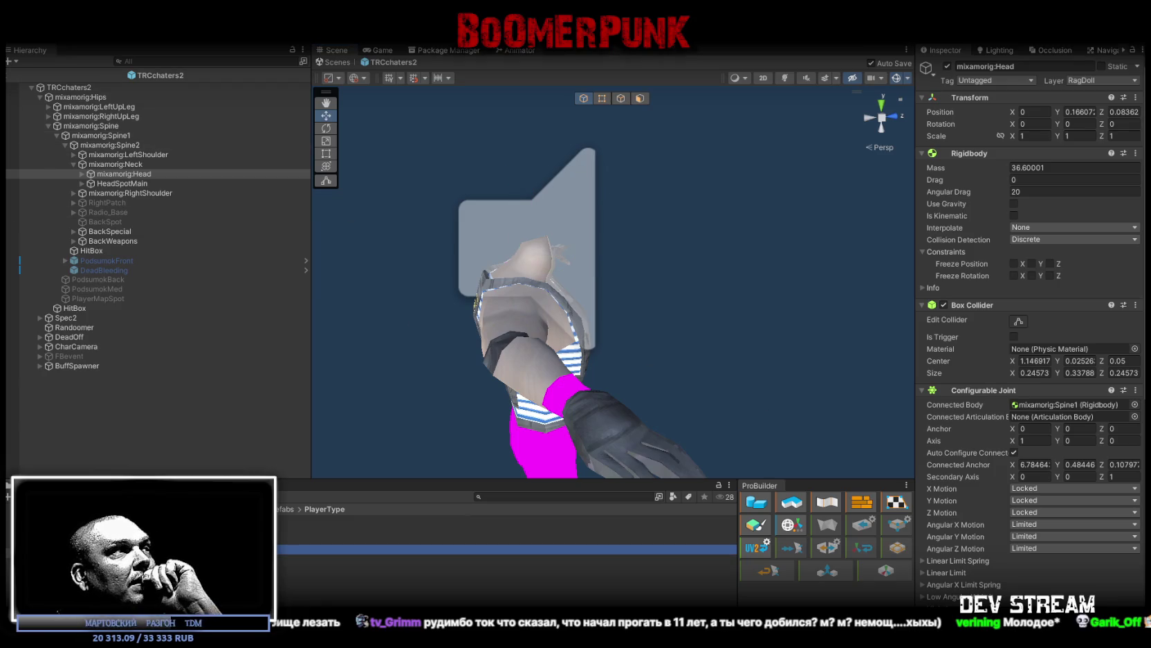
{"action": "left_click", "coordinate": [119, 174]}
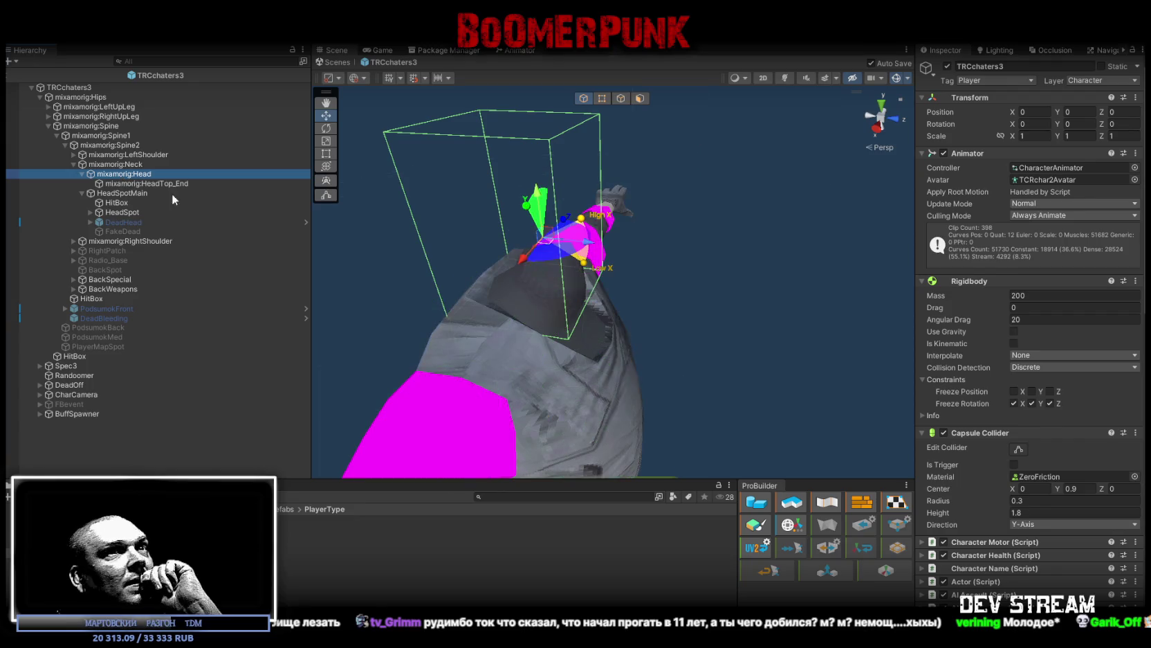
Step: Check the Neck and Head joints, looking at the head's connected anchor without changing it
{"action": "left_click", "coordinate": [119, 162]}
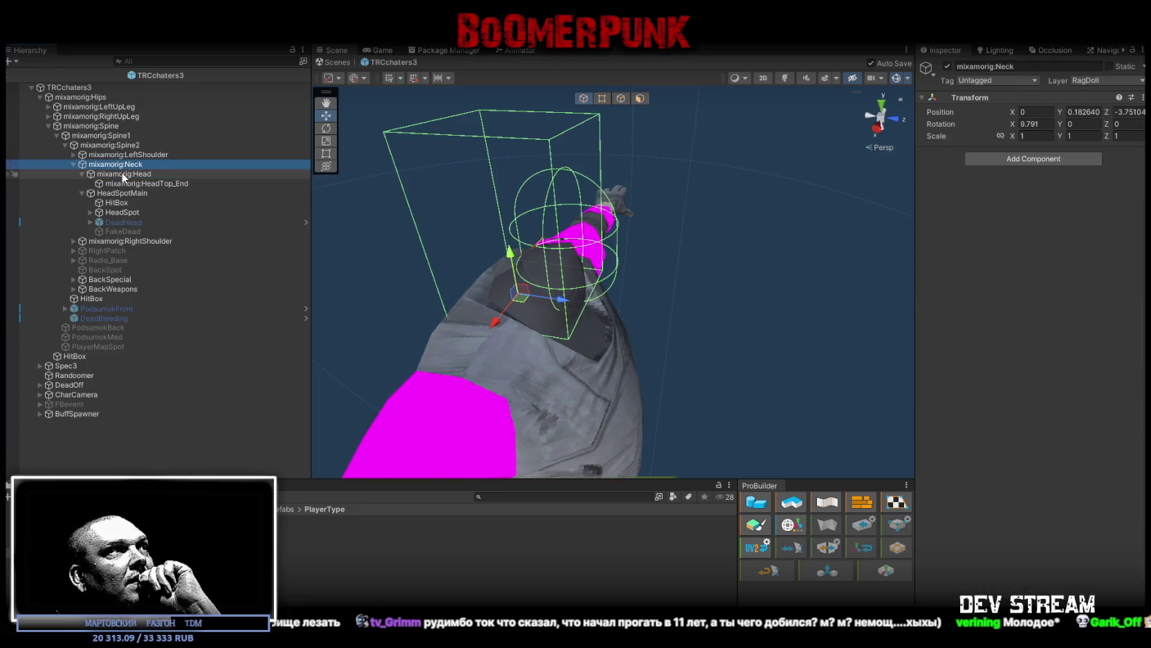
{"action": "left_click", "coordinate": [141, 175]}
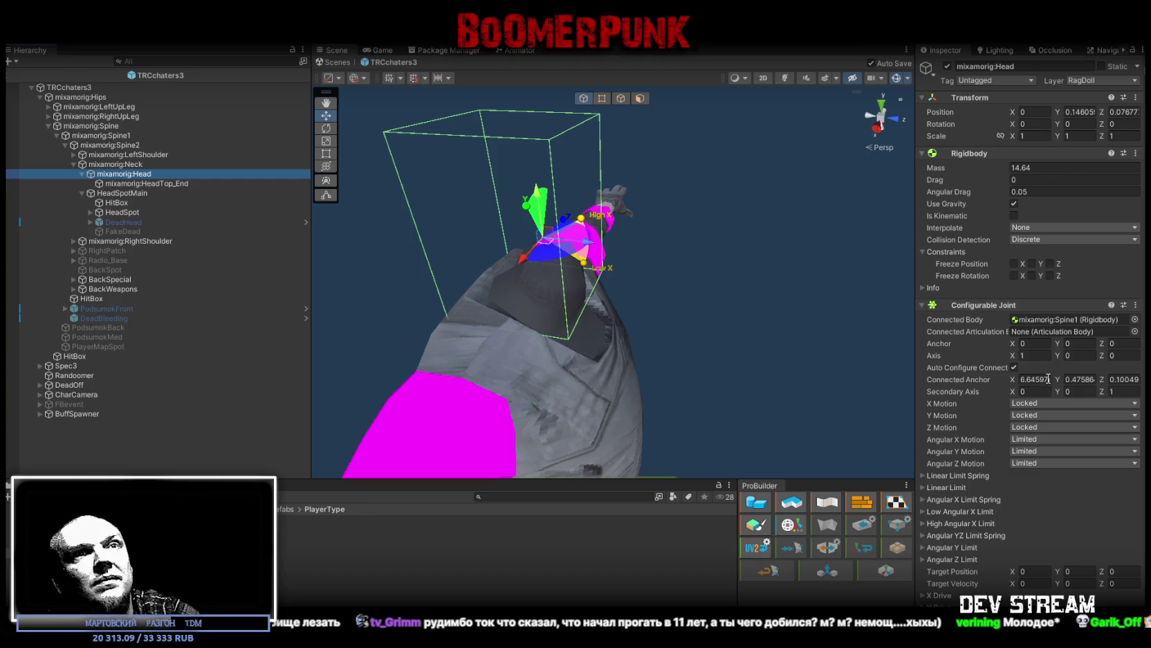
{"action": "left_click", "coordinate": [1036, 379]}
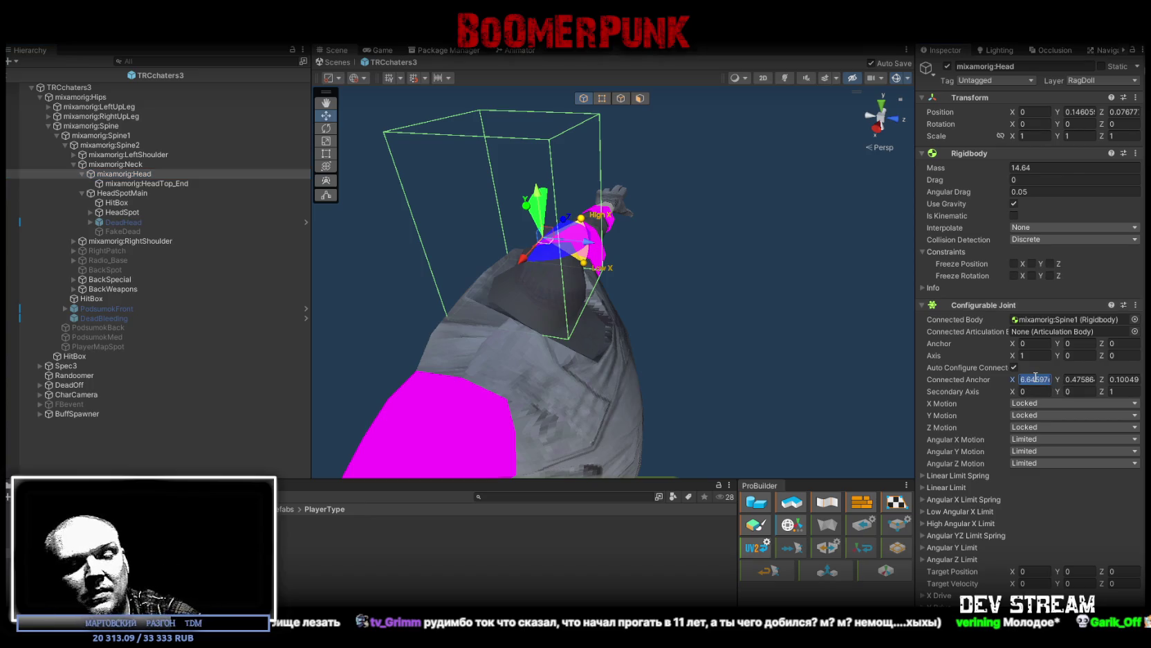
{"action": "left_click", "coordinate": [1070, 380]}
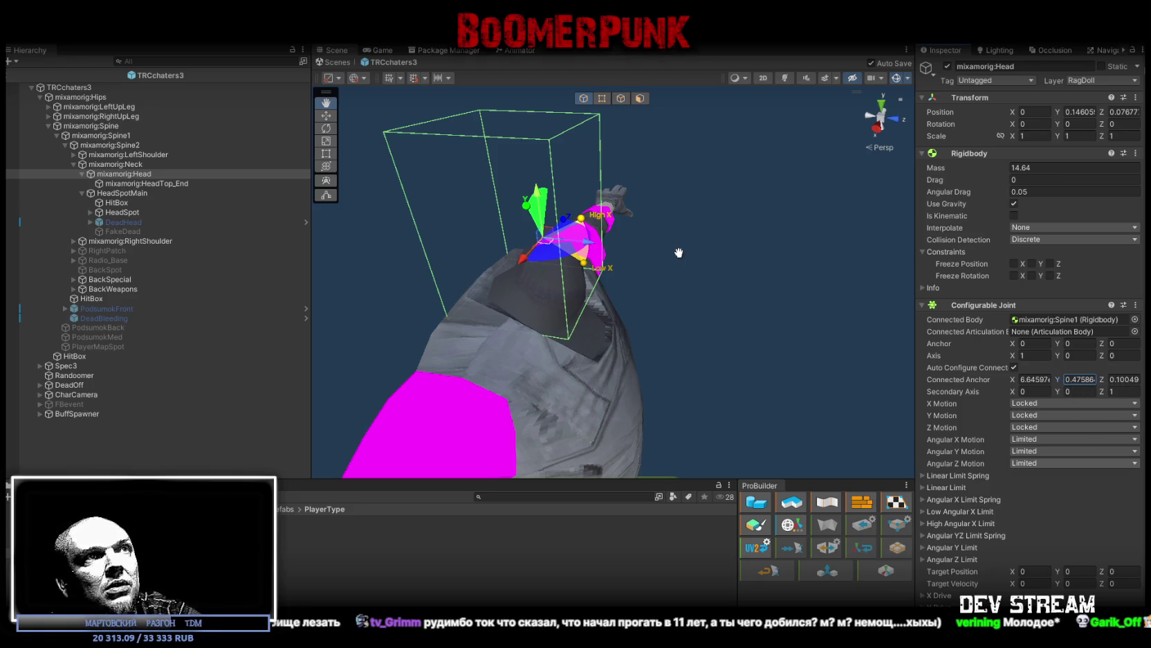
{"action": "left_click", "coordinate": [898, 77]}
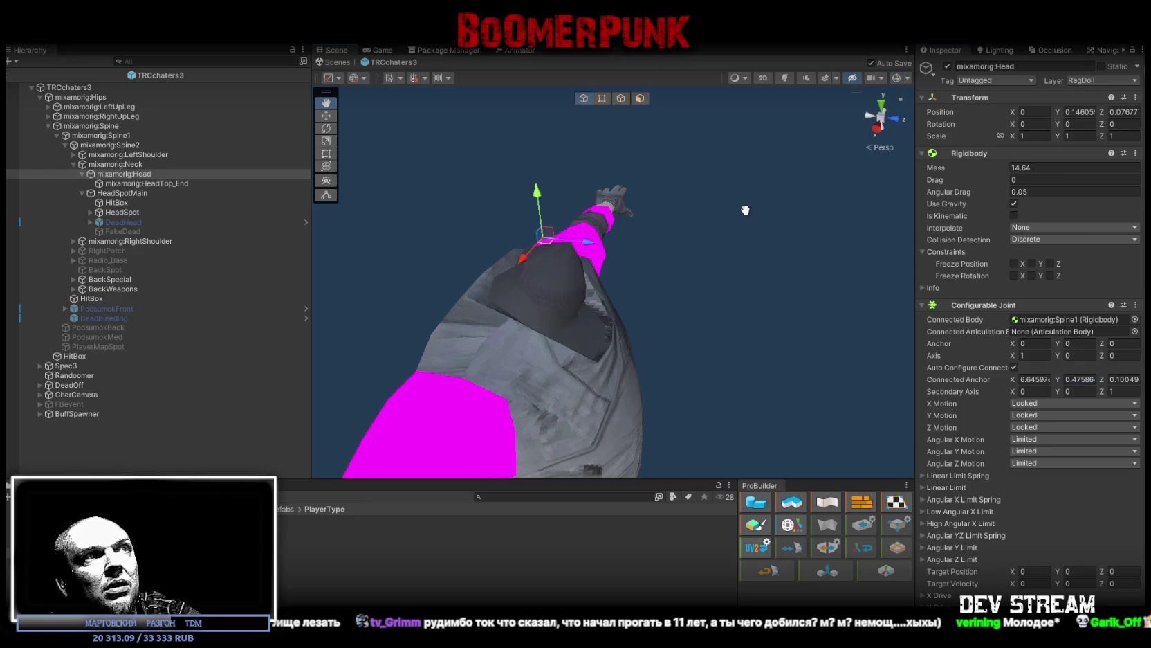
Step: On the TRCchaters3 root, press Done to remove the Biped Ragdoll Creator component
{"action": "key", "text": "Up"}
{"action": "key", "text": "Up"}
{"action": "key", "text": "Up"}
{"action": "scroll", "coordinate": [1014, 476], "scroll_direction": "down", "scroll_amount": 15}
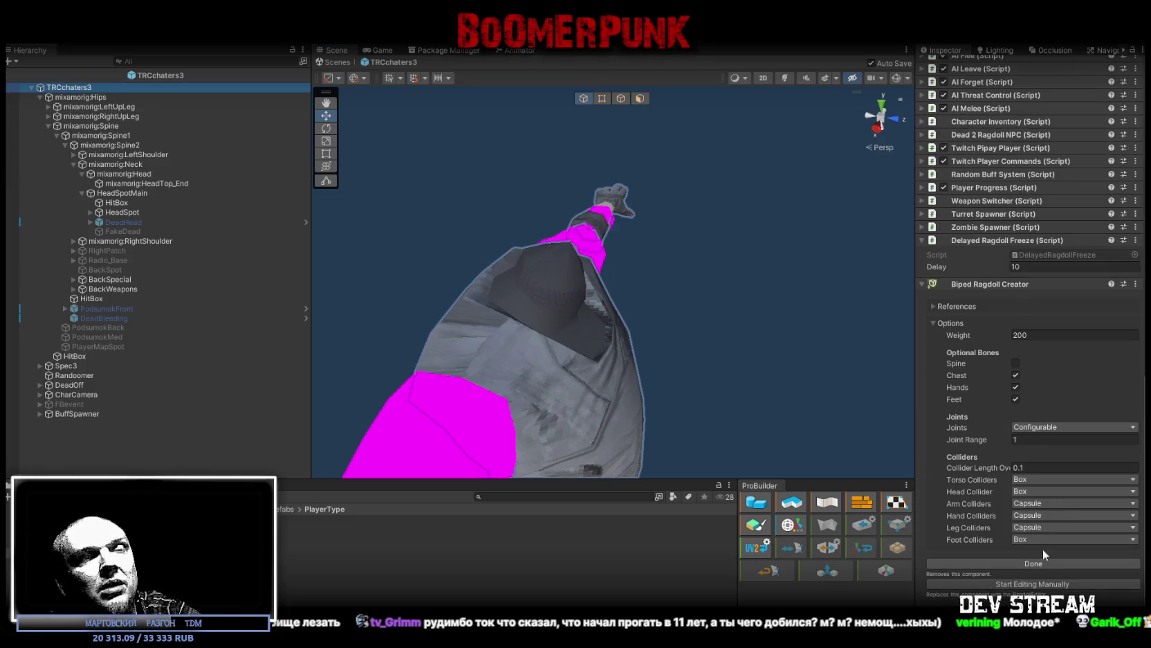
{"action": "left_click", "coordinate": [1043, 564]}
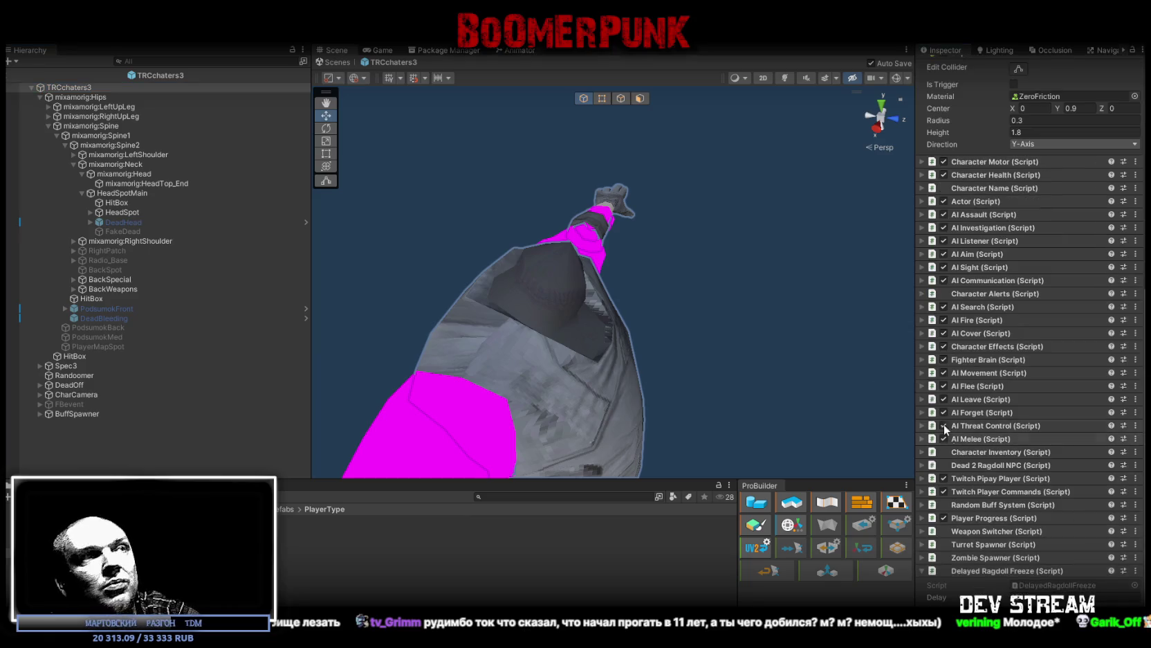
Step: Reselect mixamorig:Head and scroll its Spine1-linked Configurable Joint: locked linear, limited angular motions
{"action": "left_click", "coordinate": [130, 195]}
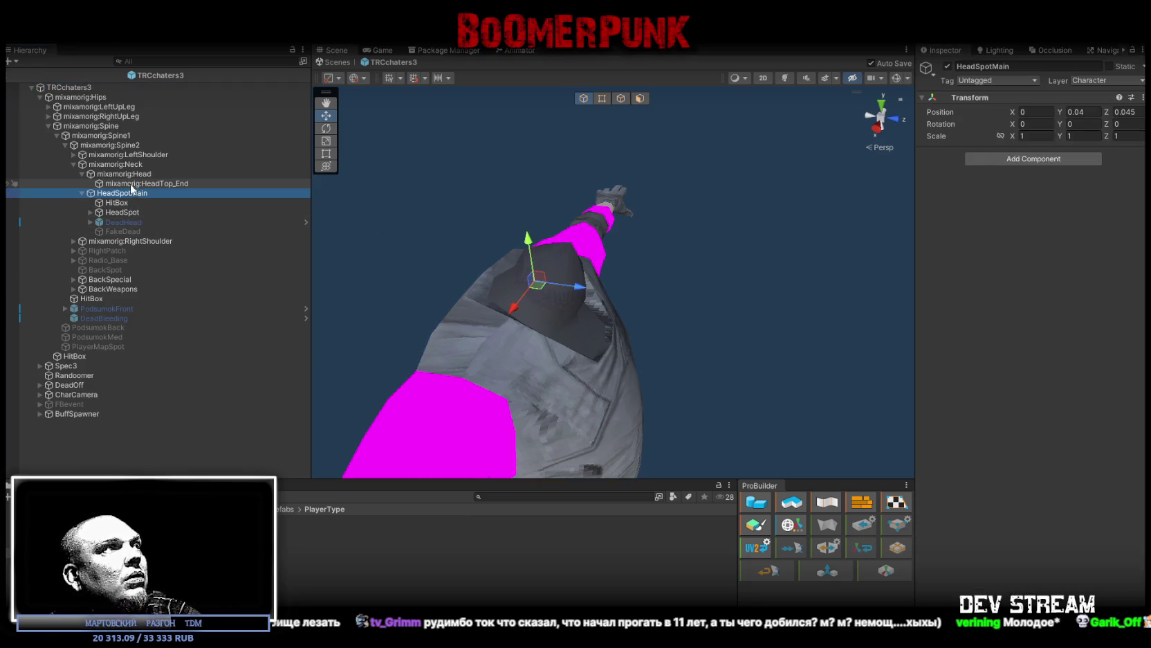
{"action": "left_click", "coordinate": [185, 184]}
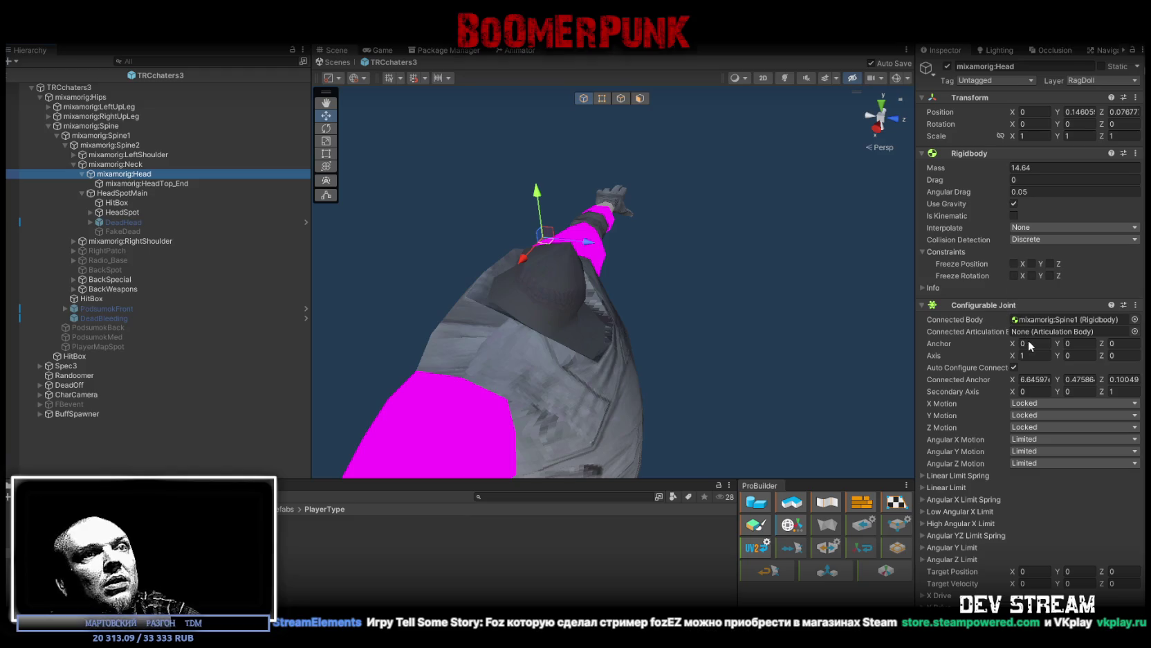
{"action": "scroll", "coordinate": [1030, 344], "scroll_direction": "down", "scroll_amount": 3}
{"action": "scroll", "coordinate": [1030, 344], "scroll_direction": "down", "scroll_amount": 2}
{"action": "scroll", "coordinate": [1043, 332], "scroll_direction": "up", "scroll_amount": 2}
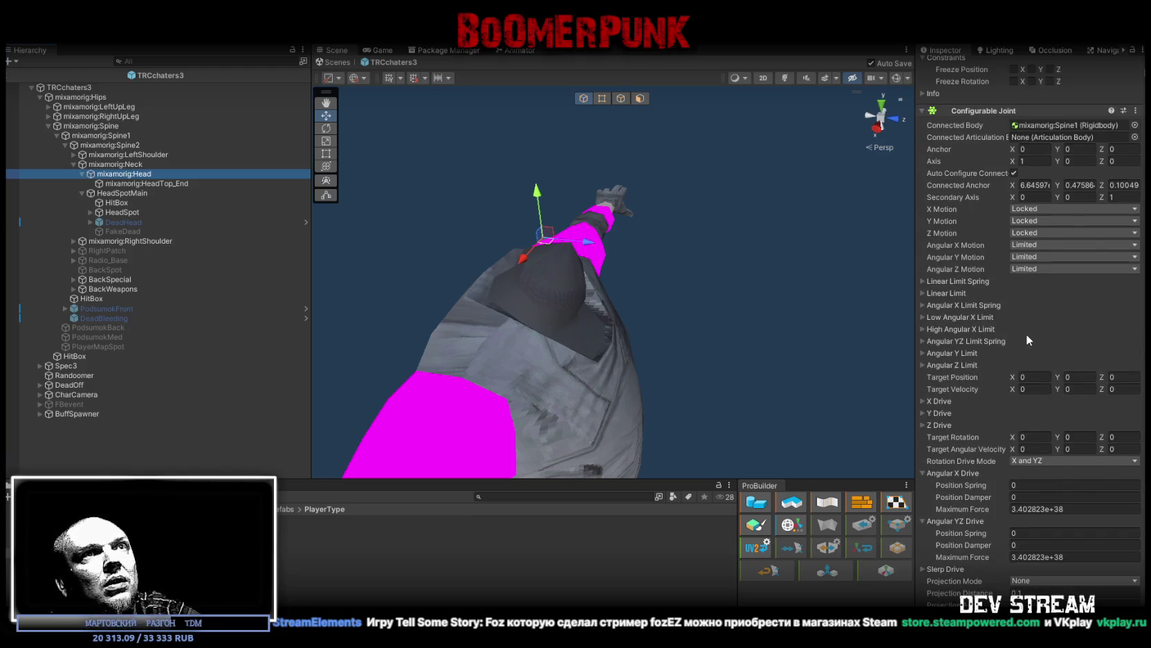
{"action": "scroll", "coordinate": [1024, 328], "scroll_direction": "up", "scroll_amount": 3}
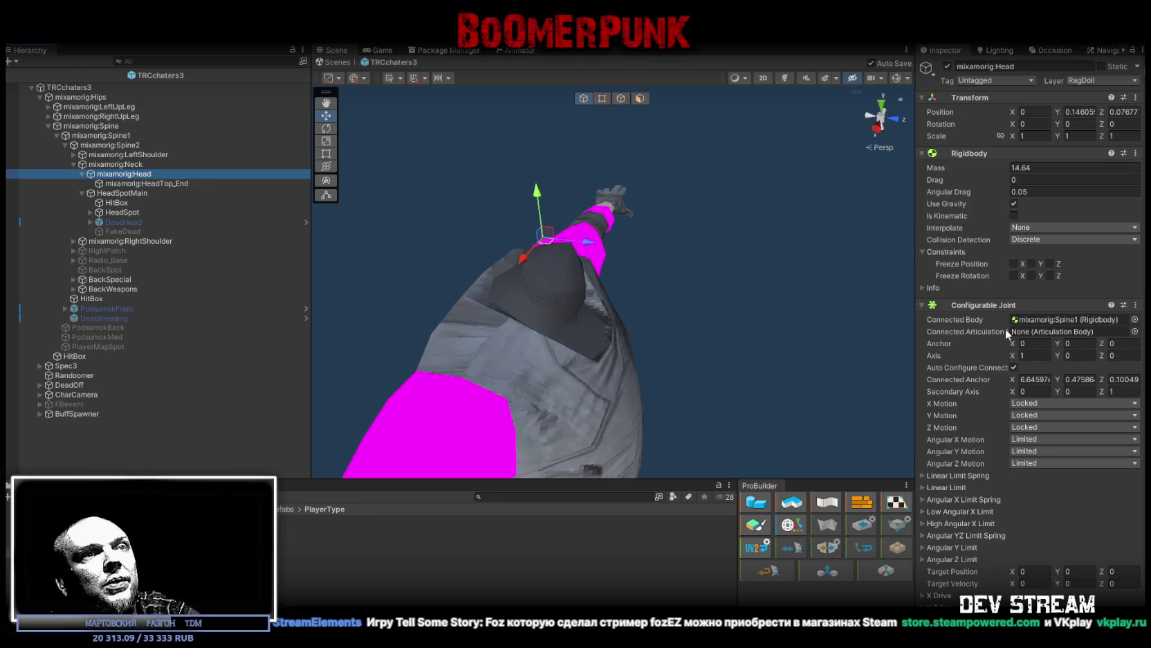
{"action": "scroll", "coordinate": [1006, 325], "scroll_direction": "down", "scroll_amount": 4}
{"action": "scroll", "coordinate": [1005, 324], "scroll_direction": "down", "scroll_amount": 10}
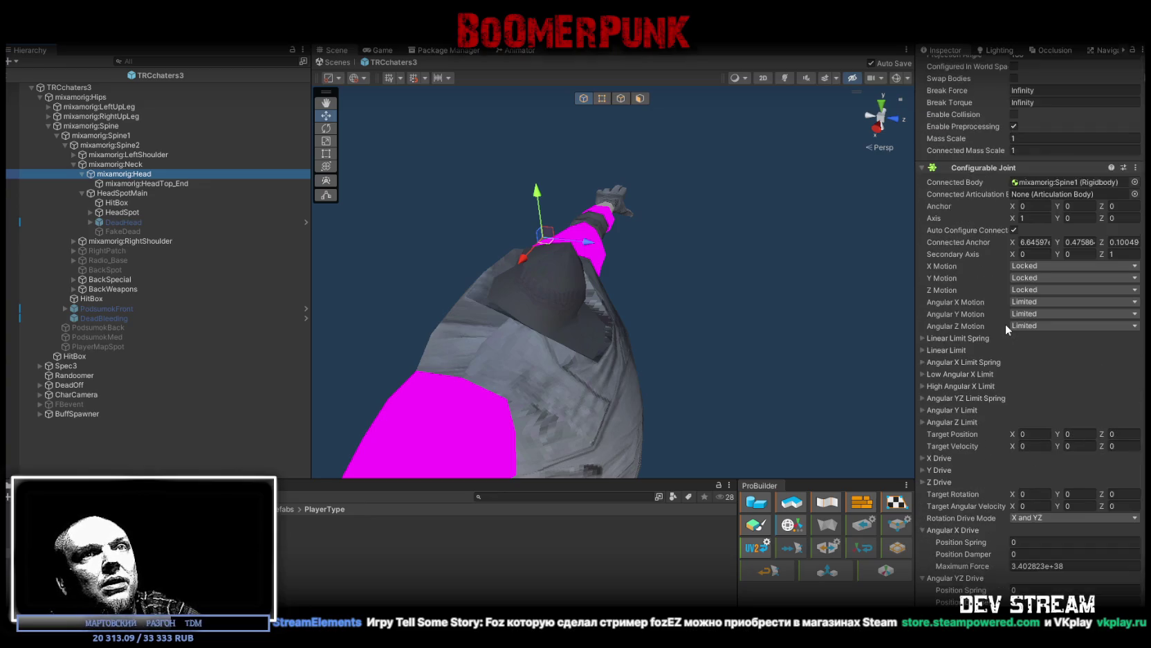
{"action": "scroll", "coordinate": [1005, 324], "scroll_direction": "up", "scroll_amount": 8}
{"action": "scroll", "coordinate": [1006, 324], "scroll_direction": "down", "scroll_amount": 10}
{"action": "scroll", "coordinate": [1005, 323], "scroll_direction": "up", "scroll_amount": 6}
{"action": "scroll", "coordinate": [1005, 323], "scroll_direction": "up", "scroll_amount": 1}
{"action": "scroll", "coordinate": [1005, 322], "scroll_direction": "down", "scroll_amount": 12}
{"action": "scroll", "coordinate": [1005, 322], "scroll_direction": "up", "scroll_amount": 1}
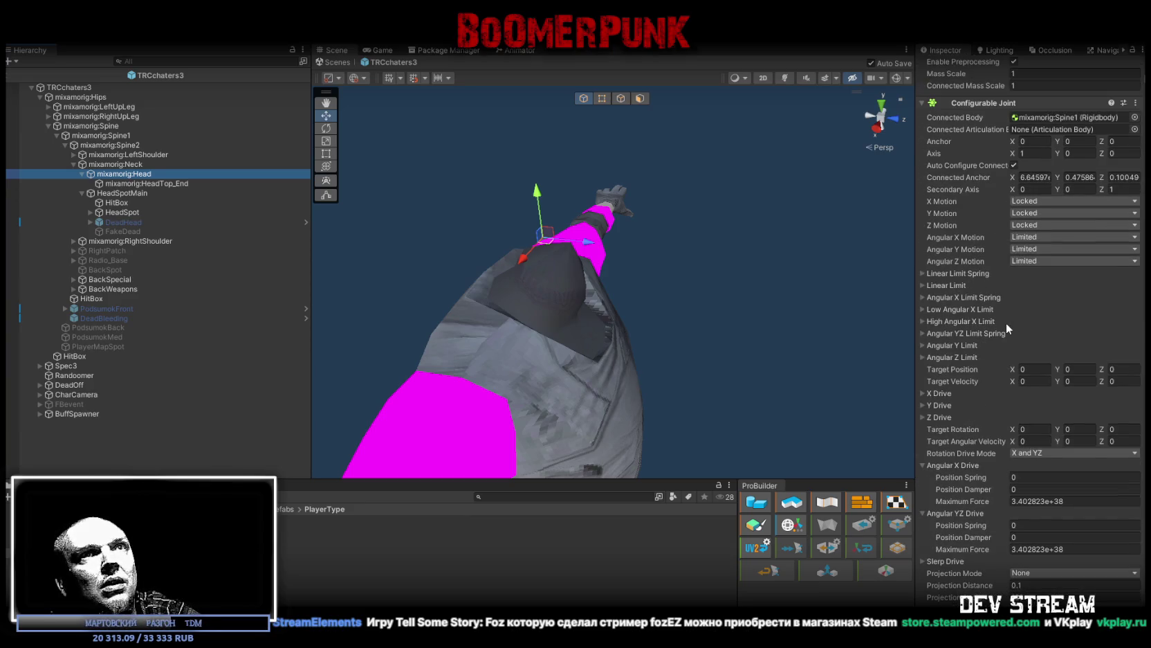
{"action": "scroll", "coordinate": [1005, 322], "scroll_direction": "down", "scroll_amount": 1}
{"action": "scroll", "coordinate": [1005, 320], "scroll_direction": "up", "scroll_amount": 12}
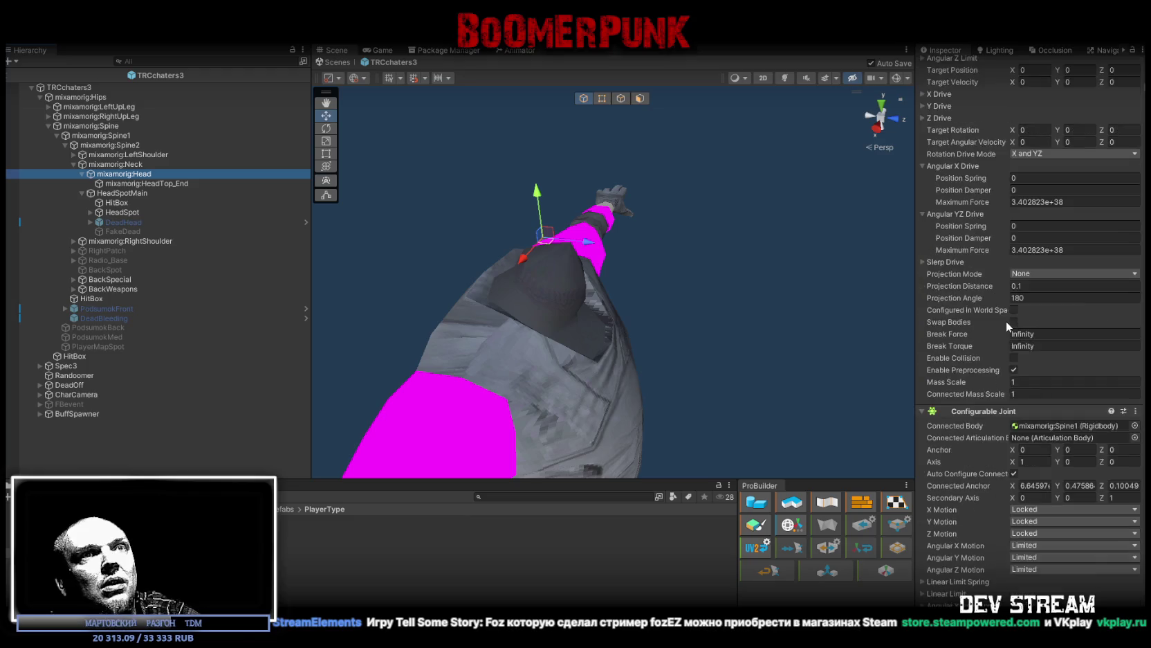
{"action": "scroll", "coordinate": [1006, 321], "scroll_direction": "down", "scroll_amount": 6}
{"action": "scroll", "coordinate": [1005, 321], "scroll_direction": "down", "scroll_amount": 9}
{"action": "scroll", "coordinate": [1006, 321], "scroll_direction": "up", "scroll_amount": 7}
{"action": "scroll", "coordinate": [1005, 321], "scroll_direction": "down", "scroll_amount": 1}
{"action": "scroll", "coordinate": [1005, 320], "scroll_direction": "up", "scroll_amount": 5}
{"action": "scroll", "coordinate": [1006, 321], "scroll_direction": "down", "scroll_amount": 6}
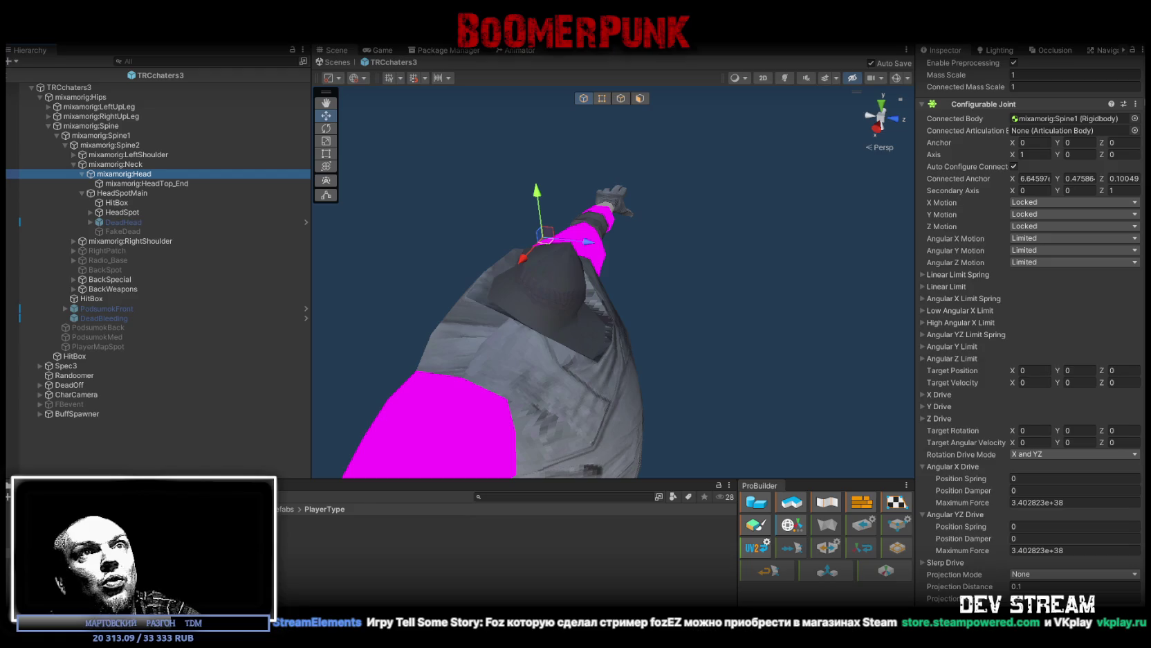
{"action": "scroll", "coordinate": [1140, 298], "scroll_direction": "down", "scroll_amount": 2}
{"action": "scroll", "coordinate": [1140, 298], "scroll_direction": "up", "scroll_amount": 4}
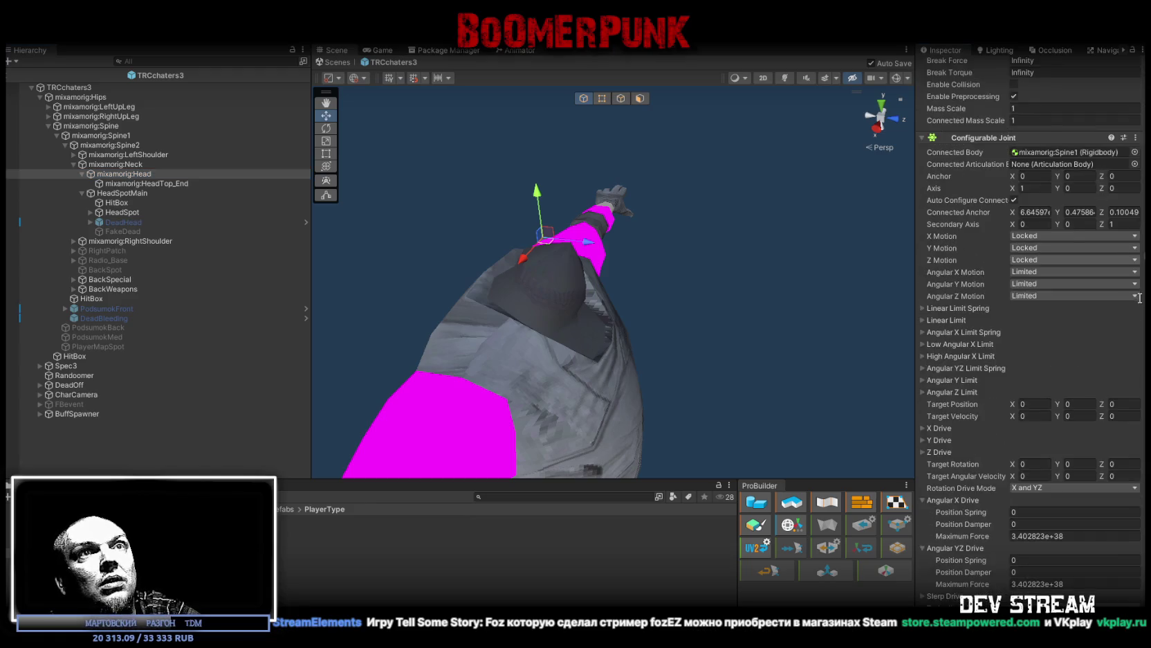
{"action": "scroll", "coordinate": [1139, 297], "scroll_direction": "down", "scroll_amount": 12}
{"action": "scroll", "coordinate": [1126, 361], "scroll_direction": "up", "scroll_amount": 7}
{"action": "scroll", "coordinate": [1138, 430], "scroll_direction": "down", "scroll_amount": 1}
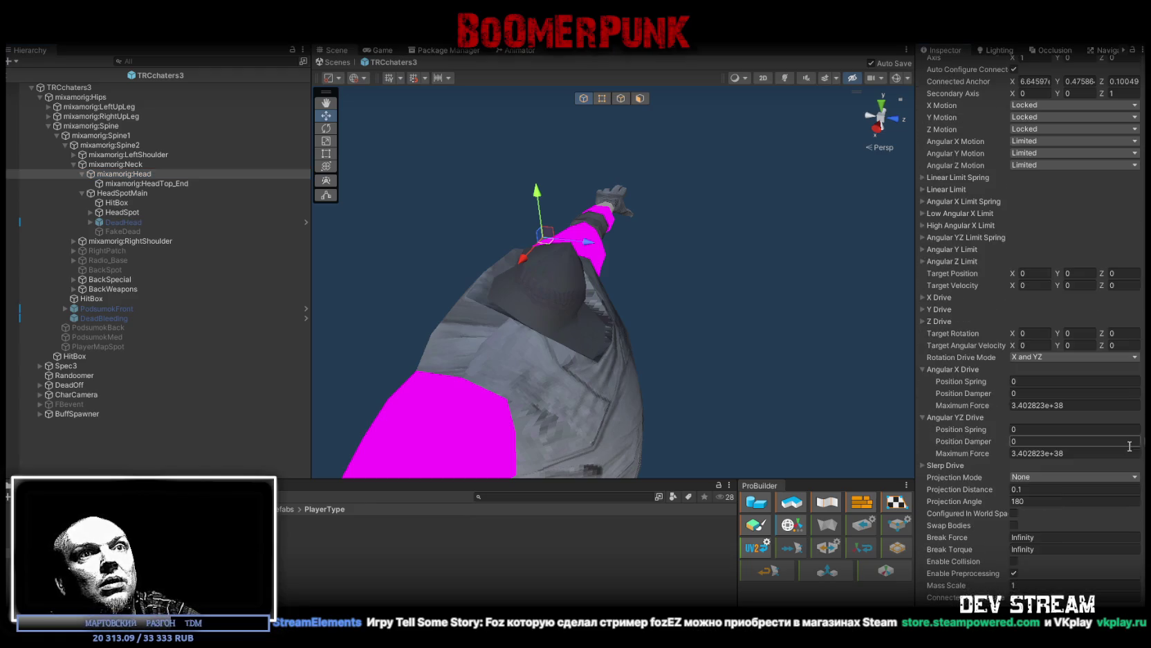
{"action": "scroll", "coordinate": [1129, 550], "scroll_direction": "up", "scroll_amount": 5}
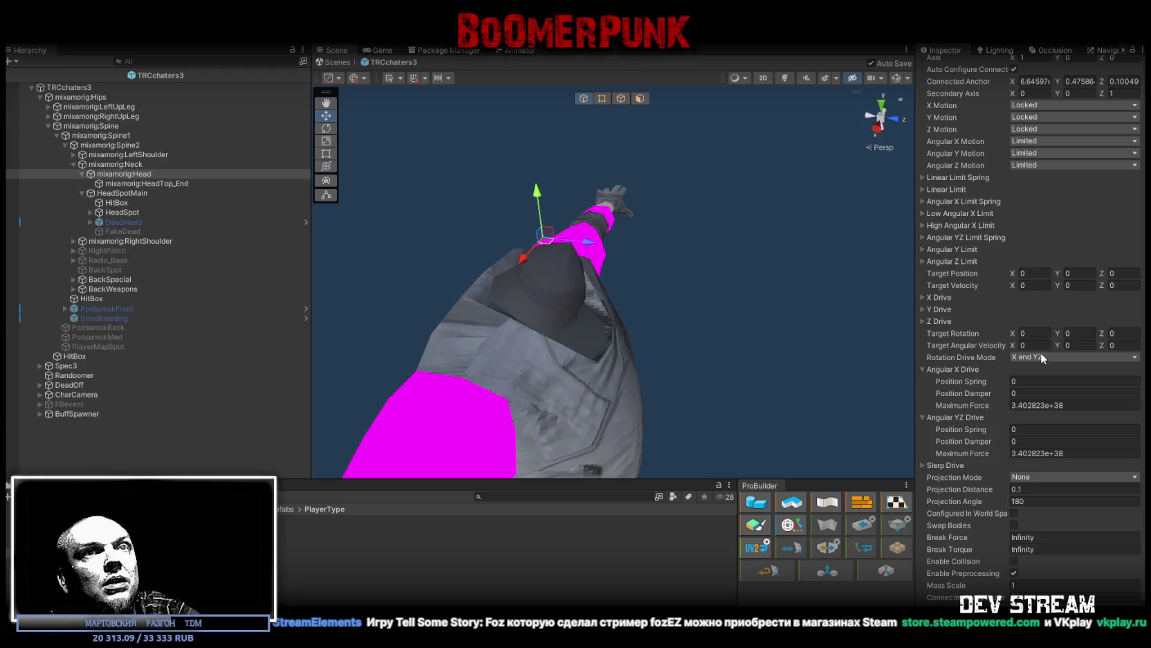
{"action": "scroll", "coordinate": [1042, 356], "scroll_direction": "up", "scroll_amount": 10}
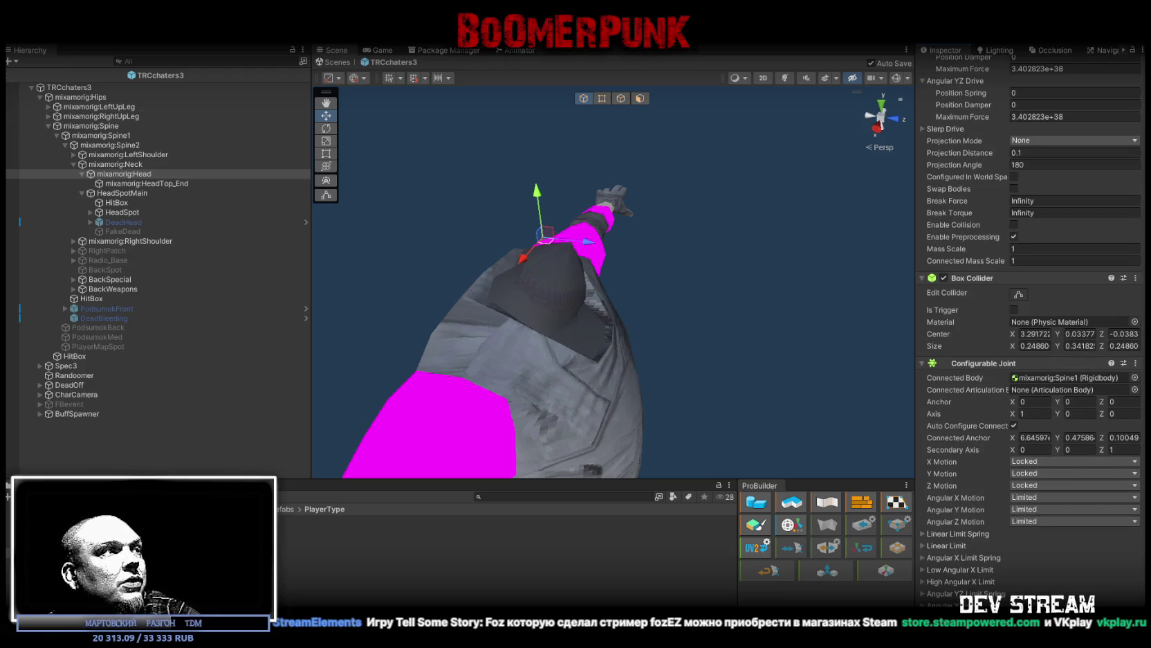
Step: Clear the ConfigurableJoint messages from the Console and return to the Project files
{"action": "key", "text": "ctrl+shift+c"}
{"action": "left_click", "coordinate": [21, 485]}
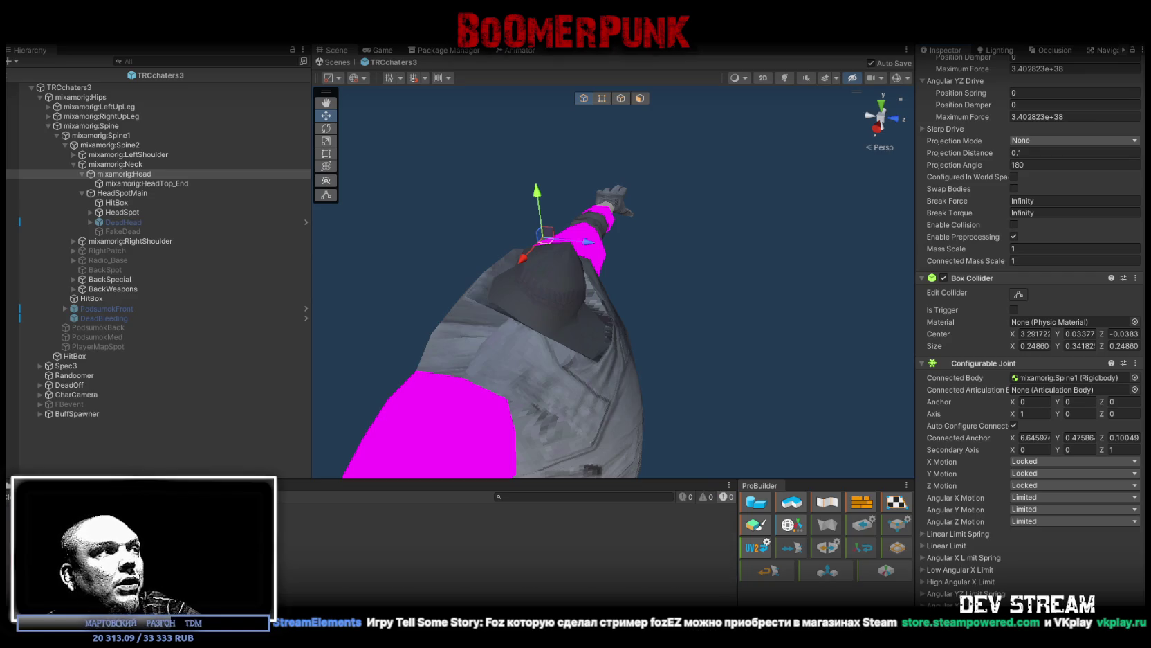
{"action": "left_click", "coordinate": [28, 485]}
Step: Orbit the character and review the head joint's drive modes, infinite break force and torque
{"action": "left_click_drag", "start_coordinate": [447, 407], "coordinate": [526, 401]}
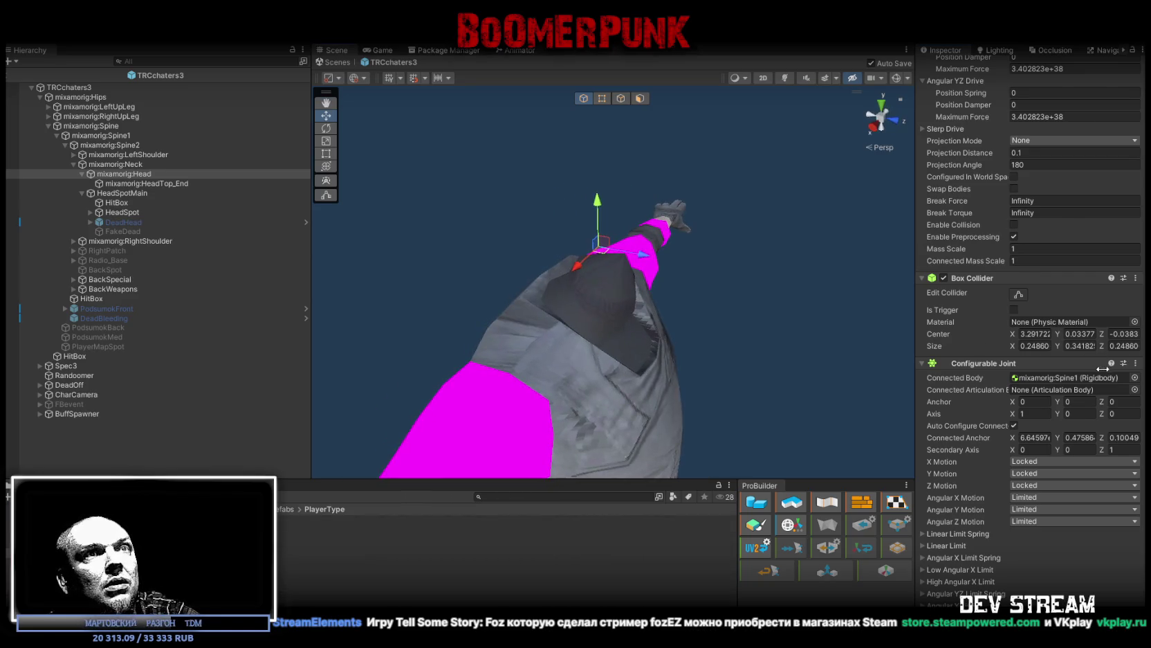
{"action": "scroll", "coordinate": [1103, 374], "scroll_direction": "up", "scroll_amount": 5}
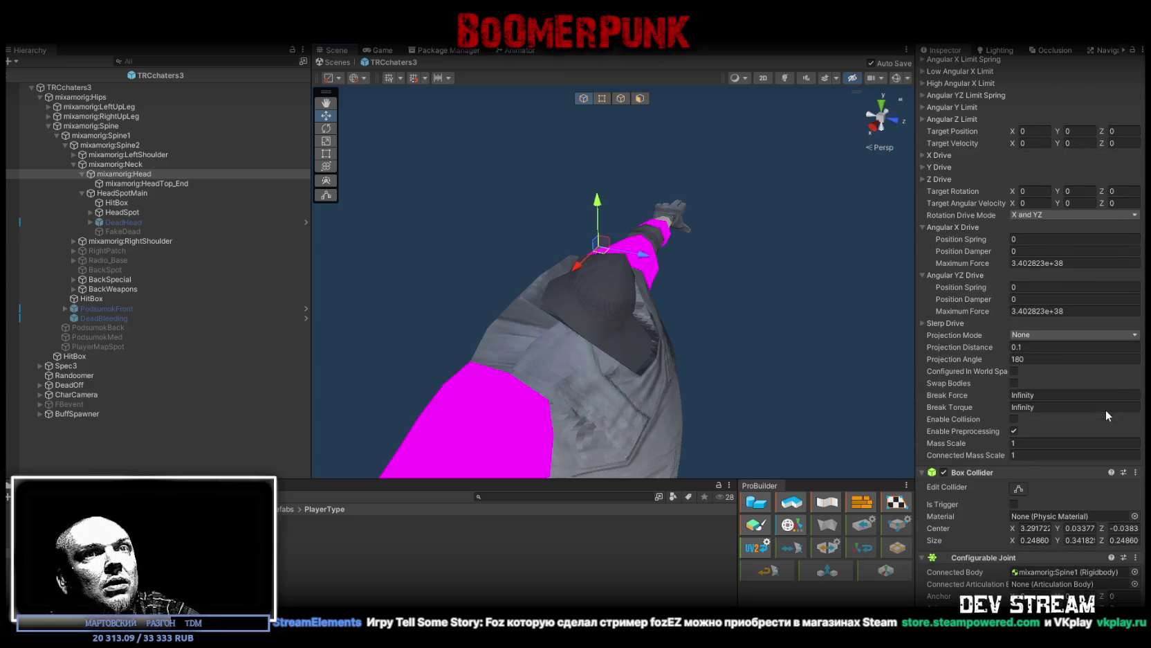
{"action": "scroll", "coordinate": [1097, 398], "scroll_direction": "up", "scroll_amount": 3}
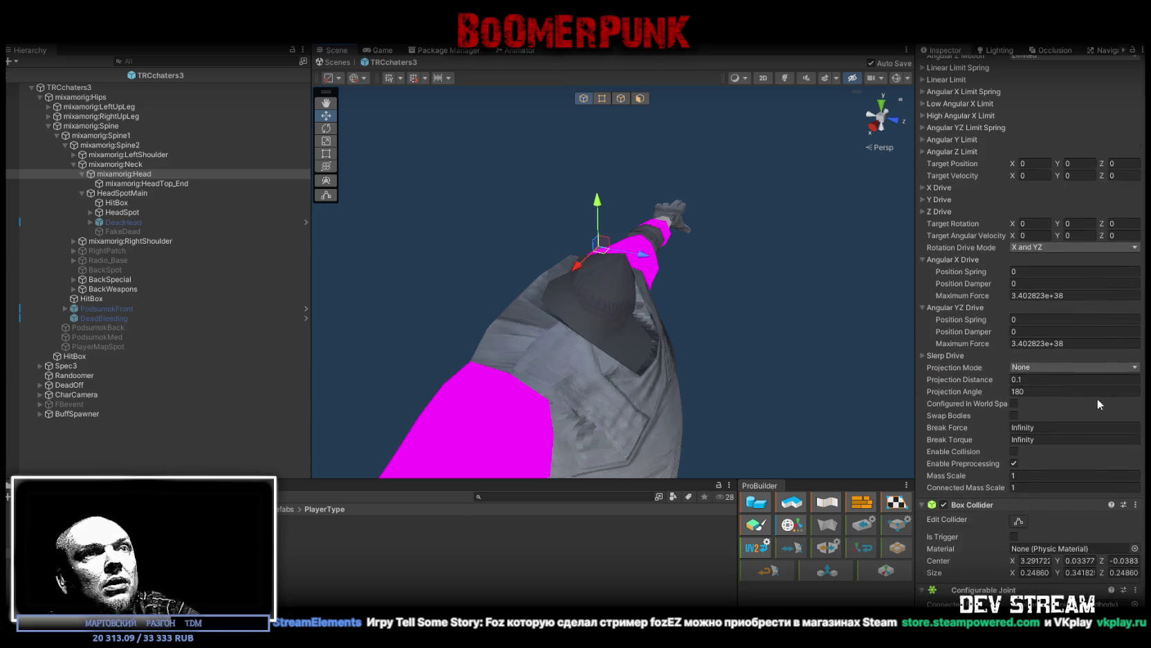
{"action": "scroll", "coordinate": [1104, 364], "scroll_direction": "up", "scroll_amount": 8}
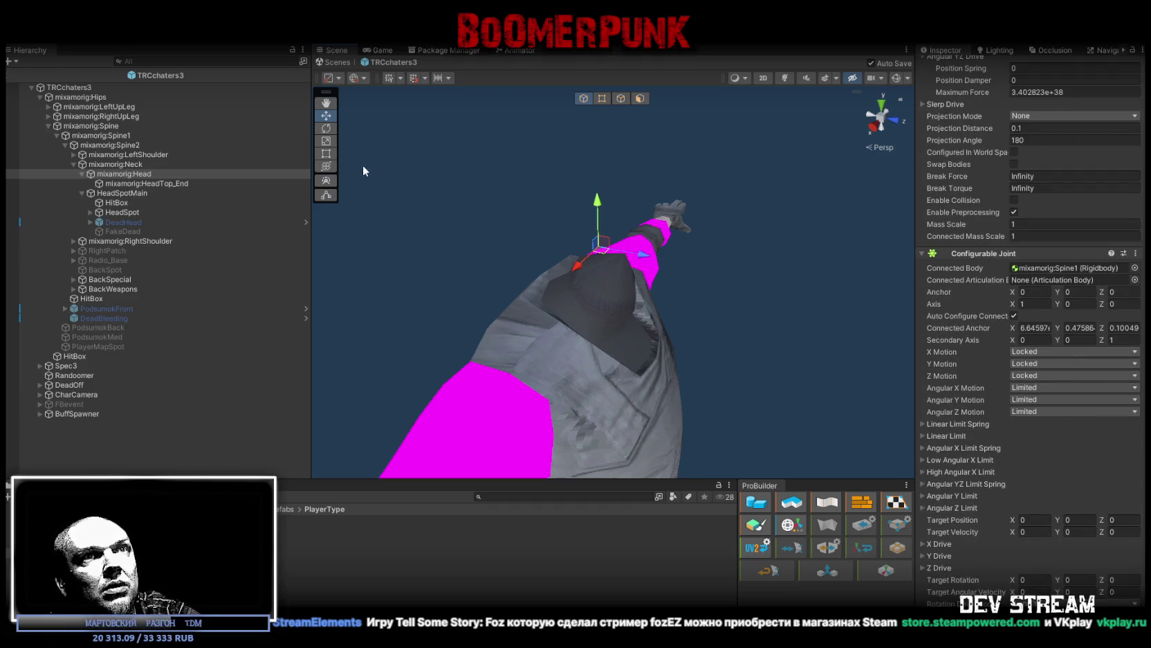
{"action": "left_click", "coordinate": [146, 61]}
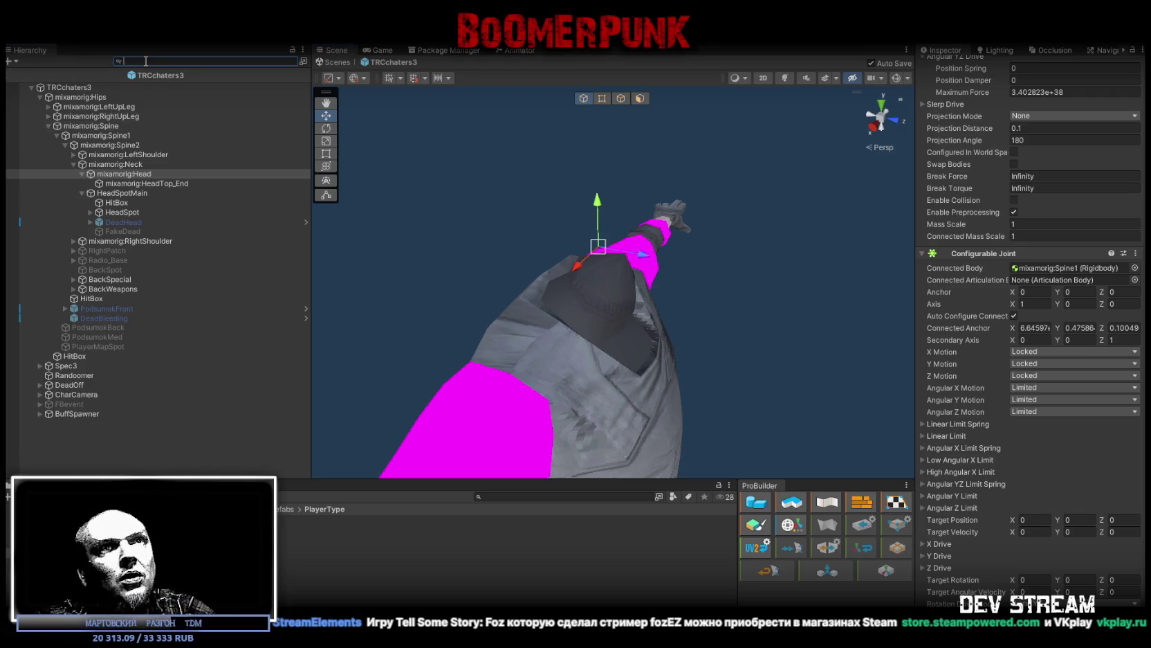
Step: Search the Hierarchy for 'Joint' and select all 15 ragdoll bones from Hips to RightHand
{"action": "type", "text": "Joint"}
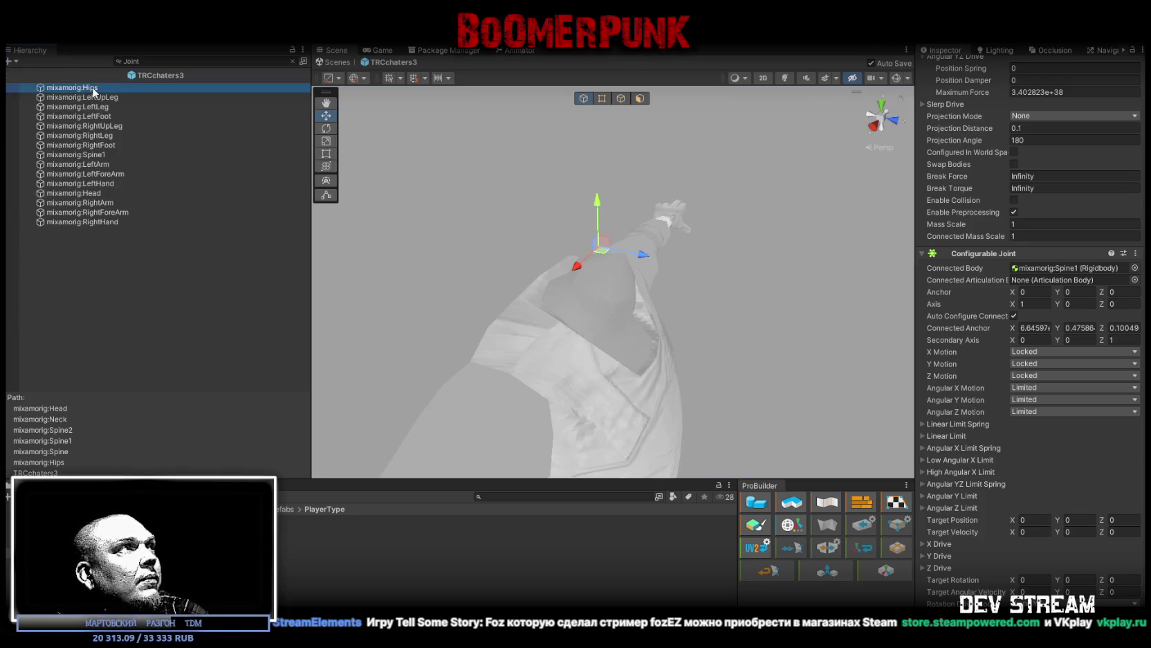
{"action": "left_click", "coordinate": [92, 86]}
{"action": "left_click", "coordinate": [114, 221], "text": "shift"}
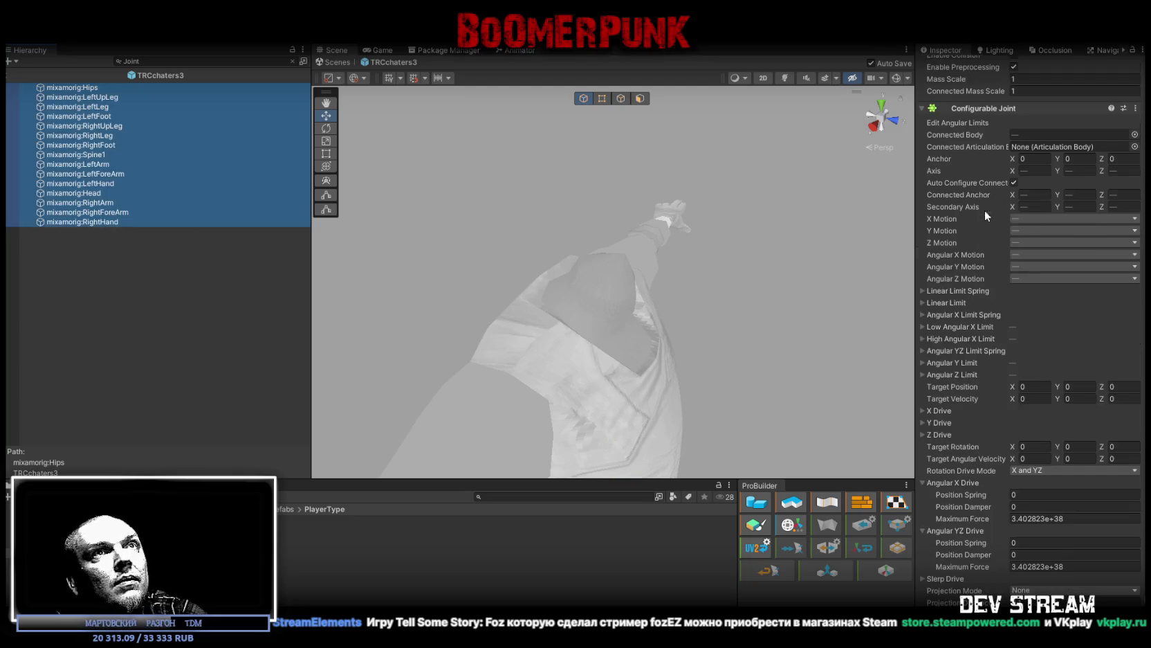
{"action": "scroll", "coordinate": [1098, 223], "scroll_direction": "up", "scroll_amount": 5}
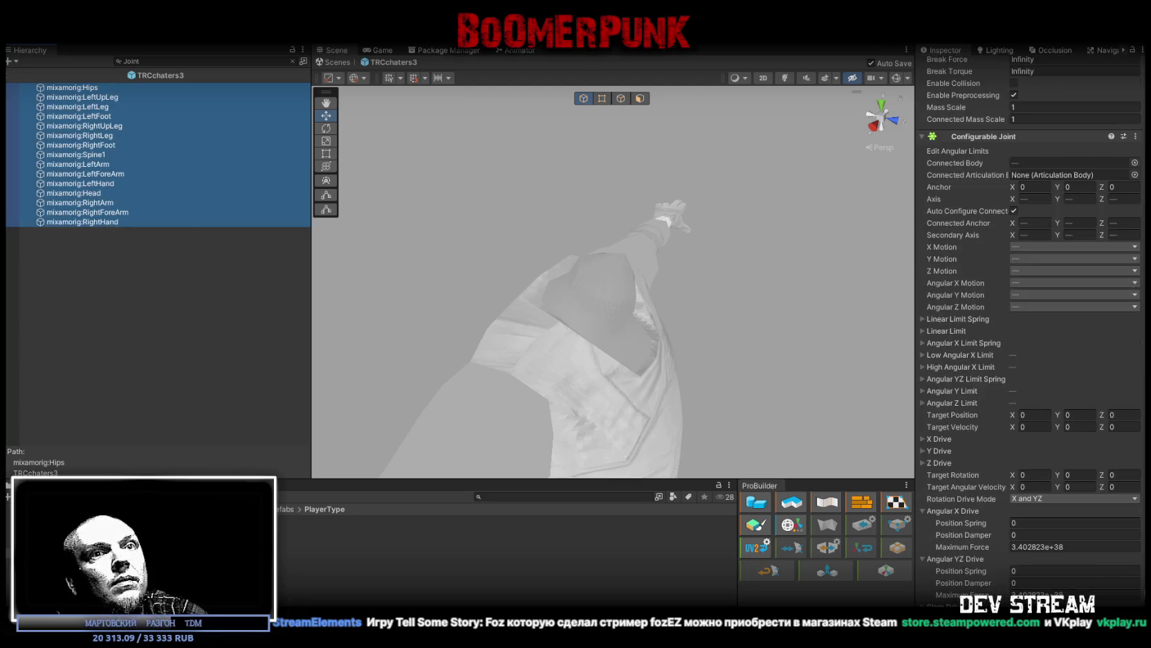
{"action": "scroll", "coordinate": [1029, 311], "scroll_direction": "up", "scroll_amount": 10}
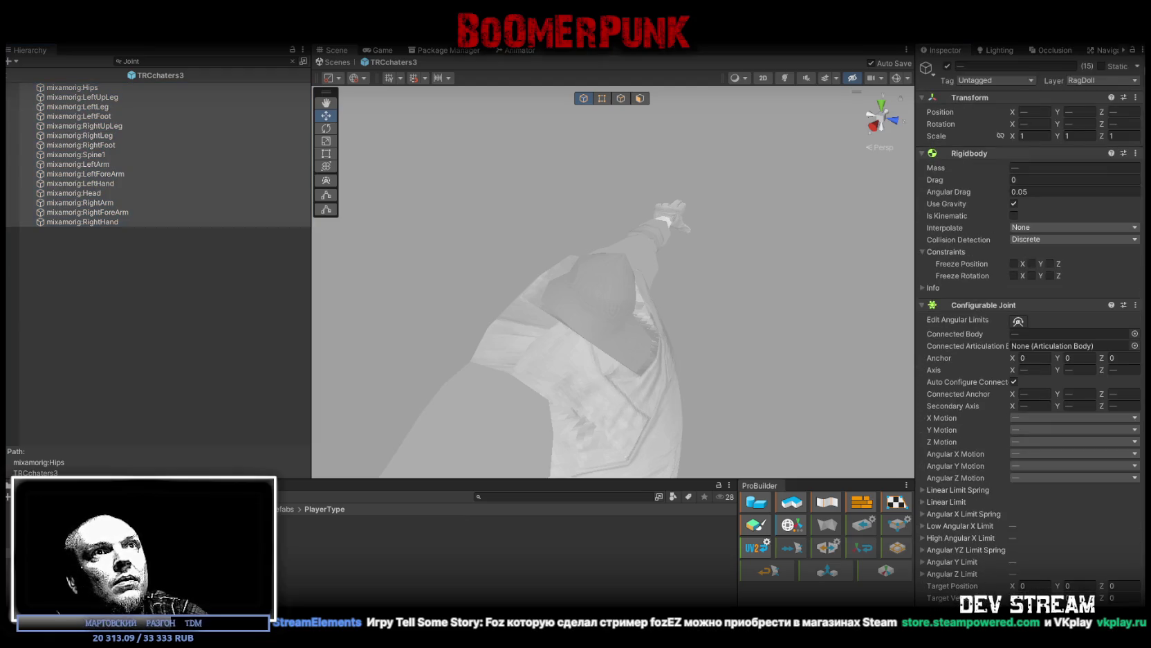
Step: Remove three surplus Configurable Joint components from the 15 bones, saving along the way
{"action": "left_click", "coordinate": [1138, 308]}
{"action": "left_click", "coordinate": [1141, 316]}
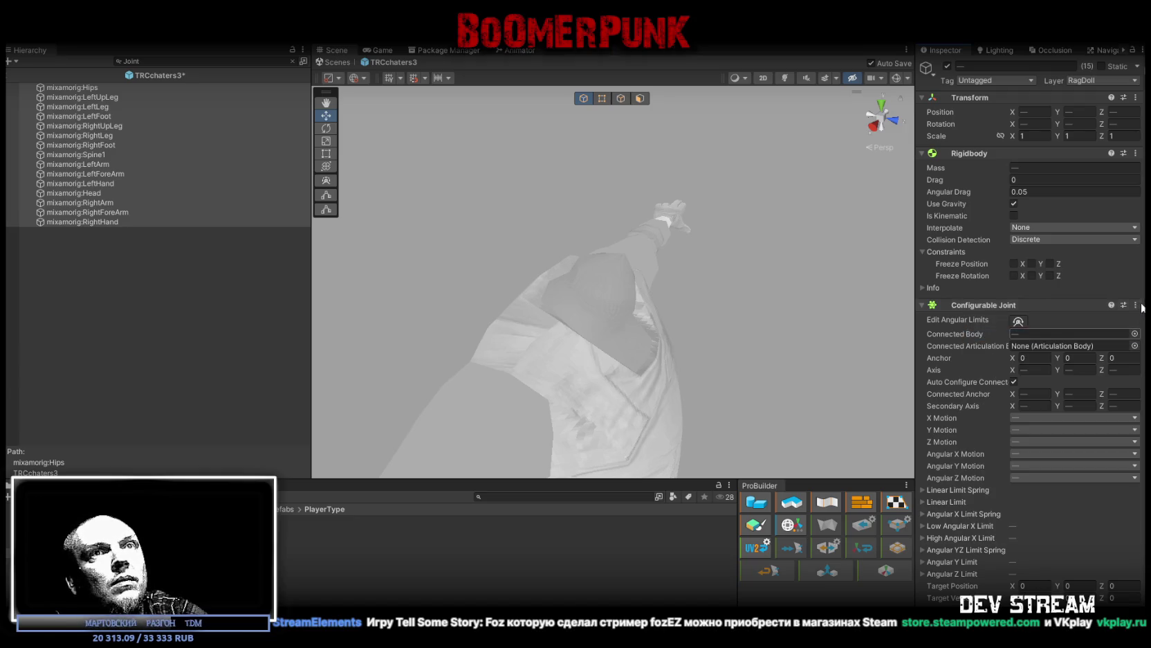
{"action": "left_click", "coordinate": [1136, 308]}
{"action": "left_click", "coordinate": [1069, 339]}
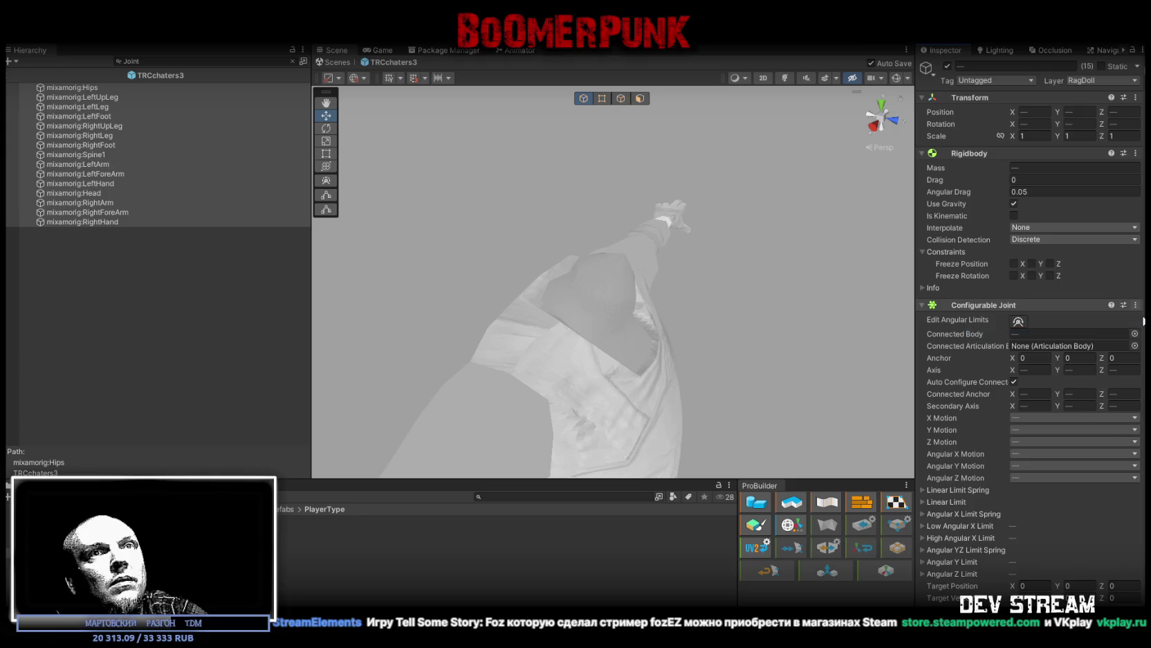
{"action": "key", "text": "ctrl+s"}
{"action": "left_click", "coordinate": [1135, 309]}
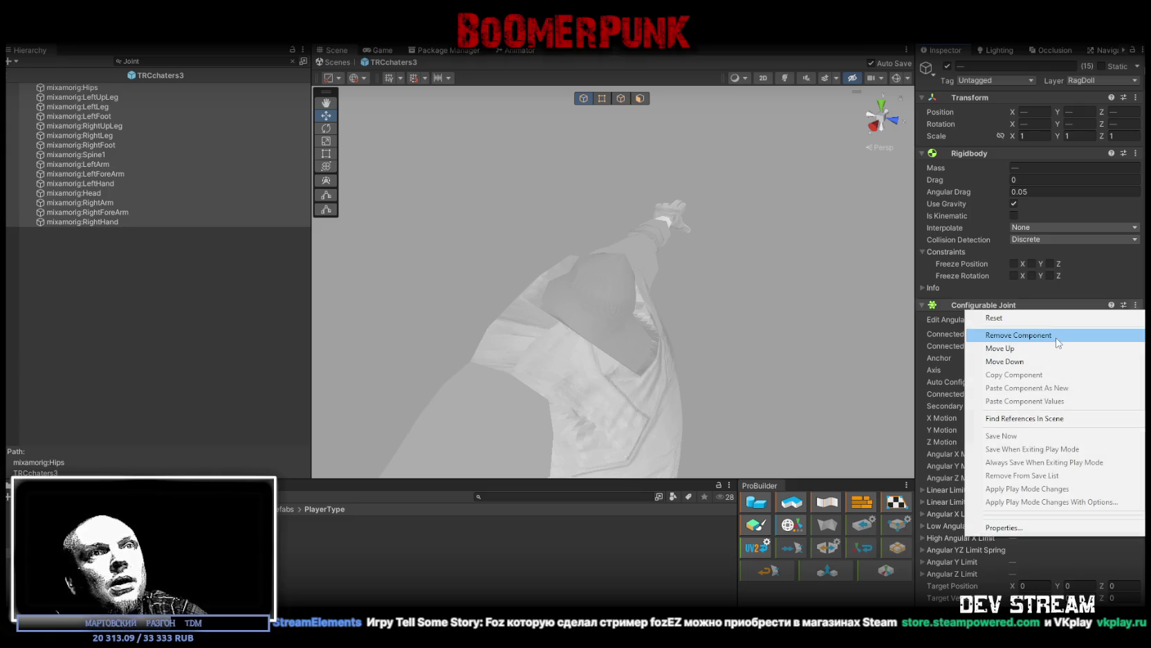
{"action": "left_click", "coordinate": [1060, 339]}
Step: Remove five more Configurable Joint components and collapse the first remaining joint's foldout
{"action": "left_click", "coordinate": [1135, 305]}
{"action": "left_click", "coordinate": [1091, 335]}
{"action": "left_click", "coordinate": [1135, 305]}
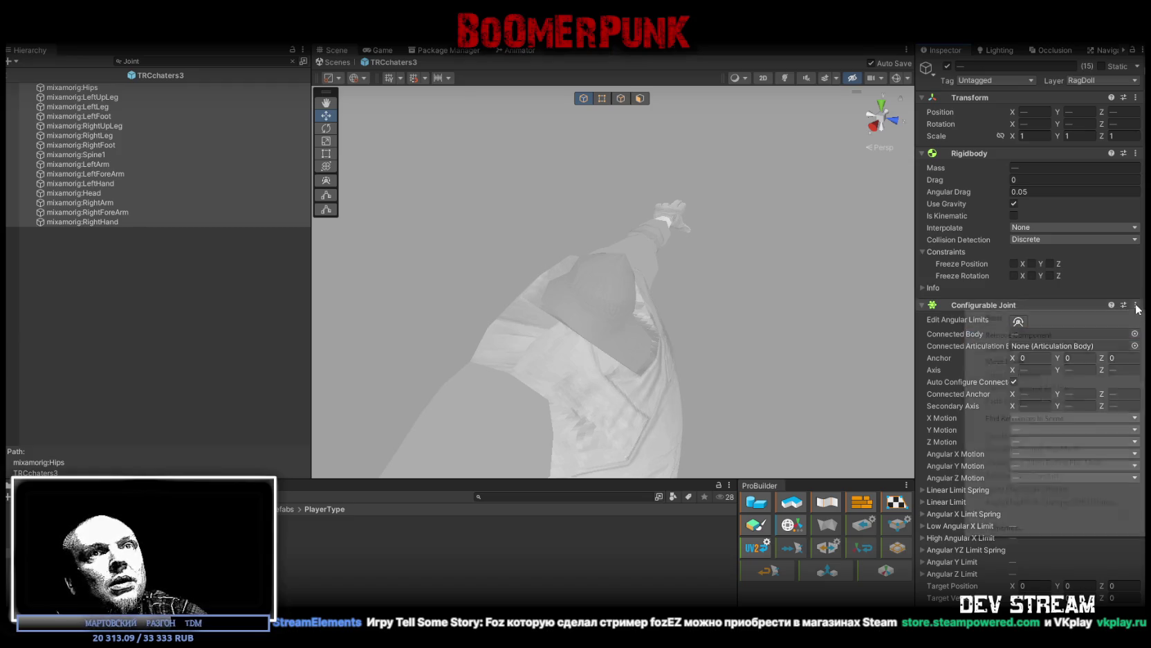
{"action": "left_click", "coordinate": [1061, 335]}
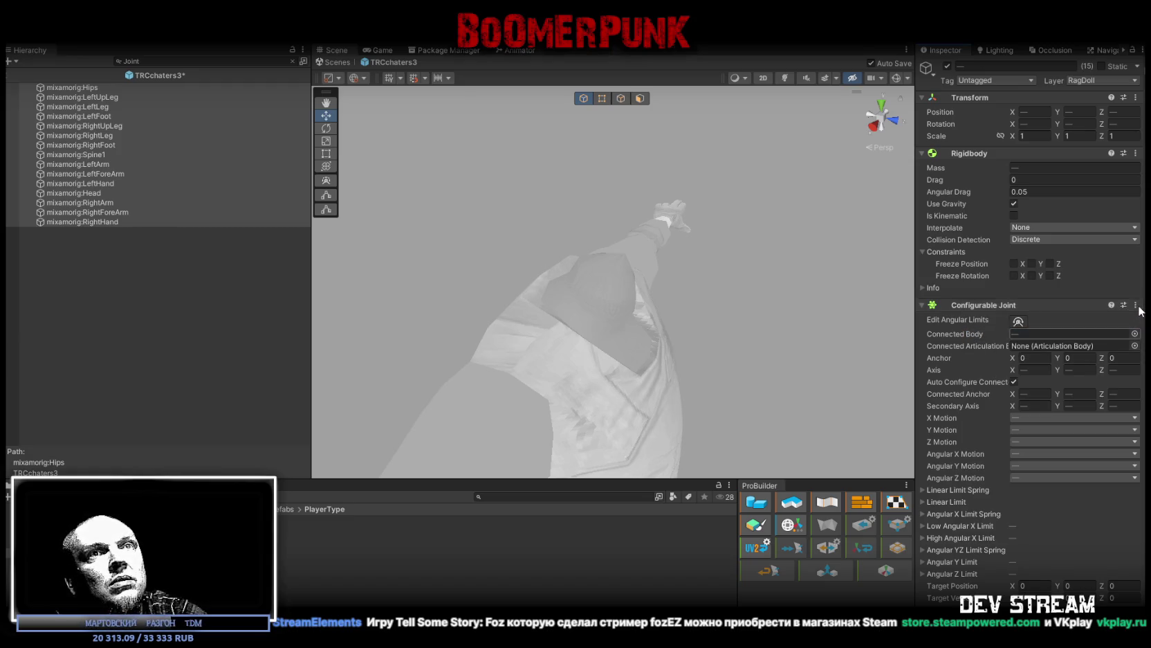
{"action": "left_click", "coordinate": [1136, 305]}
{"action": "left_click", "coordinate": [1091, 335]}
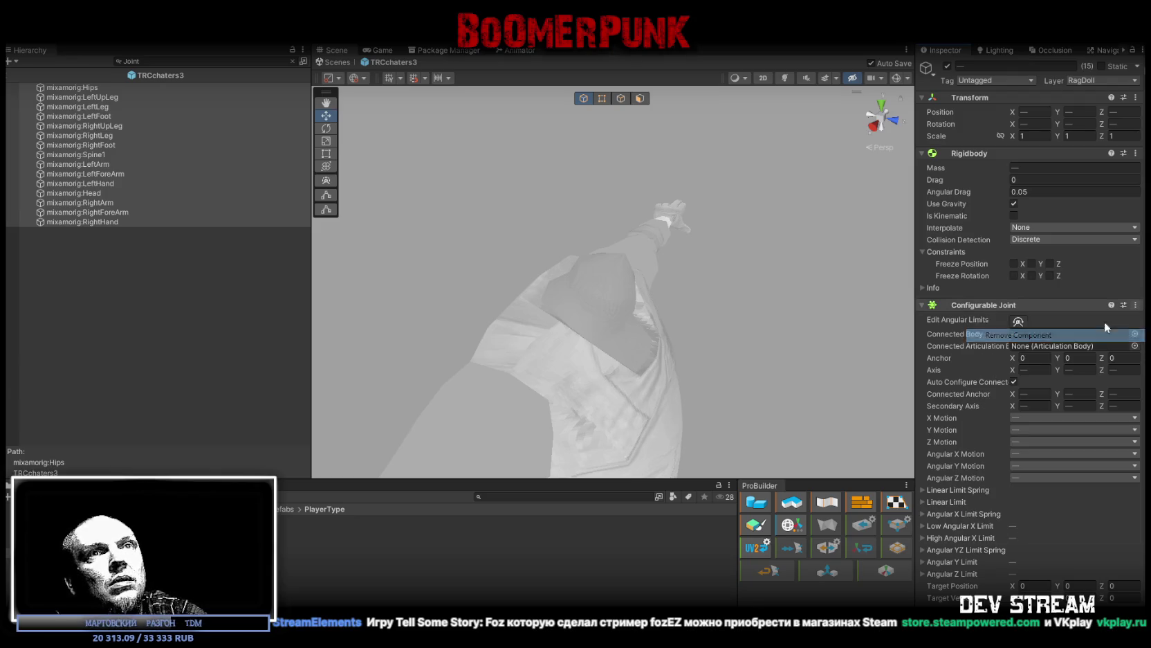
{"action": "left_click", "coordinate": [1135, 305]}
{"action": "left_click", "coordinate": [1104, 334]}
{"action": "left_click", "coordinate": [1135, 306]}
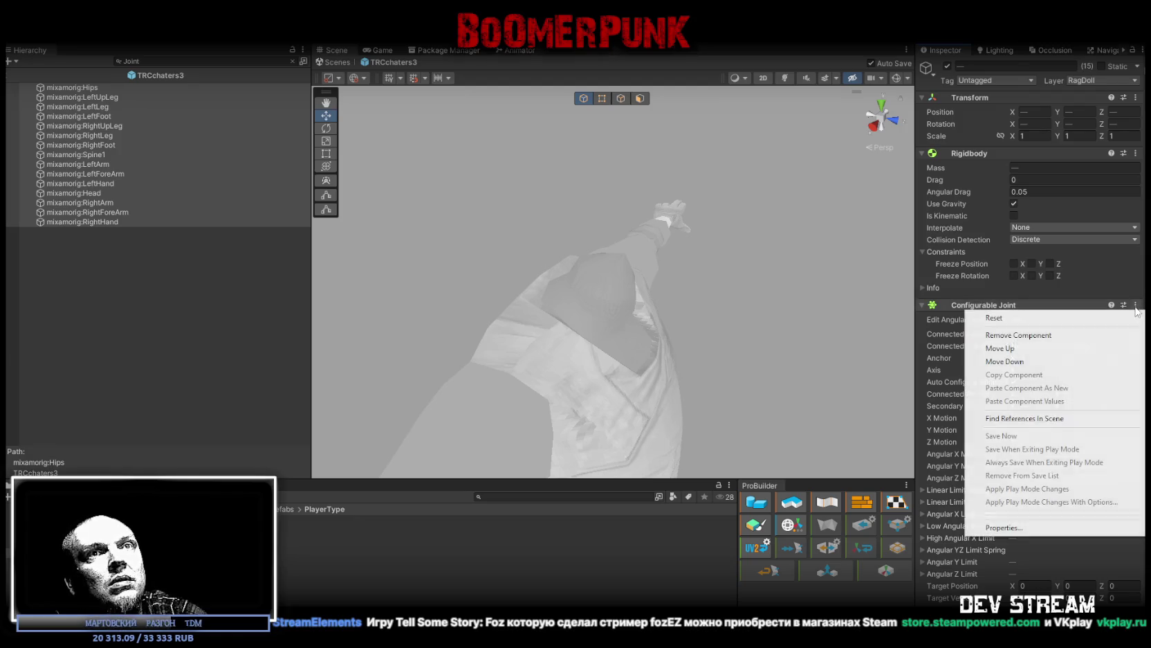
{"action": "left_click", "coordinate": [1116, 335]}
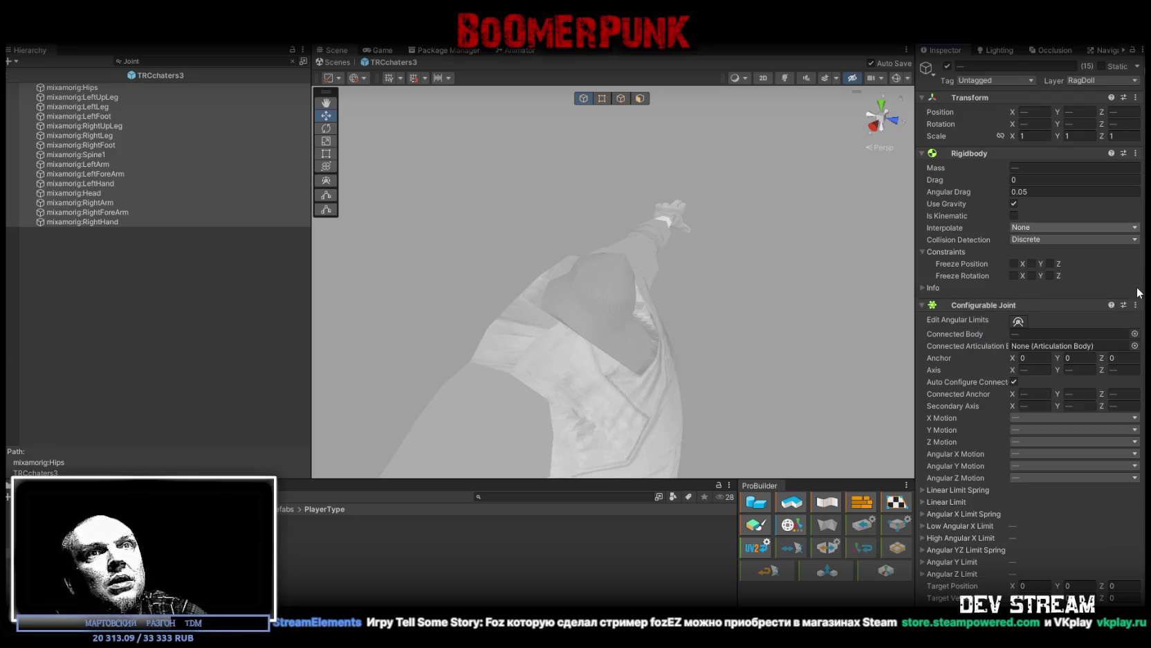
{"action": "scroll", "coordinate": [1031, 332], "scroll_direction": "down", "scroll_amount": 15}
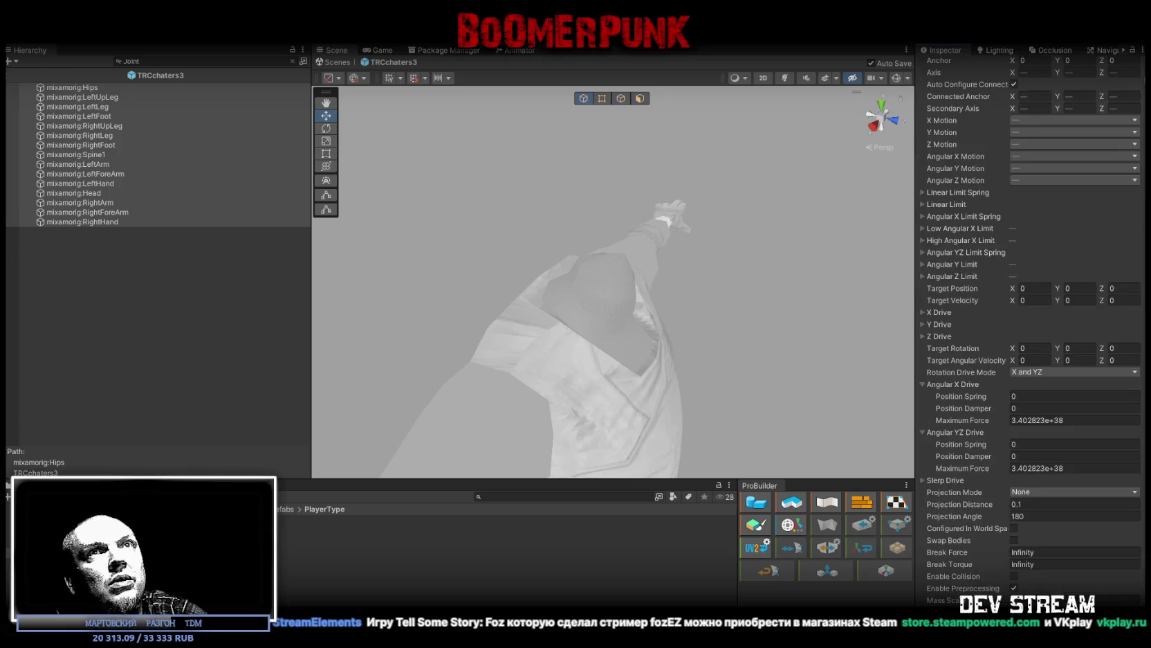
{"action": "scroll", "coordinate": [1031, 332], "scroll_direction": "up", "scroll_amount": 15}
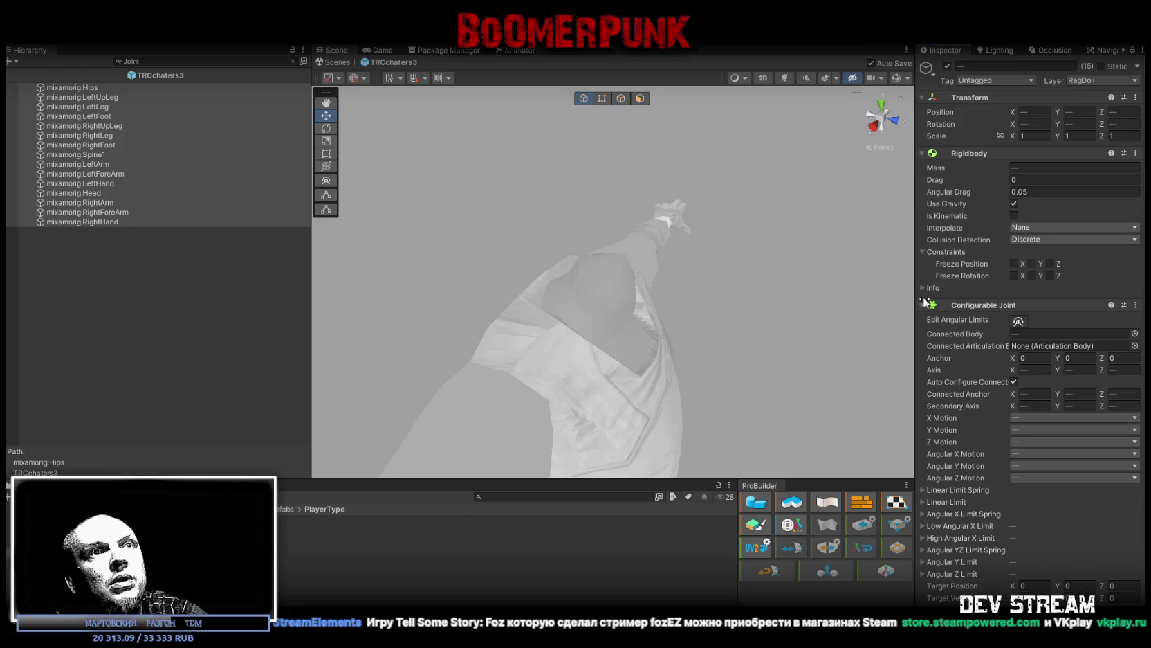
{"action": "left_click", "coordinate": [922, 305]}
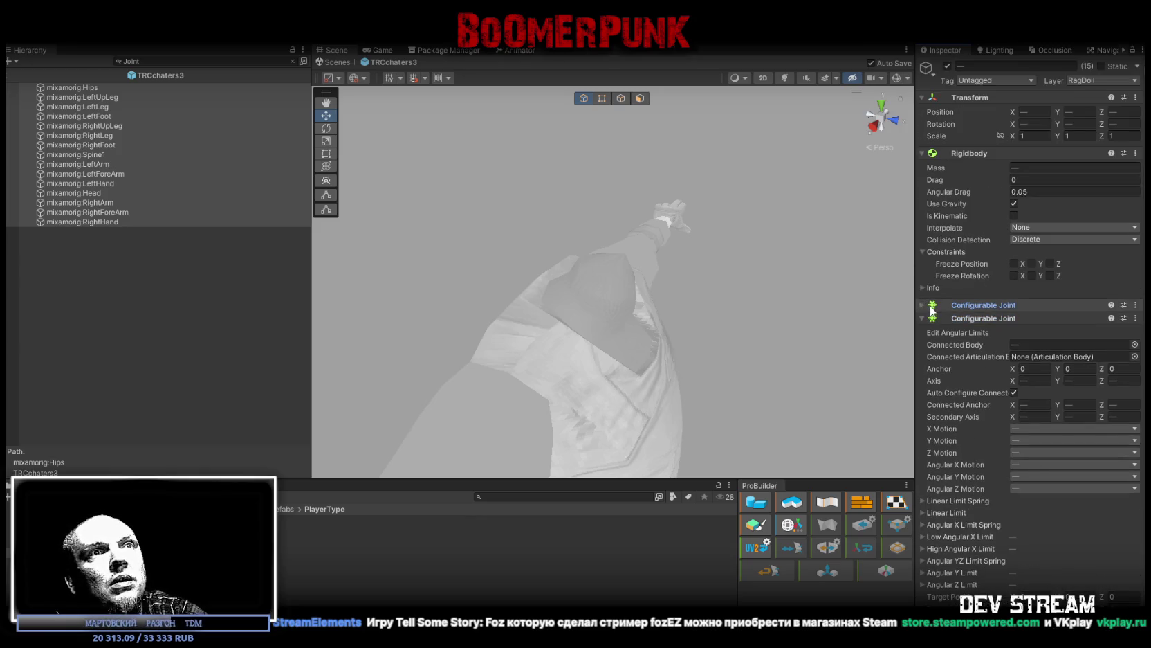
Step: Reselect the 15 bones from Hips to RightHand and scroll their dozens of stacked Configurable Joints
{"action": "left_click", "coordinate": [166, 261]}
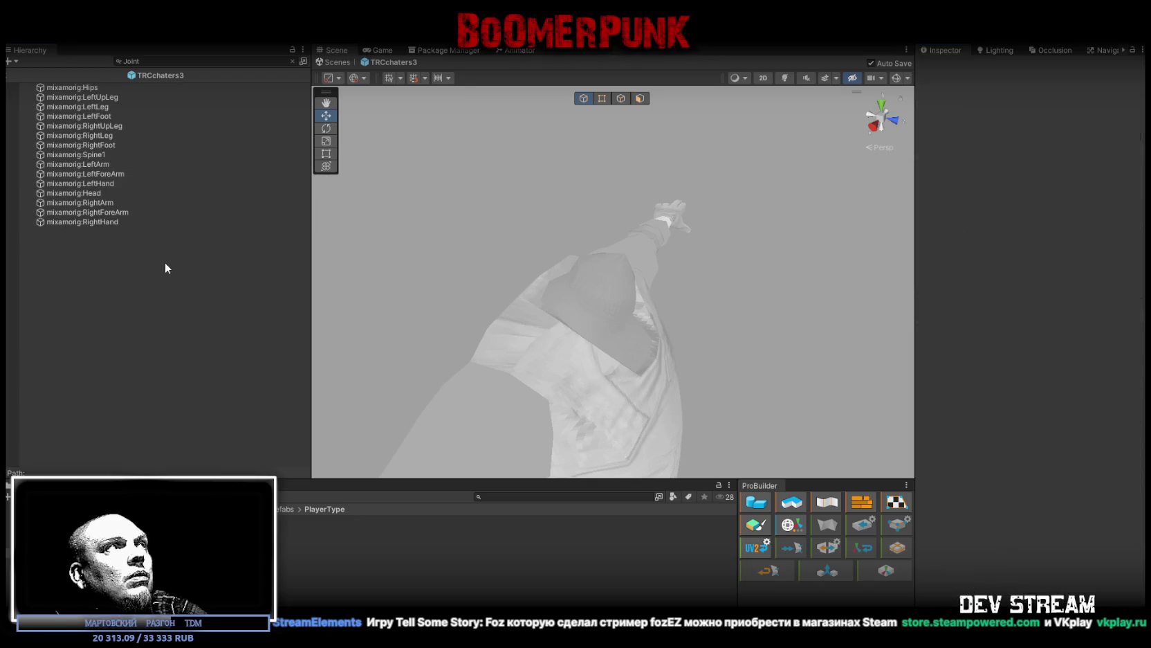
{"action": "left_click", "coordinate": [99, 87]}
{"action": "left_click", "coordinate": [103, 220], "text": "shift"}
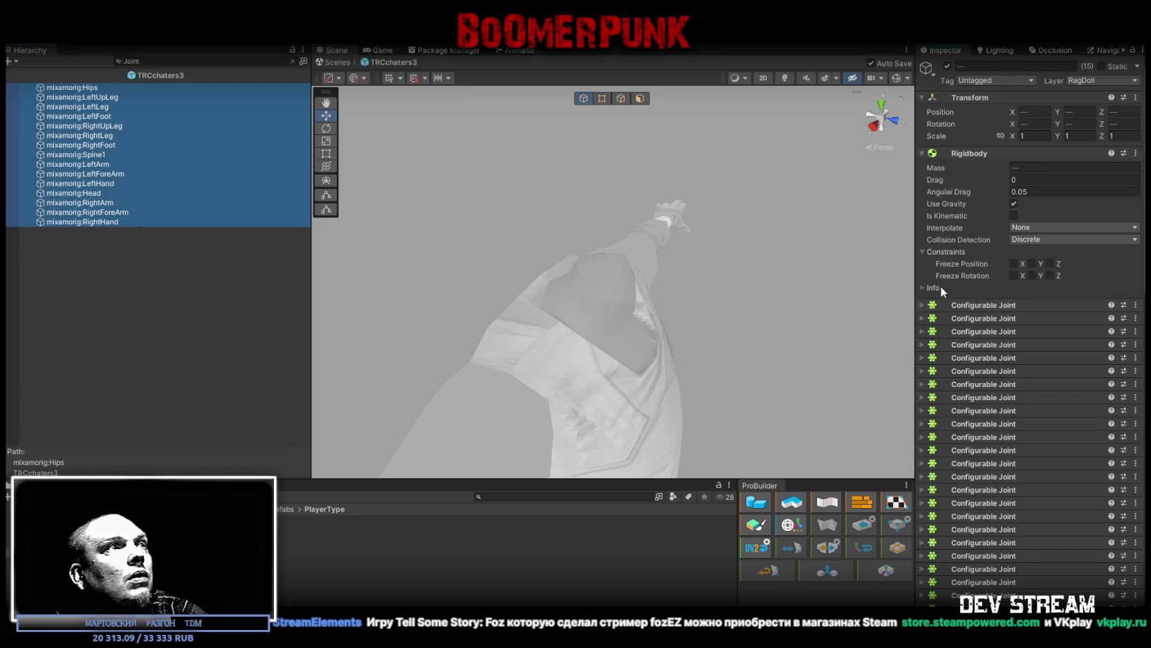
{"action": "scroll", "coordinate": [1051, 331], "scroll_direction": "down", "scroll_amount": 10}
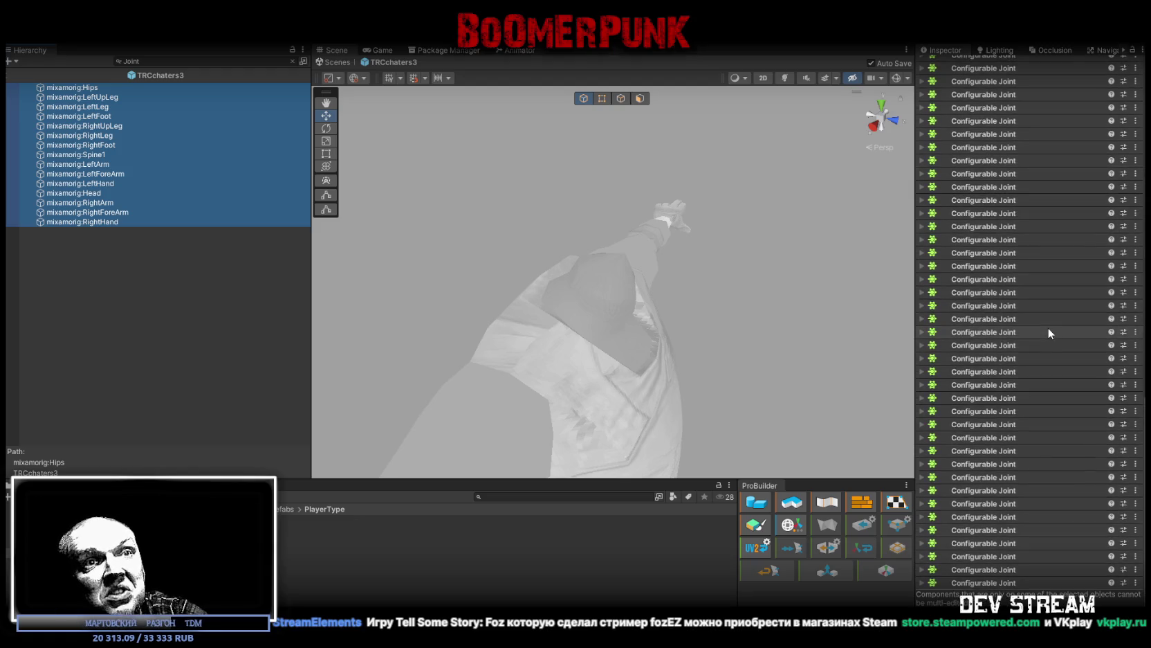
{"action": "scroll", "coordinate": [1050, 326], "scroll_direction": "up", "scroll_amount": 10}
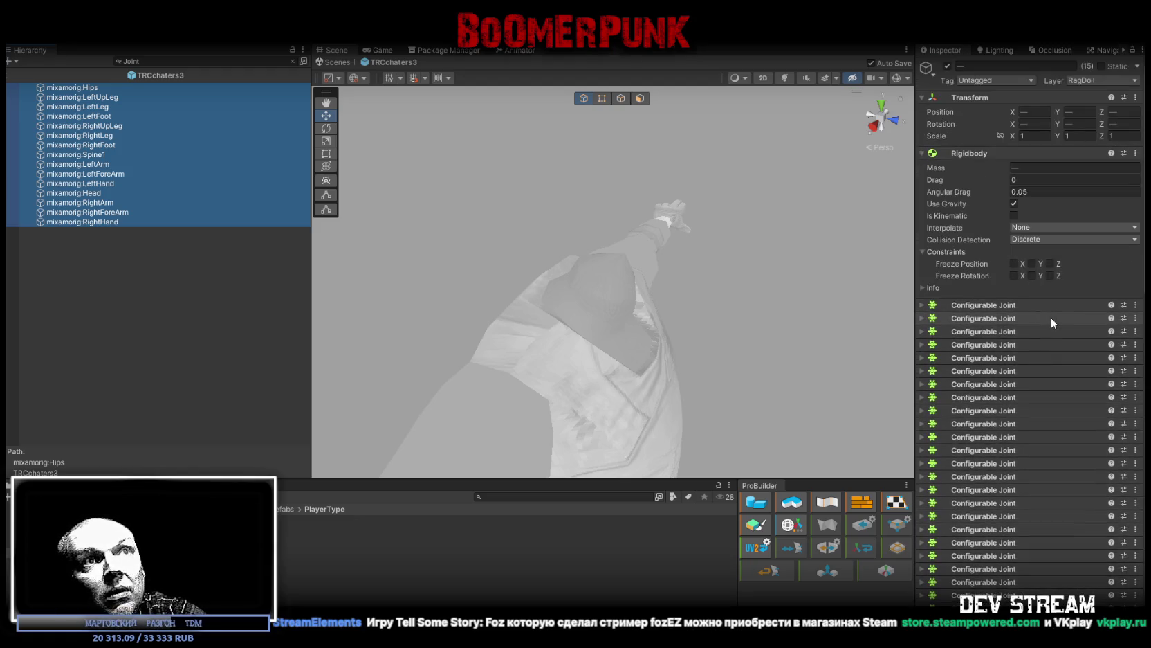
{"action": "scroll", "coordinate": [1049, 317], "scroll_direction": "down", "scroll_amount": 10}
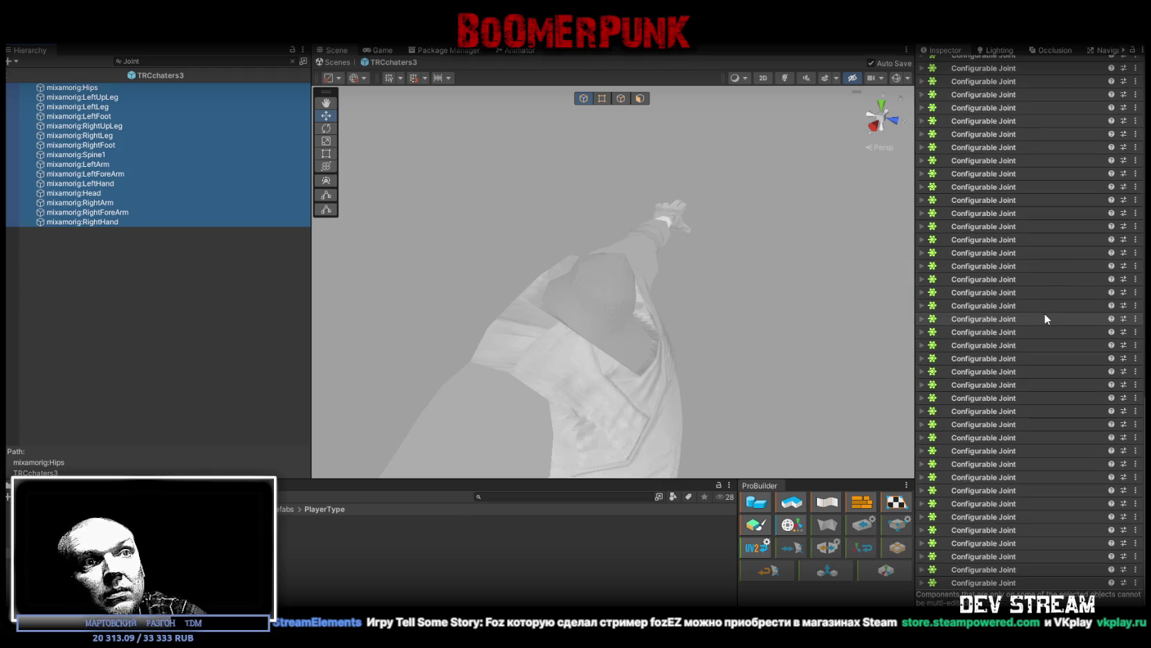
{"action": "scroll", "coordinate": [1046, 313], "scroll_direction": "up", "scroll_amount": 10}
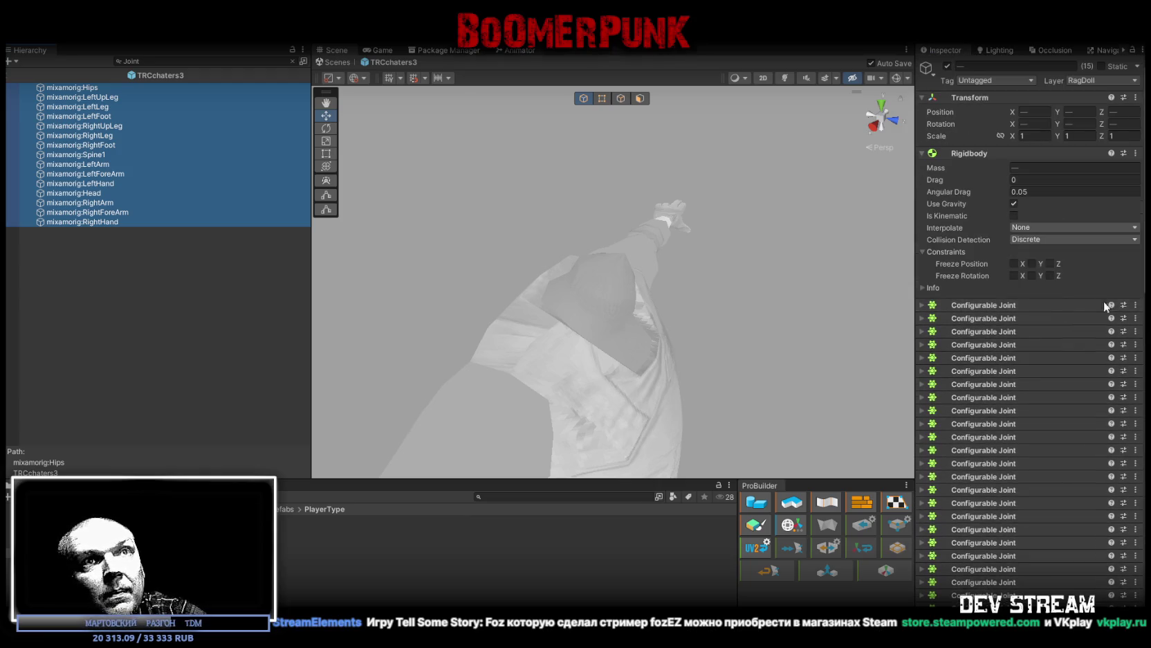
{"action": "left_click", "coordinate": [1135, 312]}
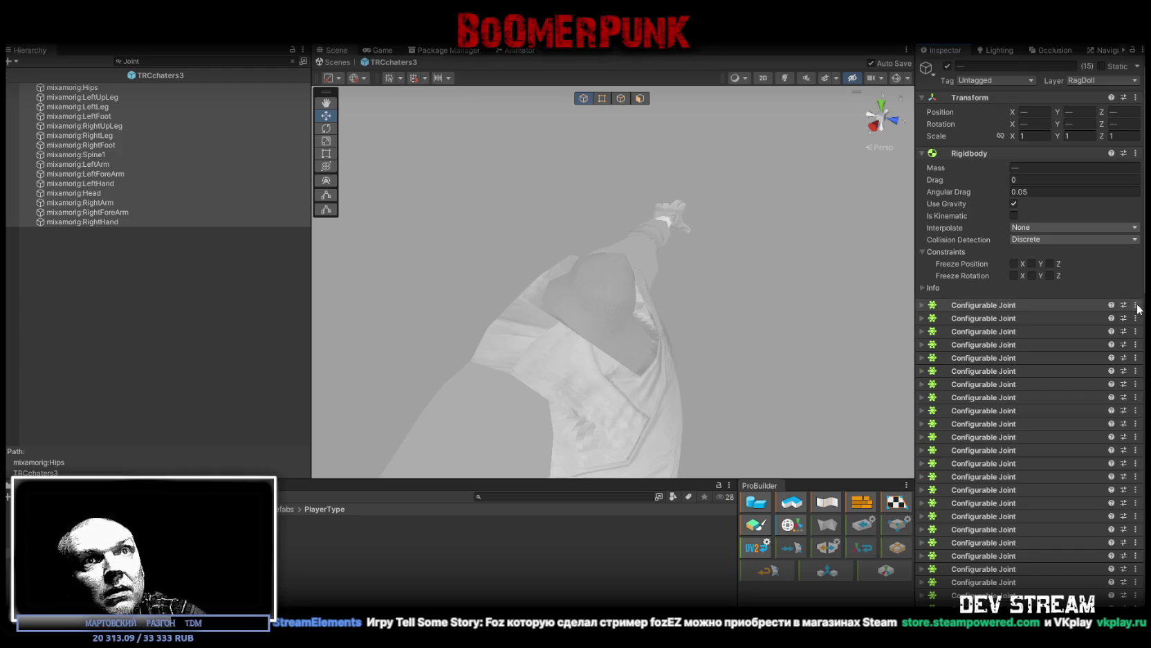
{"action": "left_click", "coordinate": [1136, 305]}
Step: Remove duplicate Configurable Joint components one by one from the 15 selected TRCchaters3 mixamorig bones
{"action": "left_click", "coordinate": [1060, 335]}
{"action": "left_click", "coordinate": [1135, 305]}
{"action": "left_click", "coordinate": [1087, 339]}
{"action": "left_click", "coordinate": [1136, 311]}
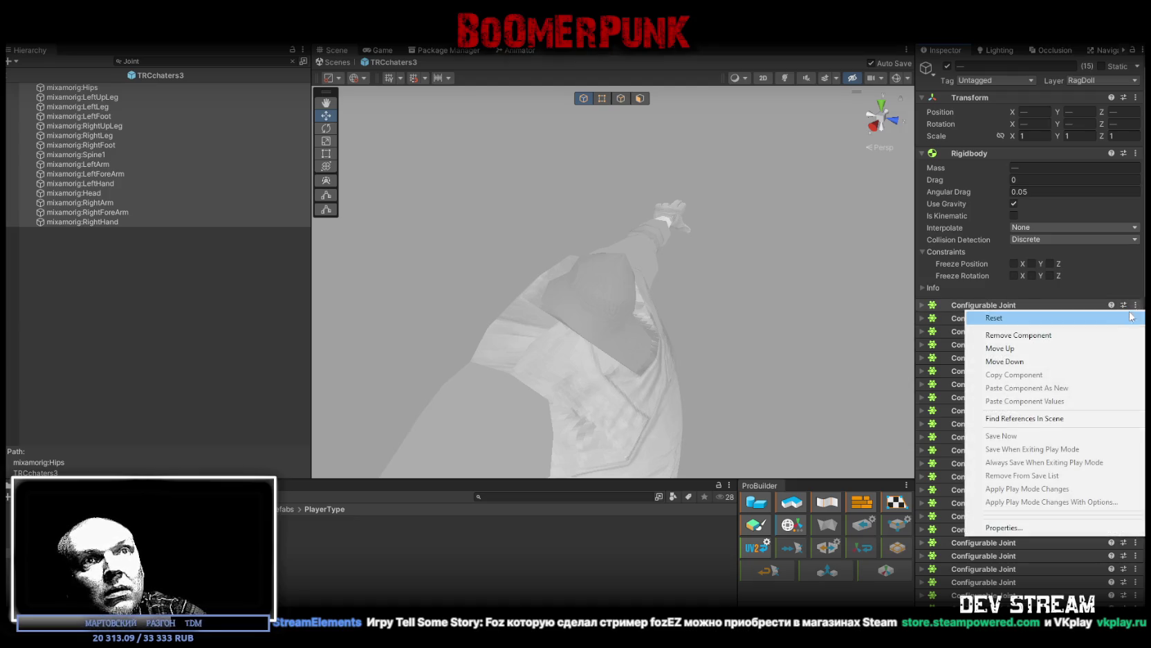
{"action": "left_click", "coordinate": [1107, 334]}
{"action": "left_click", "coordinate": [1135, 318]}
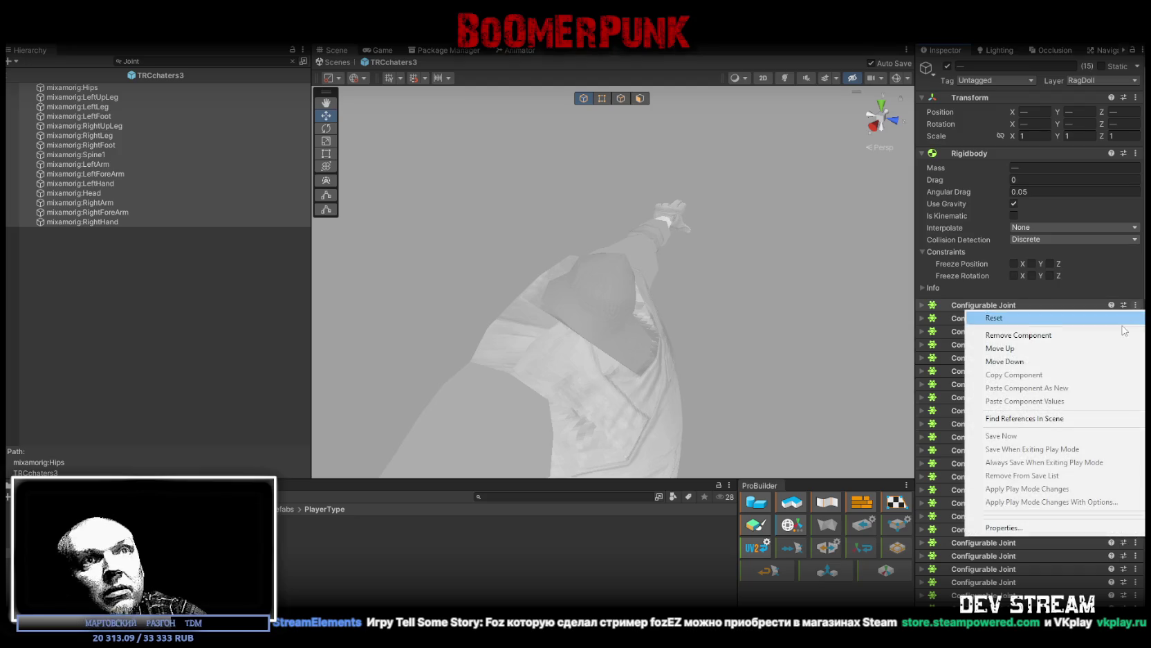
{"action": "left_click", "coordinate": [1079, 333]}
{"action": "left_click", "coordinate": [1136, 306]}
{"action": "left_click", "coordinate": [1124, 332]}
{"action": "left_click", "coordinate": [1136, 305]}
{"action": "left_click", "coordinate": [1124, 334]}
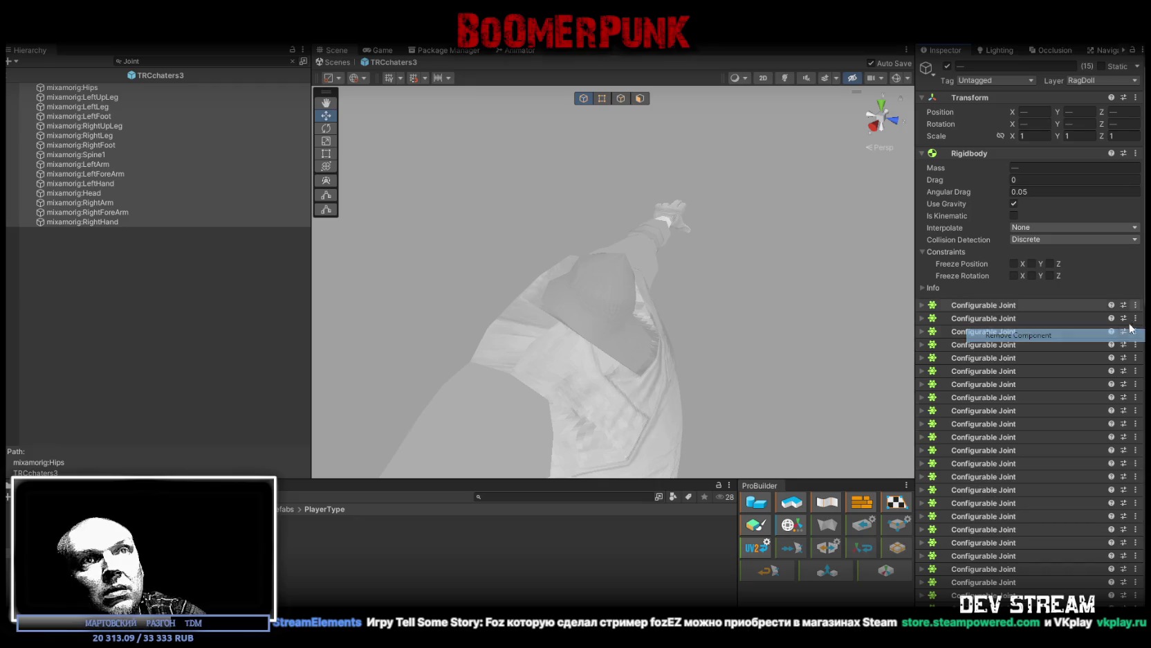
{"action": "left_click", "coordinate": [1135, 305]}
{"action": "left_click", "coordinate": [1124, 335]}
{"action": "left_click", "coordinate": [1136, 305]}
{"action": "left_click", "coordinate": [1125, 335]}
{"action": "left_click", "coordinate": [1136, 305]}
{"action": "left_click", "coordinate": [1124, 335]}
{"action": "left_click", "coordinate": [1136, 305]}
{"action": "left_click", "coordinate": [1124, 335]}
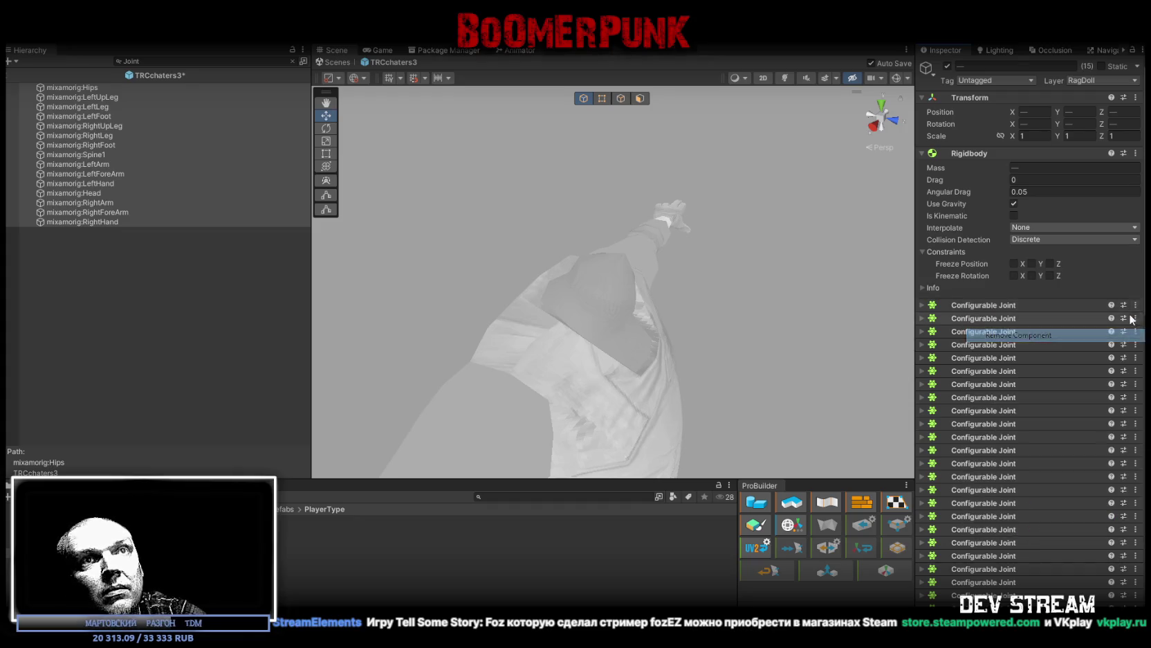
{"action": "left_click", "coordinate": [1135, 305]}
{"action": "left_click", "coordinate": [1129, 334]}
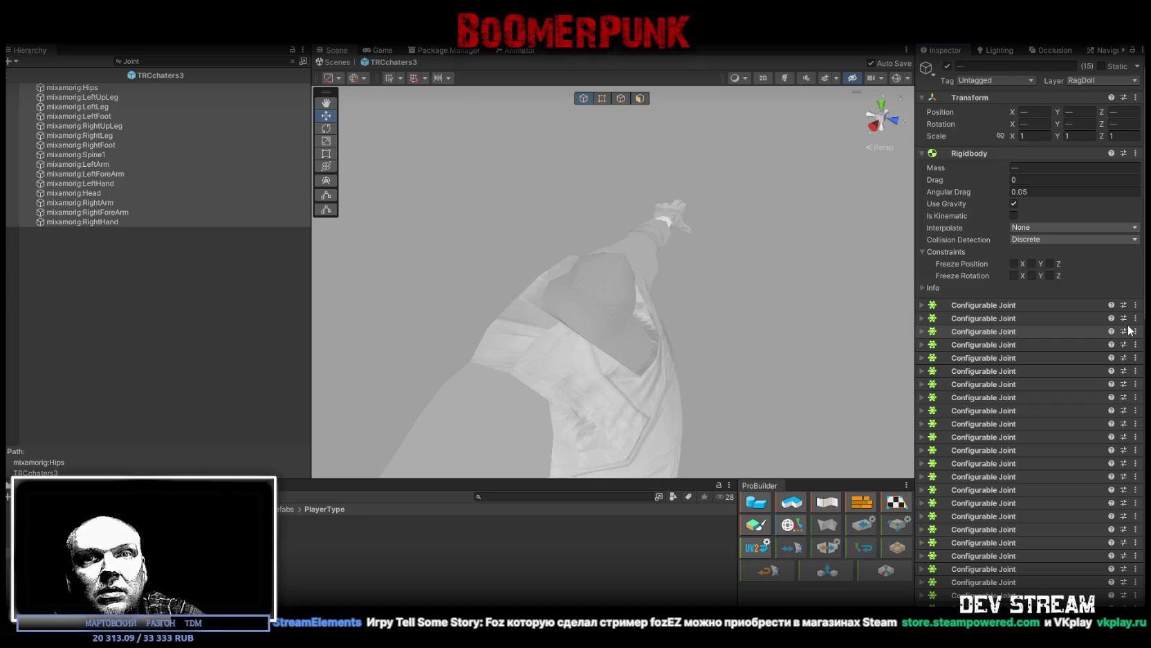
{"action": "left_click", "coordinate": [1135, 331]}
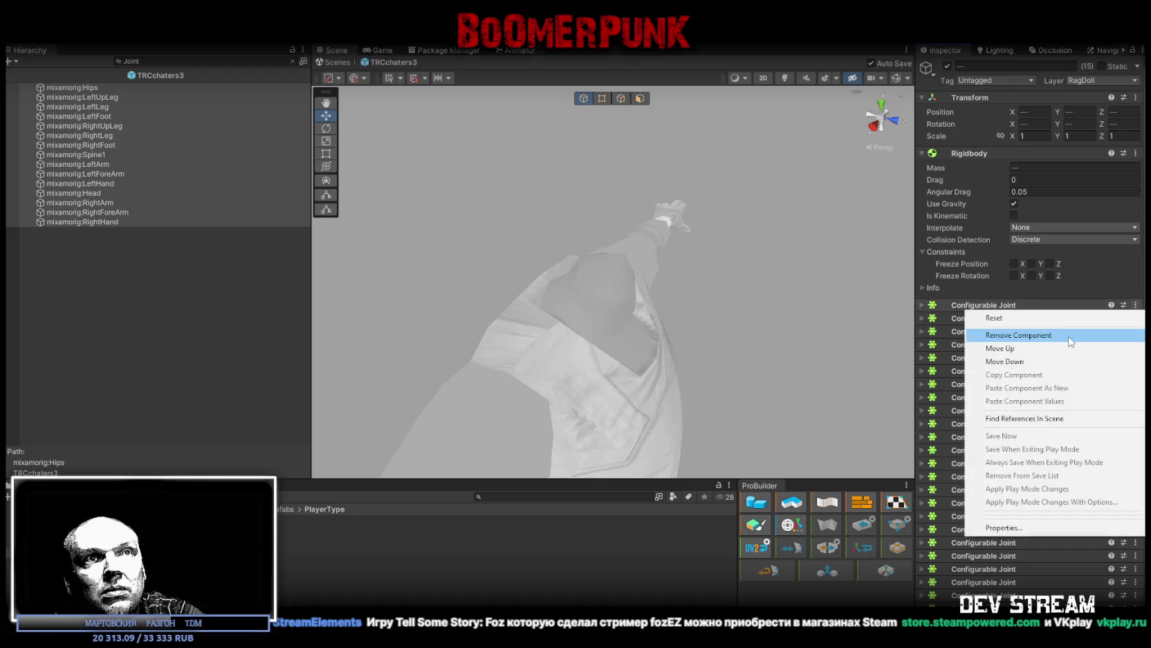
{"action": "left_click", "coordinate": [996, 333]}
{"action": "left_click", "coordinate": [1135, 306]}
{"action": "left_click", "coordinate": [990, 334]}
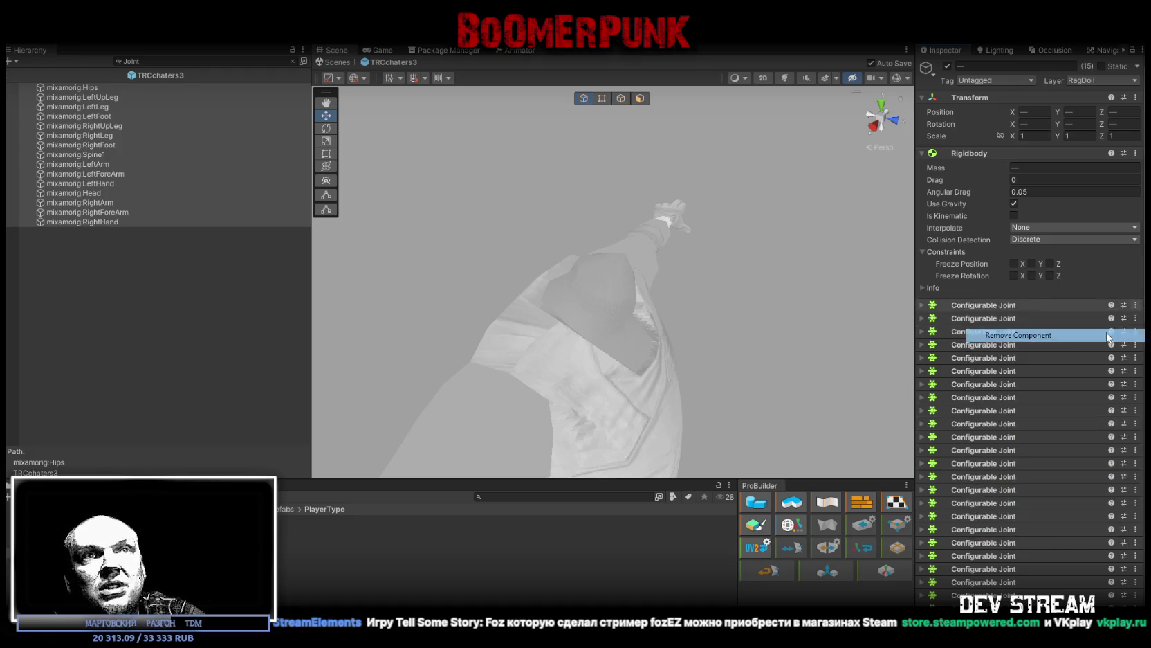
{"action": "left_click", "coordinate": [1135, 305]}
{"action": "left_click", "coordinate": [1117, 333]}
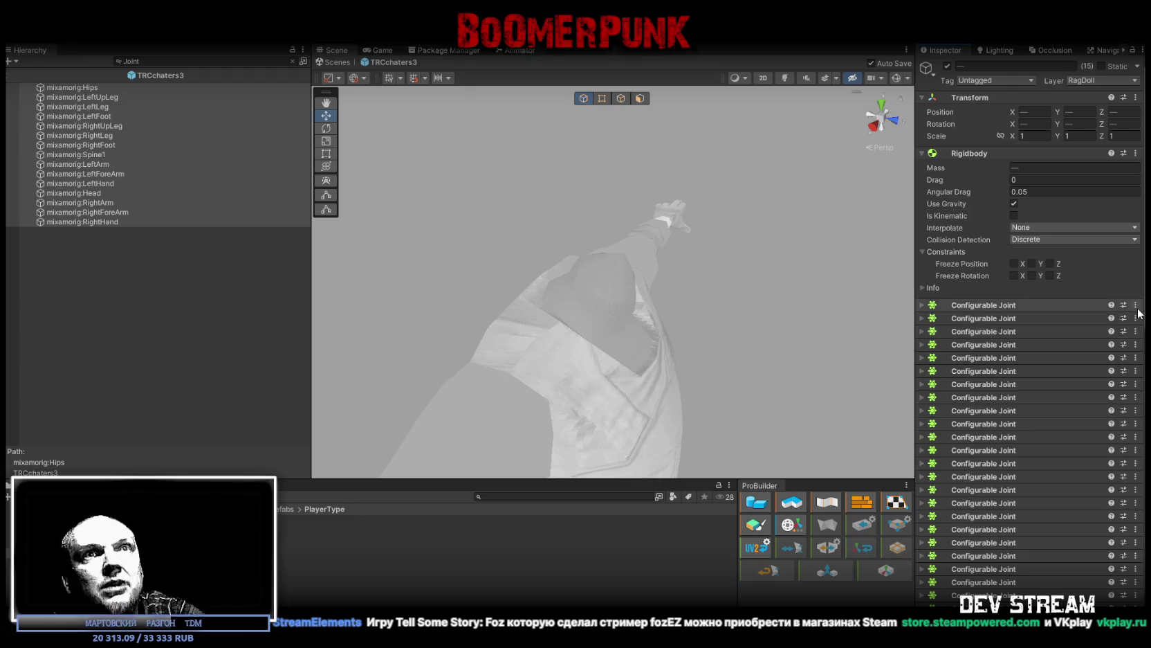
{"action": "left_click", "coordinate": [1136, 308]}
{"action": "left_click", "coordinate": [1102, 334]}
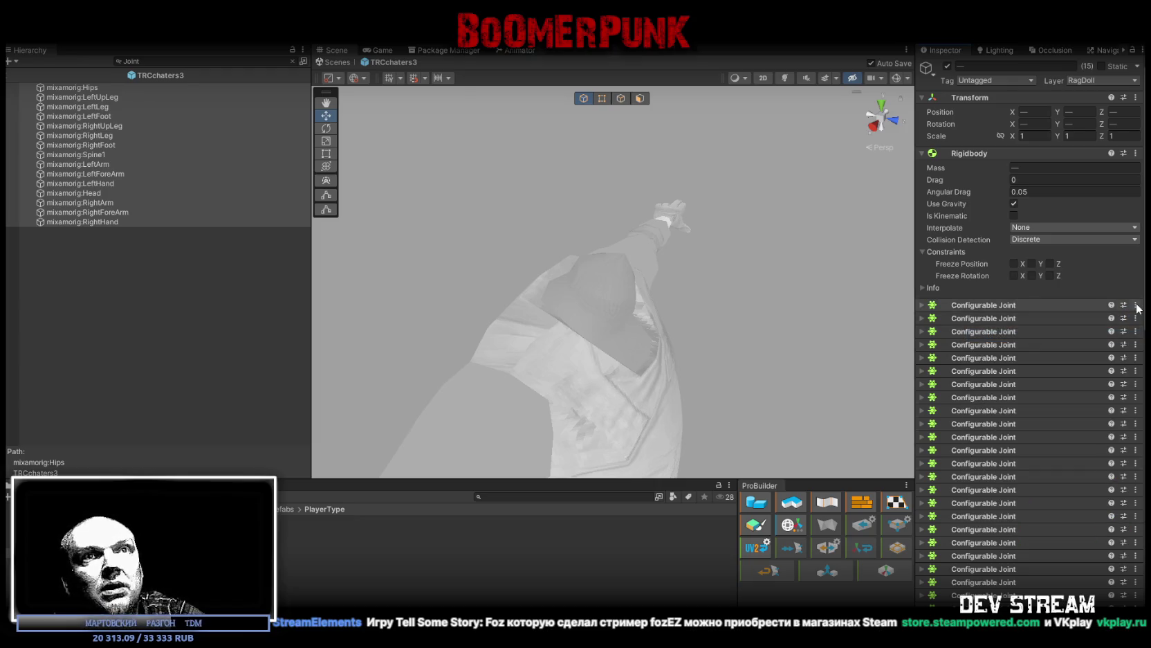
{"action": "left_click", "coordinate": [1135, 305]}
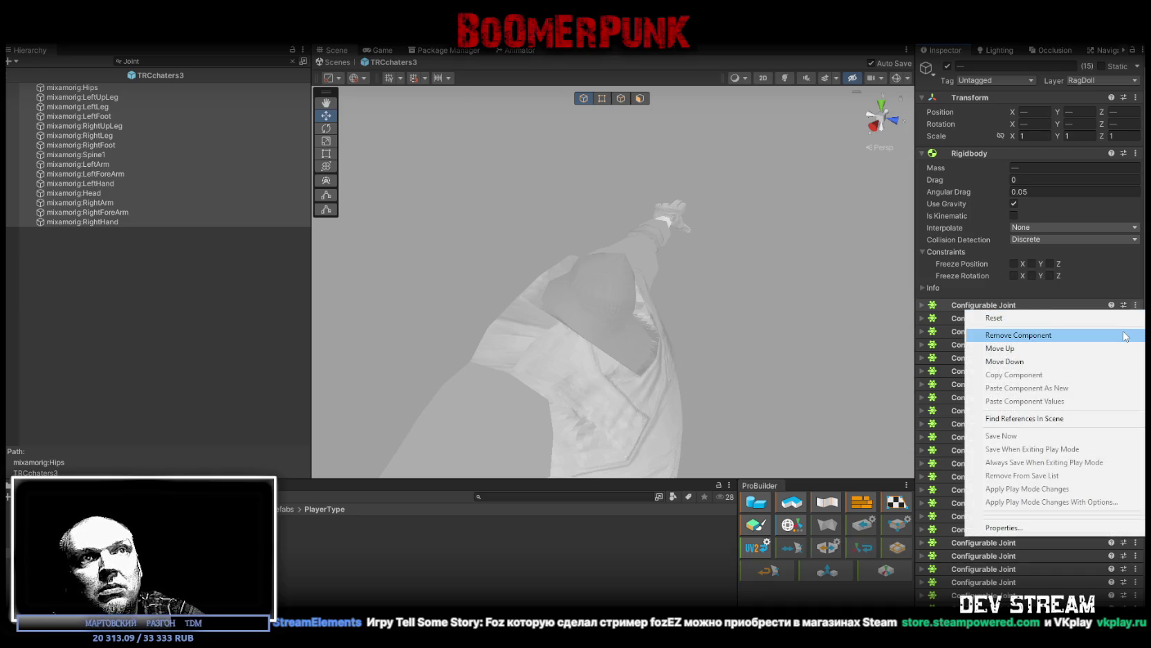
{"action": "left_click", "coordinate": [1126, 337]}
{"action": "left_click", "coordinate": [1135, 306]}
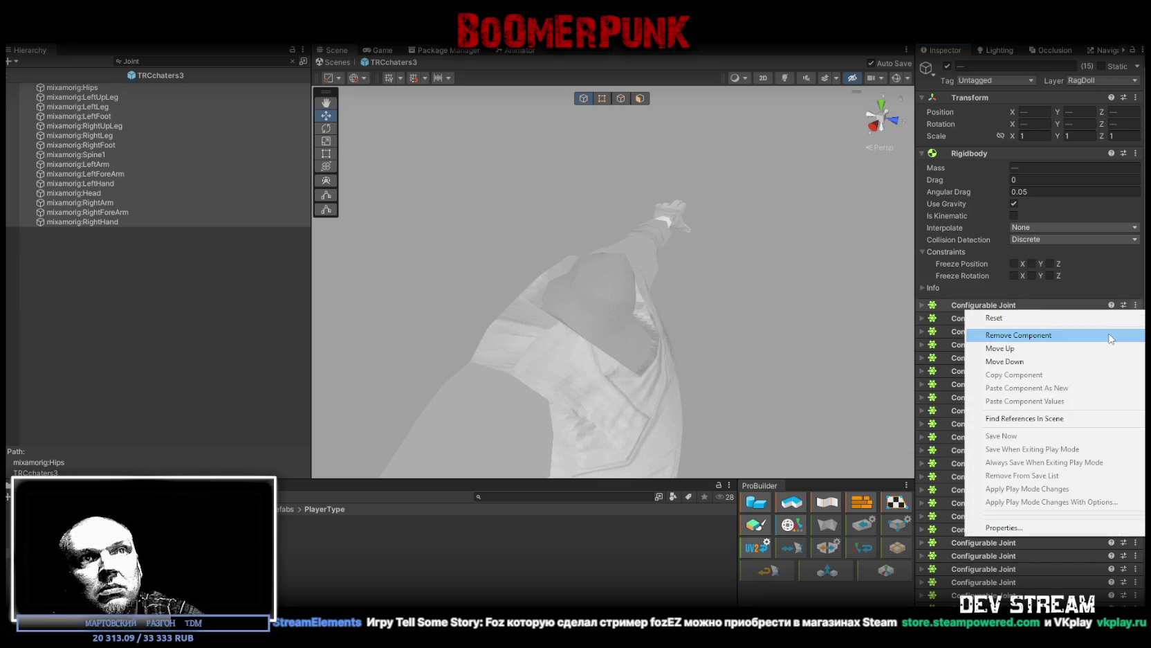
{"action": "left_click", "coordinate": [1111, 337]}
{"action": "left_click", "coordinate": [1135, 306]}
{"action": "left_click", "coordinate": [1127, 335]}
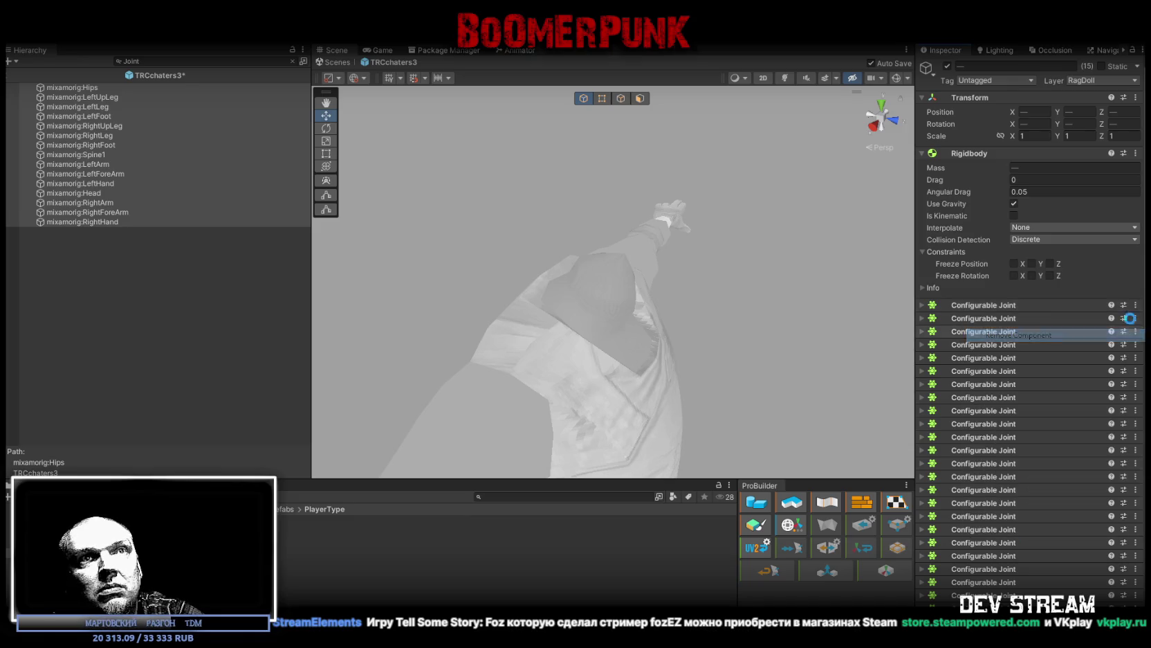
{"action": "left_click", "coordinate": [1135, 306]}
{"action": "left_click", "coordinate": [1127, 333]}
{"action": "left_click", "coordinate": [1135, 306]}
{"action": "left_click", "coordinate": [1121, 335]}
{"action": "left_click", "coordinate": [1136, 305]}
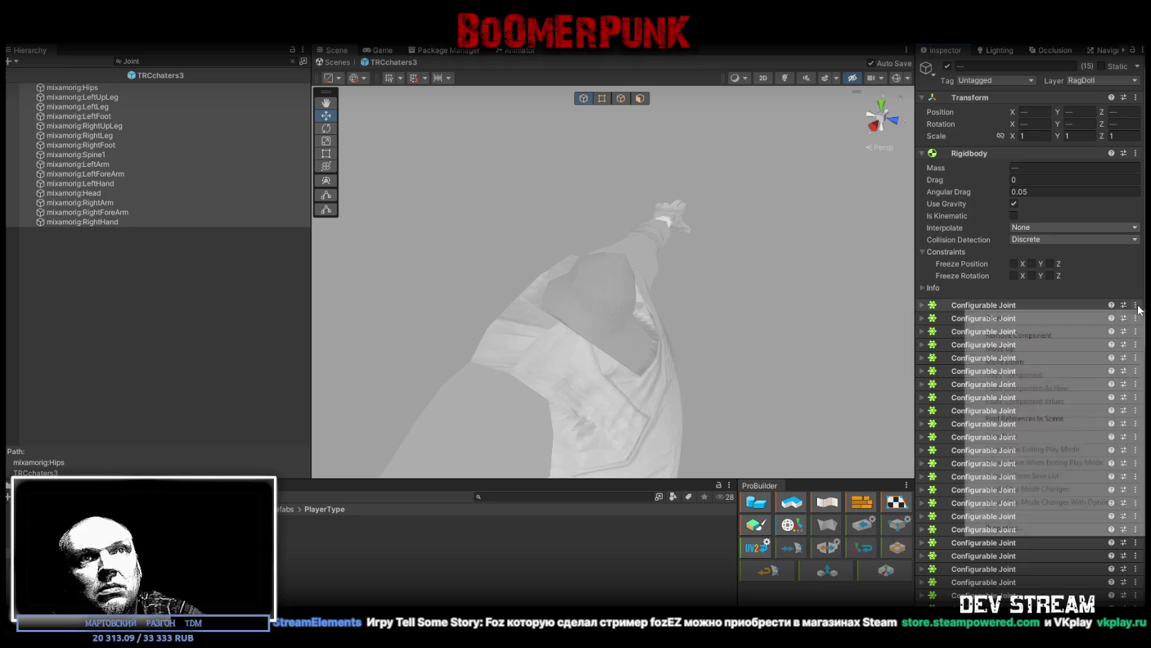
{"action": "left_click", "coordinate": [1117, 335]}
{"action": "left_click", "coordinate": [1136, 306]}
{"action": "left_click", "coordinate": [1111, 337]}
{"action": "left_click", "coordinate": [1135, 306]}
{"action": "left_click", "coordinate": [1125, 335]}
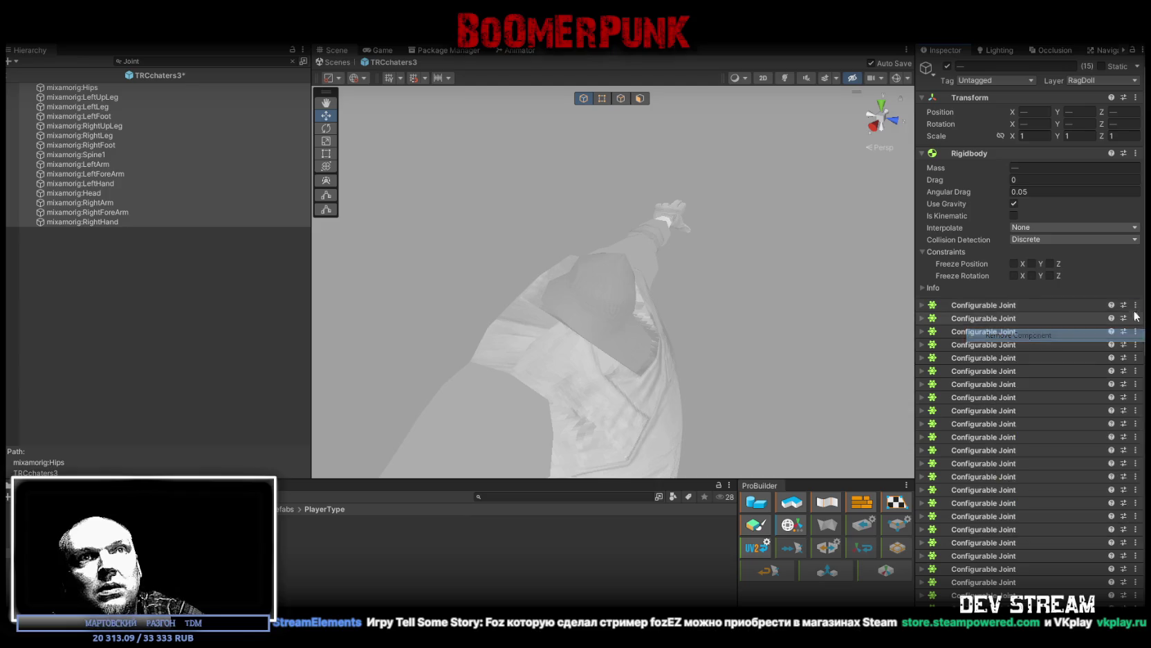
{"action": "left_click", "coordinate": [1135, 306]}
{"action": "left_click", "coordinate": [1121, 335]}
{"action": "left_click", "coordinate": [1135, 305]}
{"action": "left_click", "coordinate": [1121, 335]}
{"action": "left_click", "coordinate": [1135, 306]}
{"action": "left_click", "coordinate": [1109, 338]}
{"action": "left_click", "coordinate": [1136, 306]}
{"action": "left_click", "coordinate": [1122, 335]}
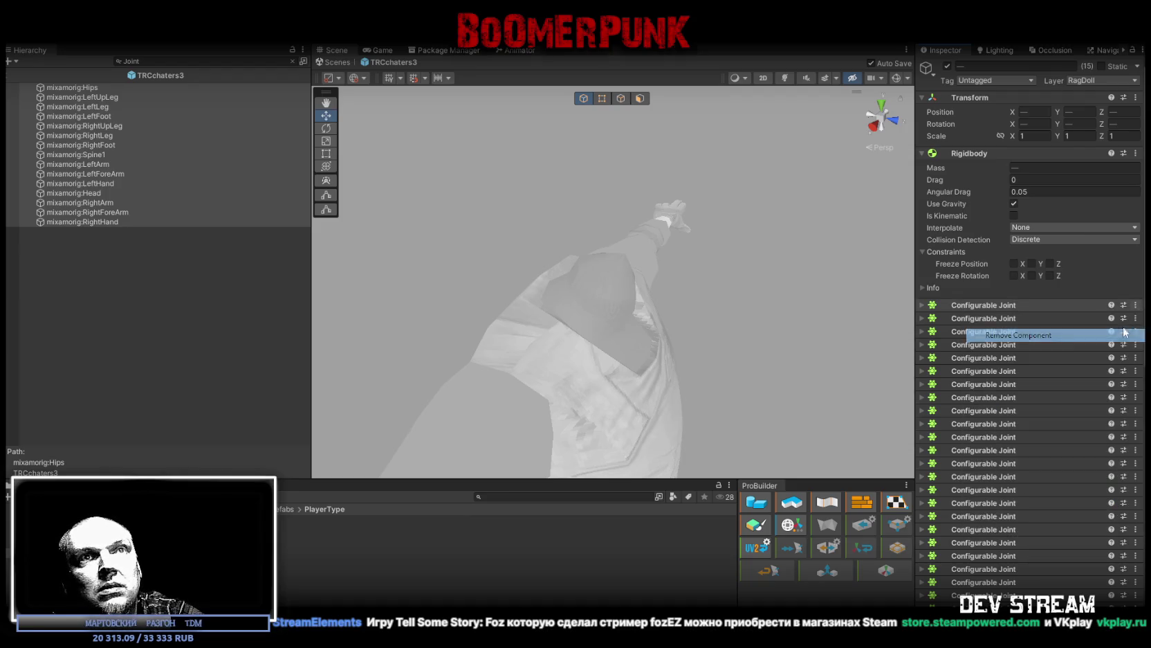
{"action": "left_click", "coordinate": [1135, 305]}
{"action": "left_click", "coordinate": [1121, 335]}
{"action": "left_click", "coordinate": [1135, 305]}
{"action": "left_click", "coordinate": [1121, 334]}
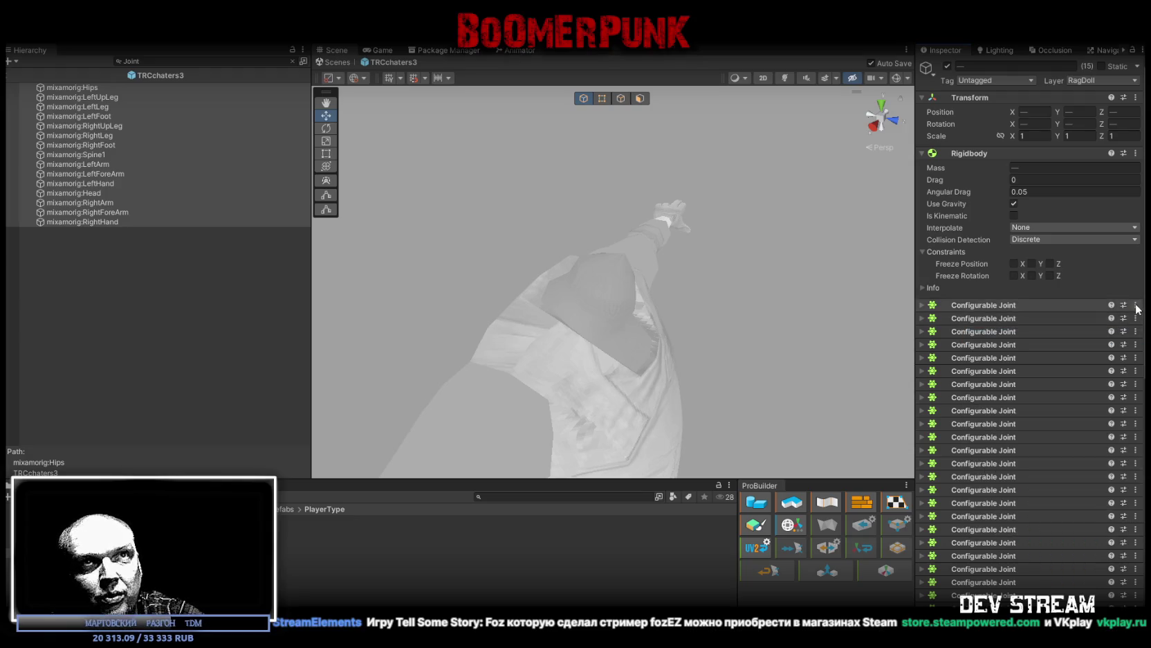
{"action": "left_click", "coordinate": [1135, 306]}
{"action": "left_click", "coordinate": [1120, 335]}
{"action": "left_click", "coordinate": [1136, 305]}
{"action": "left_click", "coordinate": [1121, 335]}
{"action": "left_click", "coordinate": [1136, 306]}
{"action": "left_click", "coordinate": [1122, 334]}
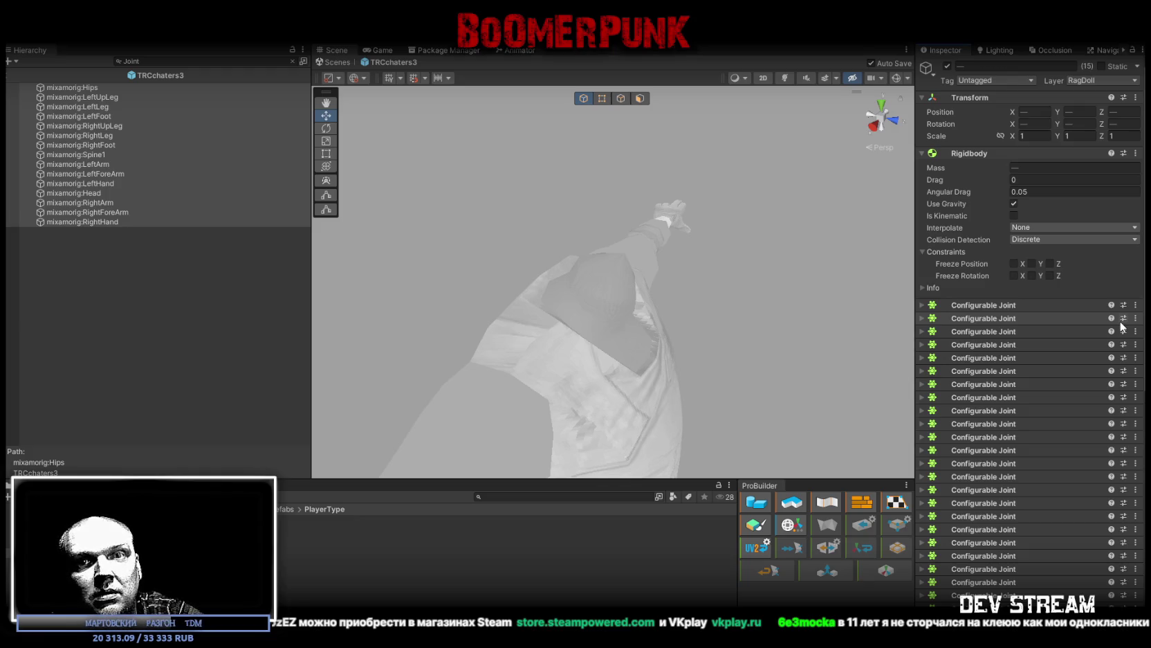
Step: Keep removing the top Configurable Joint from the 15 bones until the list ends in a 'cannot be multi-edited' notice
{"action": "left_click", "coordinate": [1135, 318]}
{"action": "left_click", "coordinate": [1124, 334]}
{"action": "left_click", "coordinate": [1135, 304]}
{"action": "left_click", "coordinate": [1128, 332]}
{"action": "left_click", "coordinate": [1135, 305]}
{"action": "left_click", "coordinate": [1126, 335]}
{"action": "left_click", "coordinate": [1135, 305]}
{"action": "left_click", "coordinate": [1125, 334]}
{"action": "left_click", "coordinate": [1136, 305]}
{"action": "left_click", "coordinate": [1121, 334]}
{"action": "left_click", "coordinate": [1135, 305]}
{"action": "left_click", "coordinate": [1125, 334]}
{"action": "left_click", "coordinate": [1136, 305]}
{"action": "left_click", "coordinate": [1132, 333]}
{"action": "left_click", "coordinate": [1136, 305]}
{"action": "left_click", "coordinate": [1132, 334]}
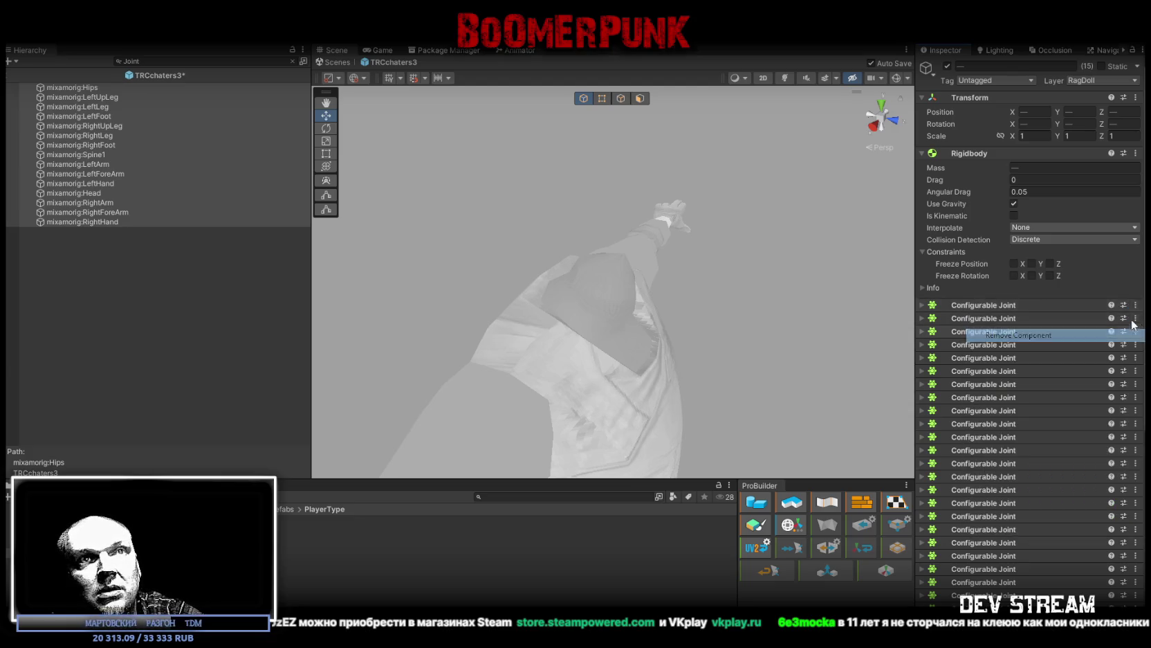
{"action": "left_click", "coordinate": [1136, 306]}
{"action": "left_click", "coordinate": [1126, 334]}
{"action": "left_click", "coordinate": [1135, 305]}
{"action": "left_click", "coordinate": [1126, 336]}
{"action": "left_click", "coordinate": [1135, 305]}
{"action": "left_click", "coordinate": [1127, 336]}
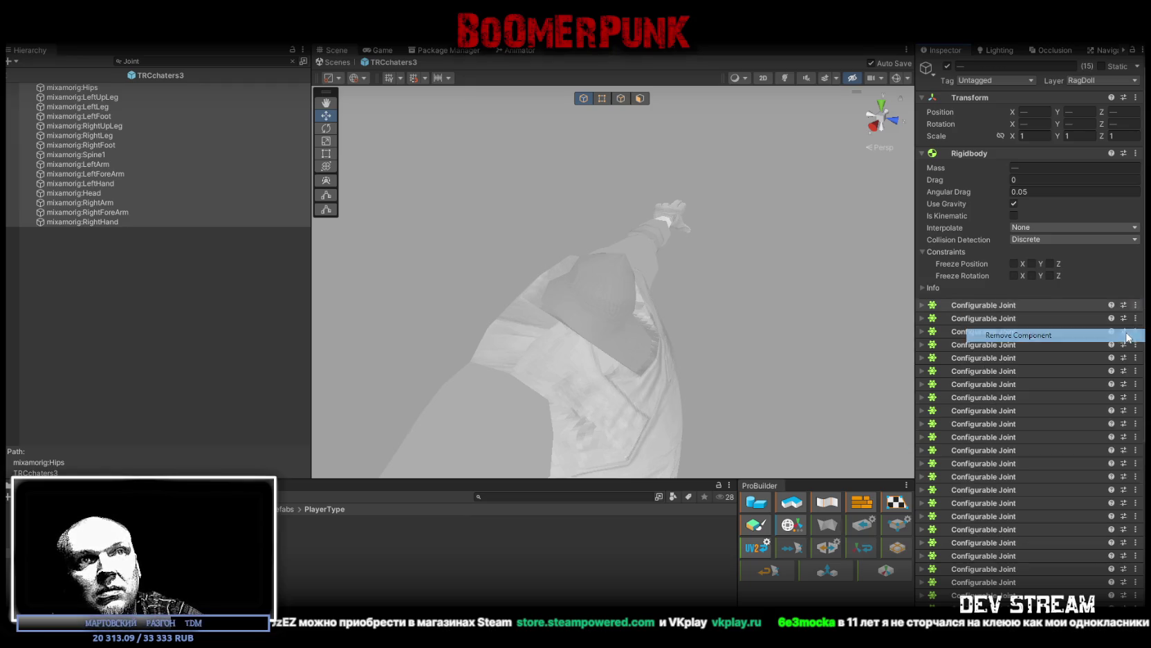
{"action": "left_click", "coordinate": [1135, 307]}
{"action": "left_click", "coordinate": [1128, 335]}
{"action": "left_click", "coordinate": [1136, 305]}
{"action": "left_click", "coordinate": [1125, 335]}
{"action": "left_click", "coordinate": [1135, 305]}
{"action": "left_click", "coordinate": [1123, 336]}
{"action": "left_click", "coordinate": [1135, 305]}
{"action": "left_click", "coordinate": [1126, 335]}
{"action": "left_click", "coordinate": [1136, 305]}
{"action": "left_click", "coordinate": [1126, 335]}
{"action": "left_click", "coordinate": [1135, 305]}
{"action": "left_click", "coordinate": [1125, 335]}
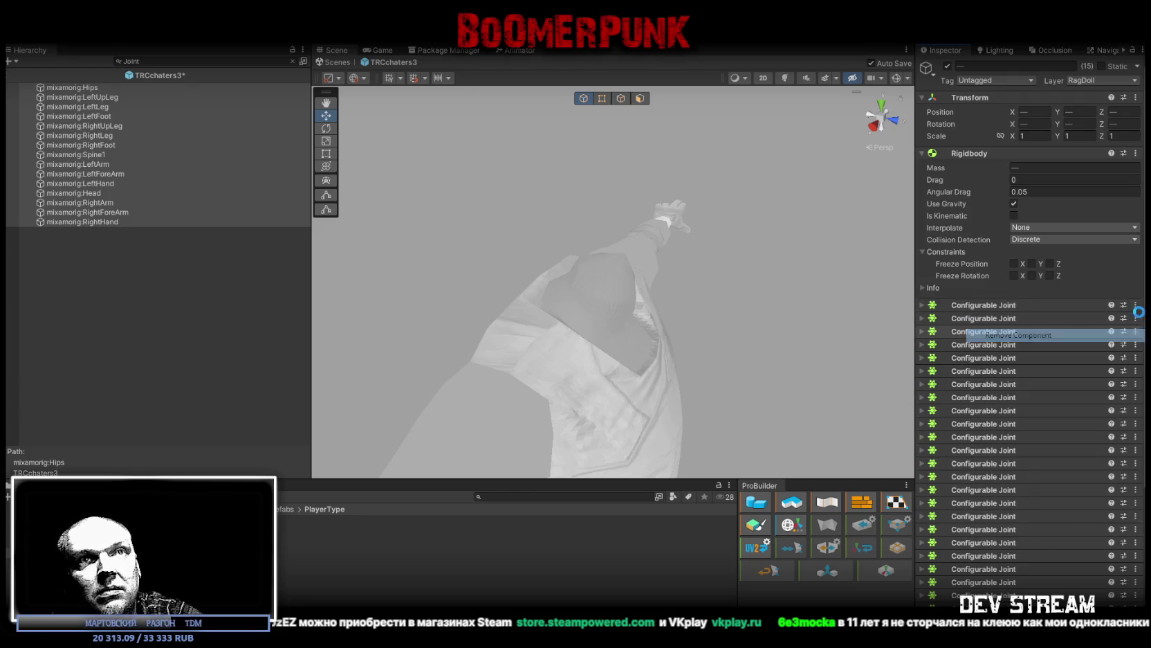
{"action": "left_click", "coordinate": [1135, 305]}
{"action": "left_click", "coordinate": [1125, 335]}
{"action": "left_click", "coordinate": [1136, 305]}
{"action": "left_click", "coordinate": [1133, 335]}
{"action": "left_click", "coordinate": [1136, 306]}
{"action": "left_click", "coordinate": [1122, 337]}
{"action": "left_click", "coordinate": [1136, 305]}
{"action": "left_click", "coordinate": [1123, 336]}
{"action": "left_click", "coordinate": [1135, 305]}
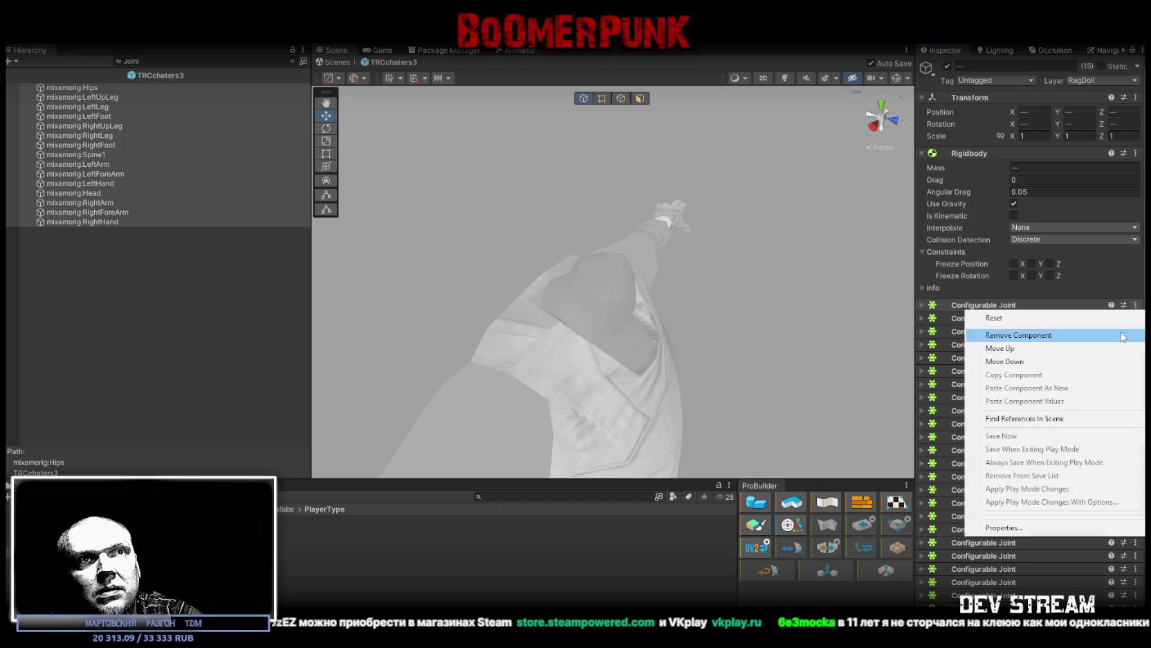
{"action": "left_click", "coordinate": [1127, 336]}
{"action": "left_click", "coordinate": [1135, 306]}
{"action": "left_click", "coordinate": [1127, 335]}
{"action": "left_click", "coordinate": [1136, 305]}
{"action": "left_click", "coordinate": [1127, 336]}
{"action": "left_click", "coordinate": [1135, 305]}
{"action": "left_click", "coordinate": [1126, 335]}
{"action": "left_click", "coordinate": [1135, 305]}
{"action": "left_click", "coordinate": [1128, 335]}
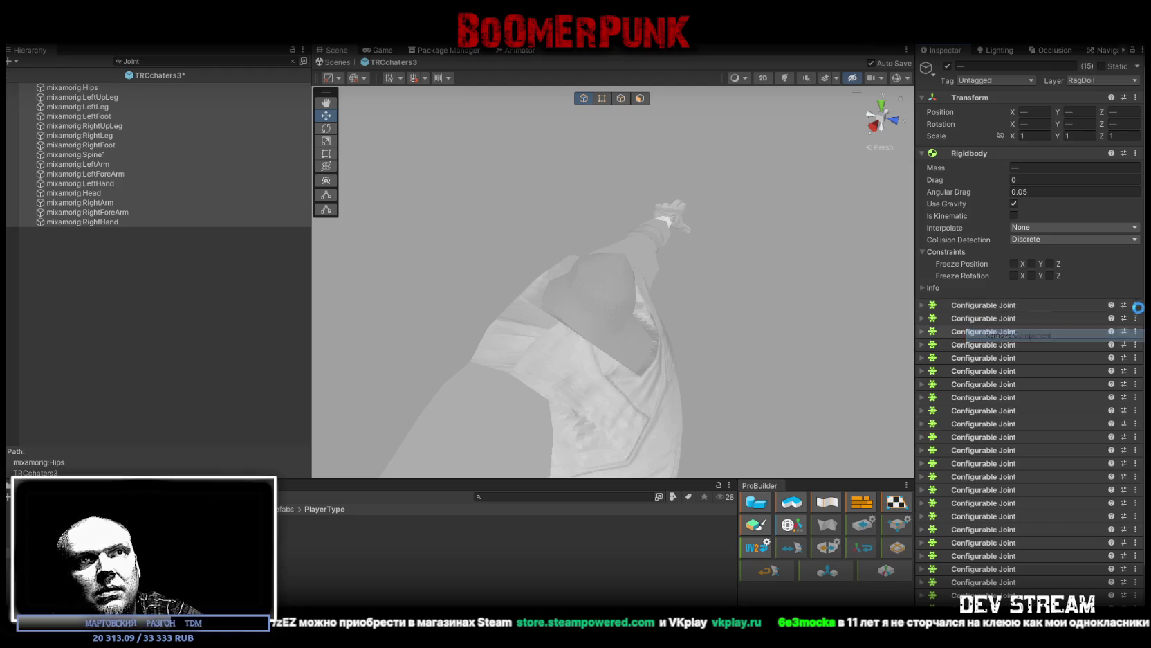
{"action": "left_click", "coordinate": [1135, 305]}
{"action": "left_click", "coordinate": [1127, 335]}
{"action": "left_click", "coordinate": [1135, 305]}
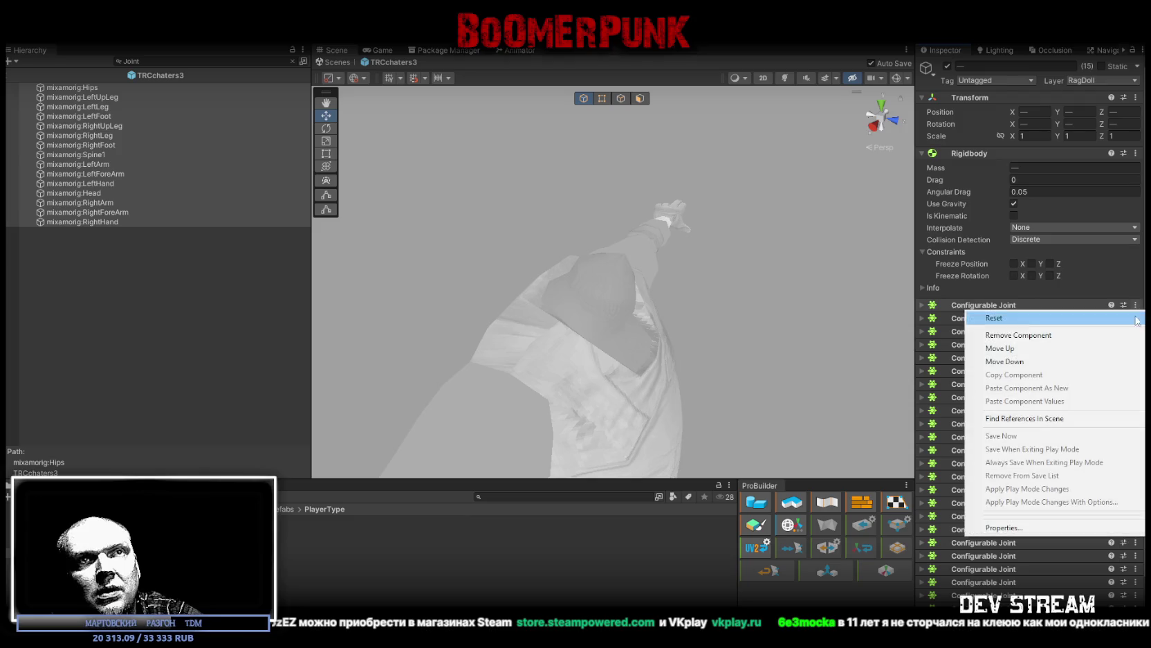
{"action": "left_click", "coordinate": [1132, 335]}
{"action": "left_click", "coordinate": [1136, 305]}
{"action": "left_click", "coordinate": [1128, 335]}
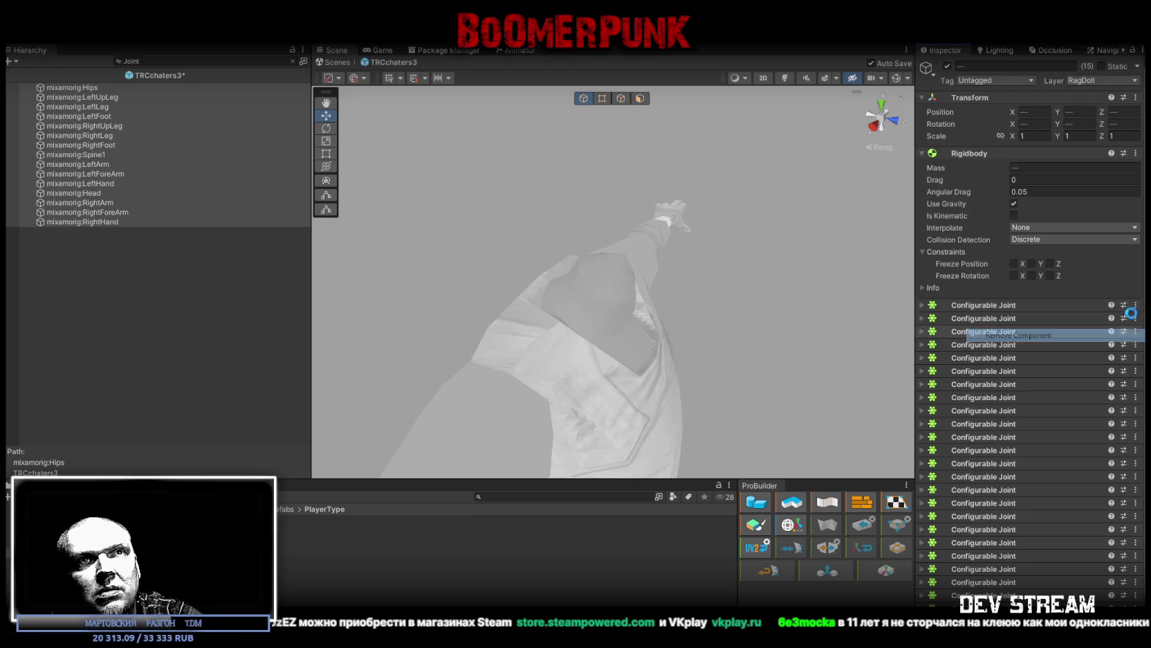
{"action": "left_click", "coordinate": [1136, 305]}
{"action": "left_click", "coordinate": [1128, 335]}
{"action": "left_click", "coordinate": [1135, 307]}
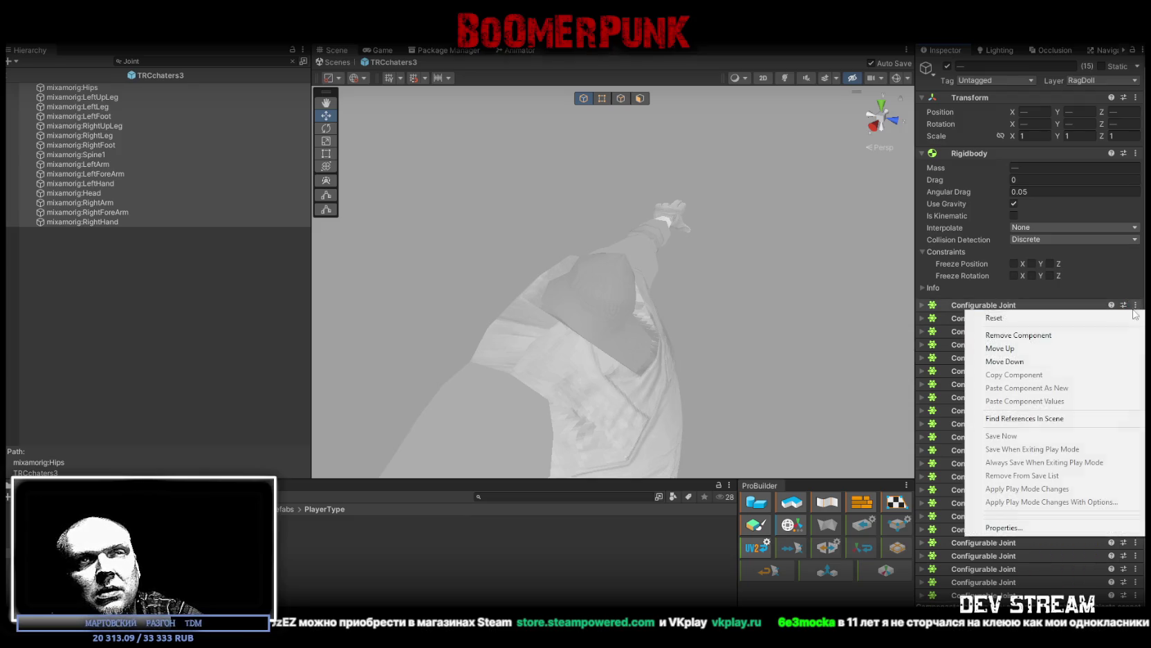
{"action": "left_click", "coordinate": [1127, 335]}
{"action": "left_click", "coordinate": [1135, 305]}
{"action": "left_click", "coordinate": [1127, 335]}
{"action": "left_click", "coordinate": [1143, 305]}
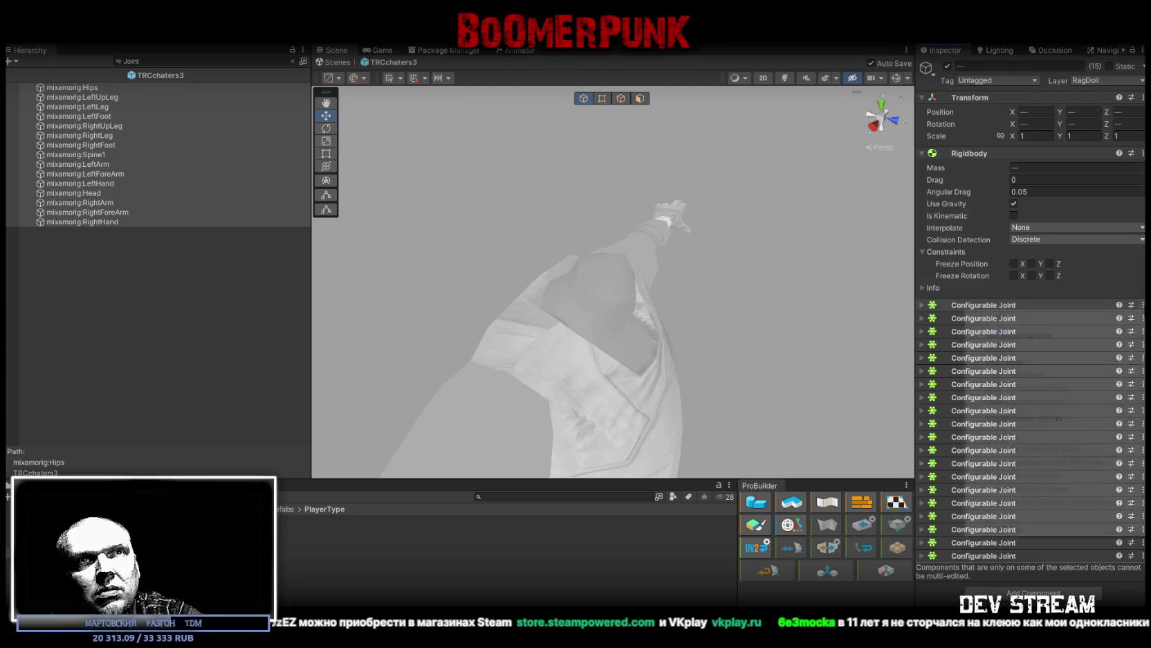
Step: Remove the duplicate Configurable Joint components from the selected bones, leaving just one
{"action": "right_click", "coordinate": [1128, 308]}
{"action": "left_click", "coordinate": [1128, 335]}
{"action": "right_click", "coordinate": [1127, 308]}
{"action": "left_click", "coordinate": [1126, 335]}
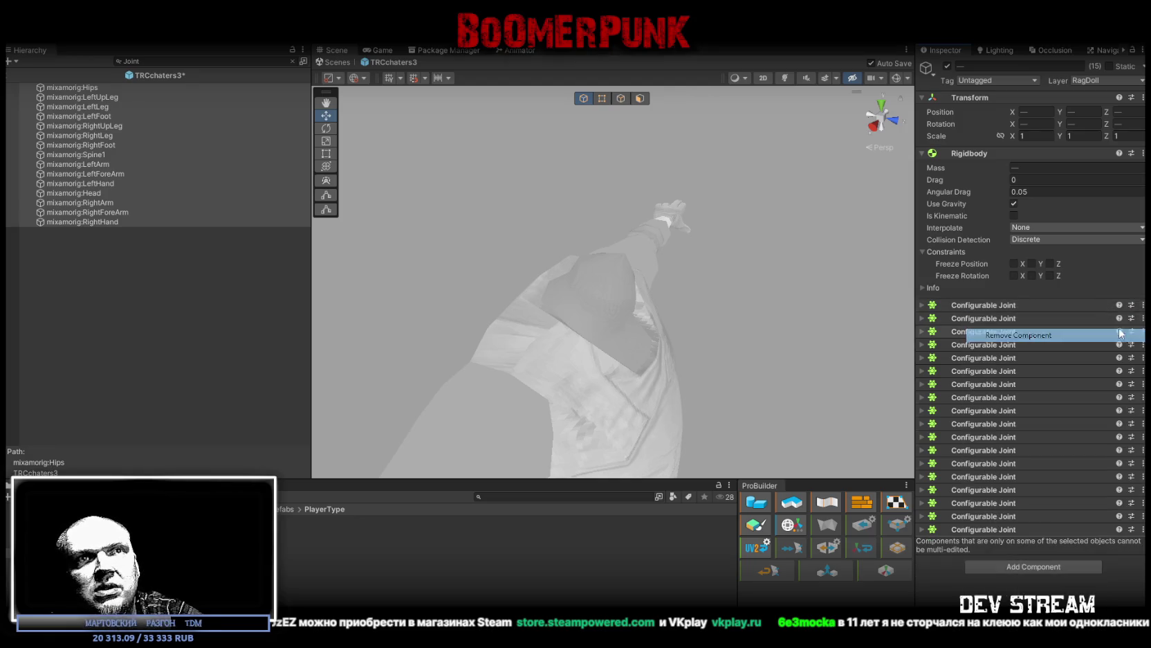
{"action": "right_click", "coordinate": [1125, 310]}
{"action": "left_click", "coordinate": [1126, 335]}
{"action": "right_click", "coordinate": [1126, 309]}
{"action": "left_click", "coordinate": [1125, 334]}
{"action": "right_click", "coordinate": [1121, 309]}
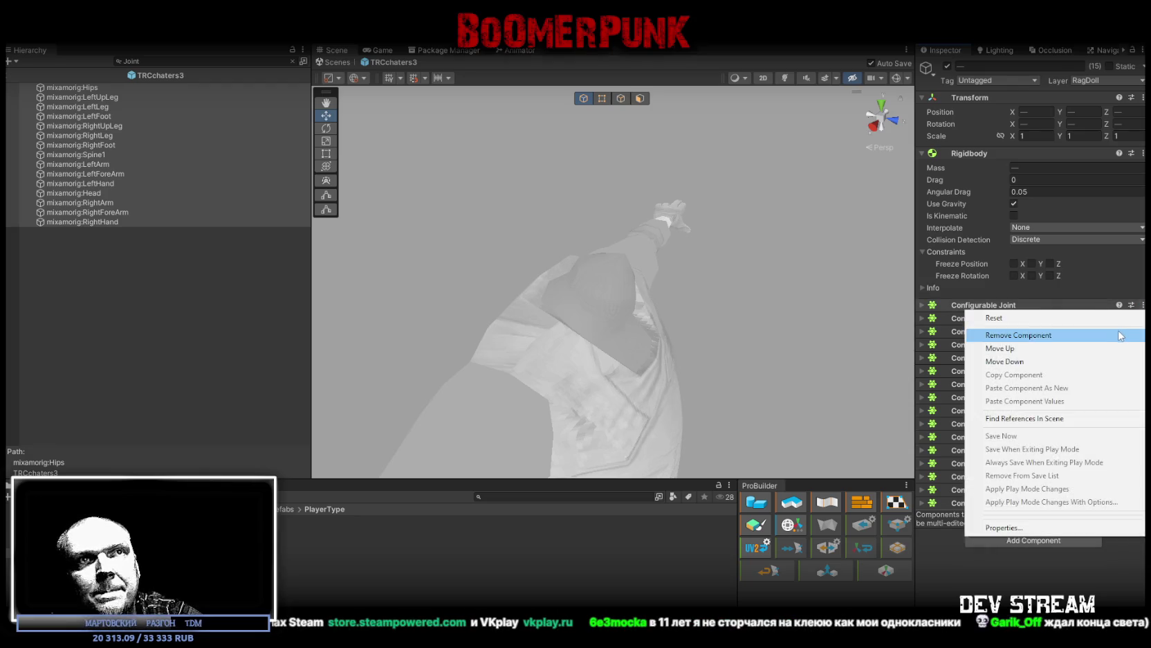
{"action": "left_click", "coordinate": [1121, 335]}
{"action": "right_click", "coordinate": [1121, 309]}
{"action": "left_click", "coordinate": [1120, 335]}
{"action": "right_click", "coordinate": [1121, 309]}
{"action": "left_click", "coordinate": [1121, 335]}
{"action": "left_click", "coordinate": [1142, 305]}
{"action": "left_click", "coordinate": [1068, 335]}
{"action": "left_click", "coordinate": [1142, 306]}
{"action": "left_click", "coordinate": [1069, 335]}
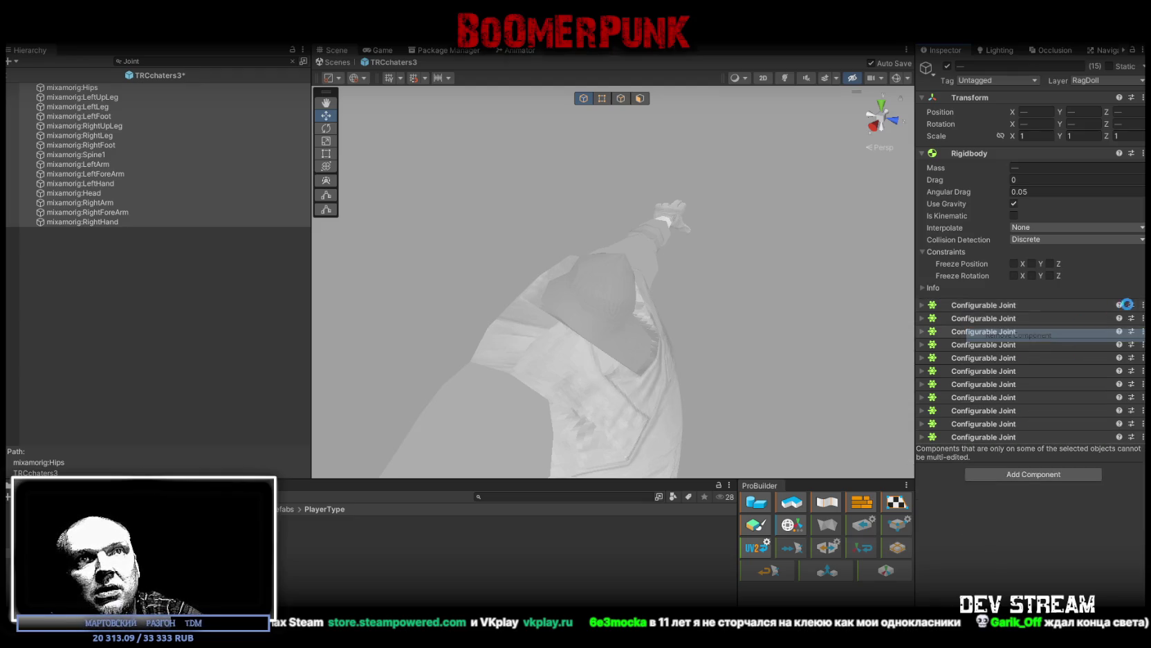
{"action": "left_click", "coordinate": [1142, 306]}
{"action": "left_click", "coordinate": [1091, 335]}
{"action": "left_click", "coordinate": [1142, 305]}
{"action": "left_click", "coordinate": [1067, 334]}
{"action": "left_click", "coordinate": [1142, 306]}
{"action": "left_click", "coordinate": [1067, 335]}
{"action": "left_click", "coordinate": [1142, 306]}
{"action": "left_click", "coordinate": [1062, 336]}
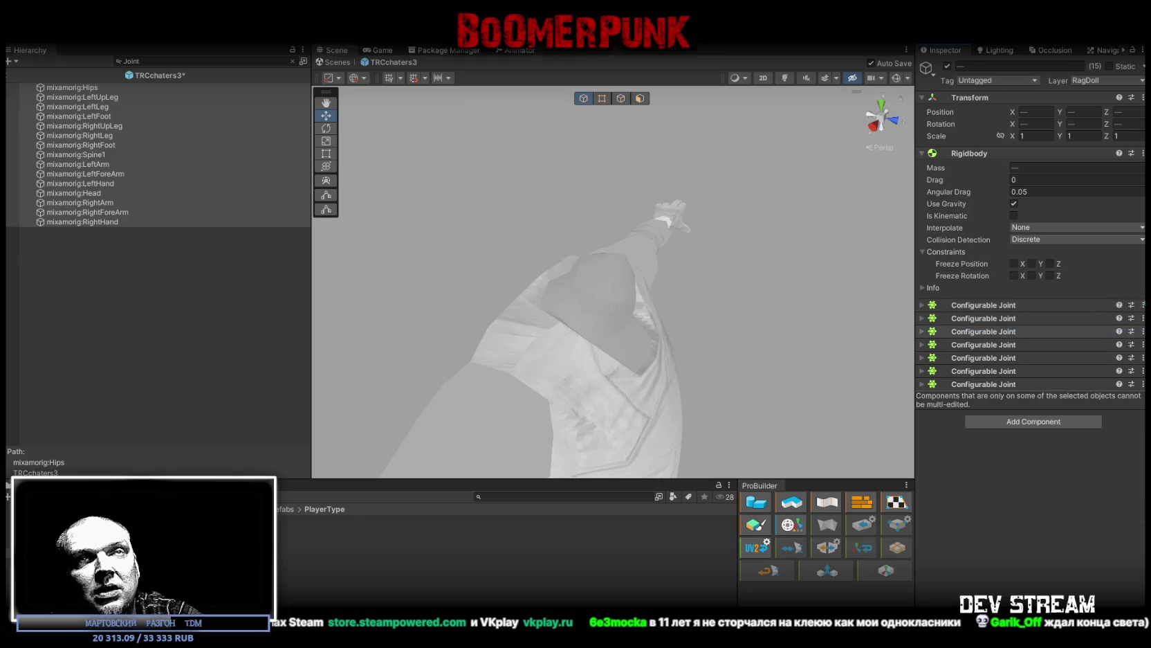
{"action": "left_click", "coordinate": [1143, 306]}
{"action": "left_click", "coordinate": [1067, 335]}
{"action": "left_click", "coordinate": [1142, 306]}
{"action": "left_click", "coordinate": [1073, 337]}
{"action": "left_click", "coordinate": [1142, 306]}
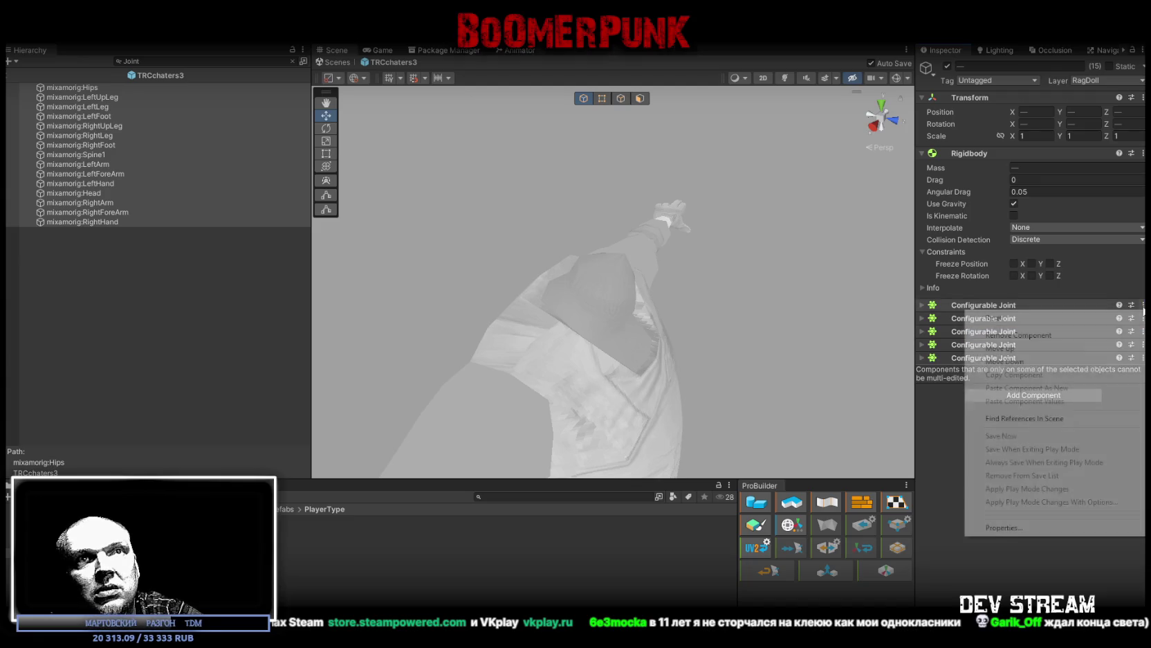
{"action": "left_click", "coordinate": [1068, 336]}
{"action": "left_click", "coordinate": [1142, 305]}
{"action": "left_click", "coordinate": [1069, 335]}
{"action": "left_click", "coordinate": [1142, 305]}
{"action": "left_click", "coordinate": [1069, 335]}
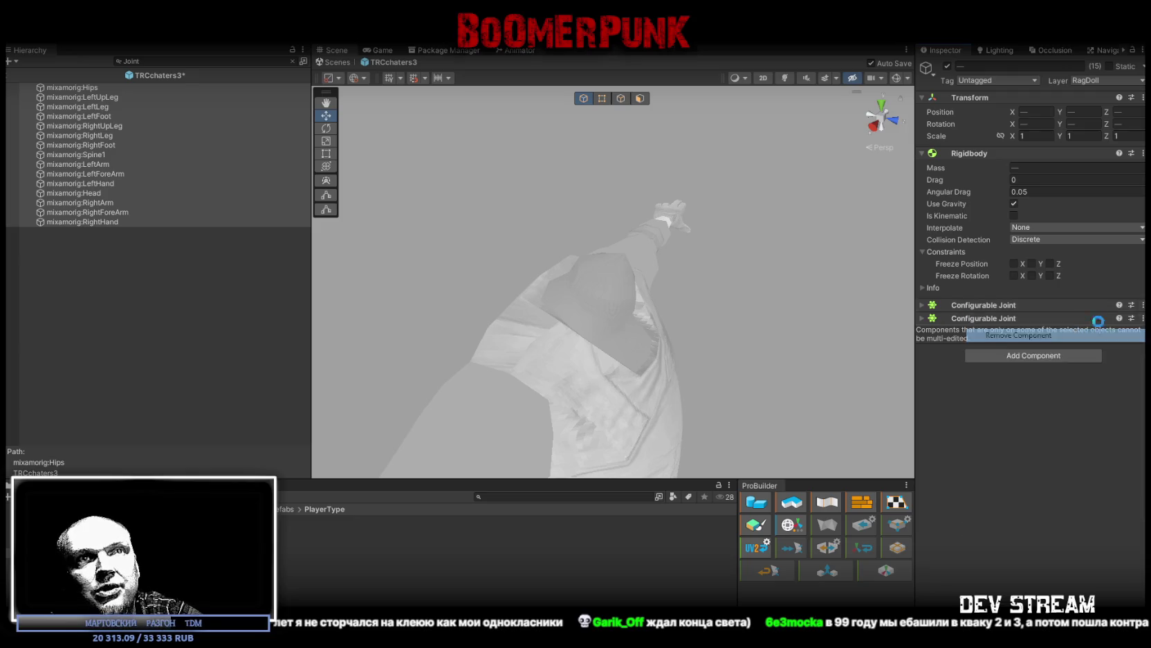
{"action": "left_click", "coordinate": [1142, 305]}
{"action": "left_click", "coordinate": [1091, 335]}
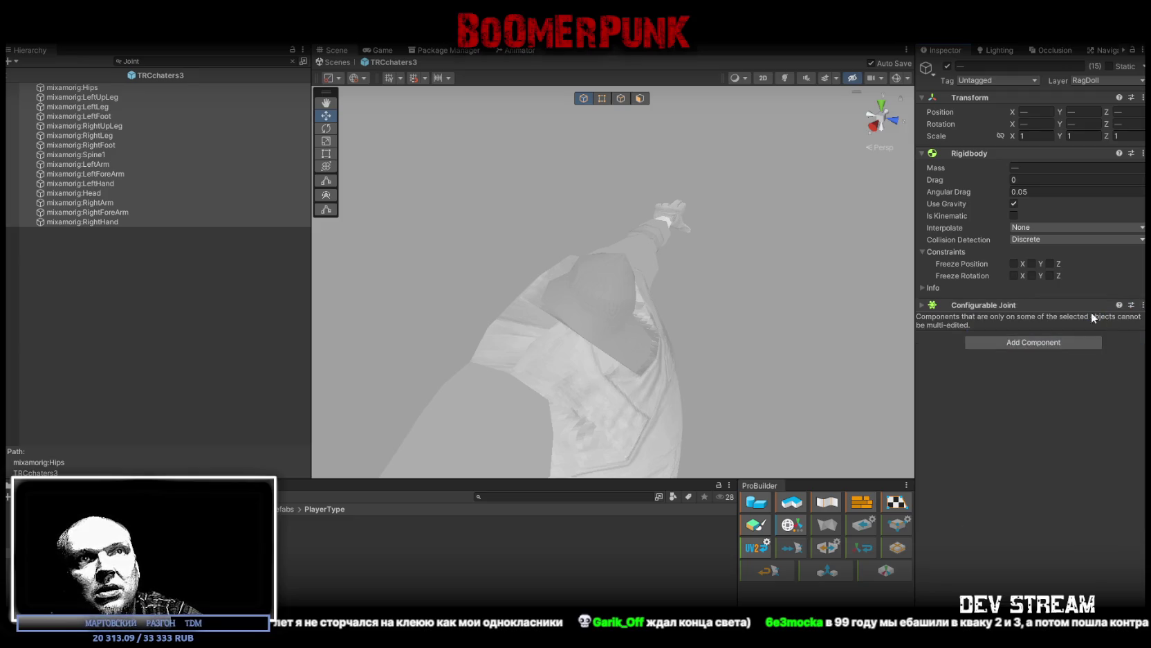
Step: Review the remaining Configurable Joint, then collapse the Hips bone's joint settings
{"action": "left_click", "coordinate": [944, 305]}
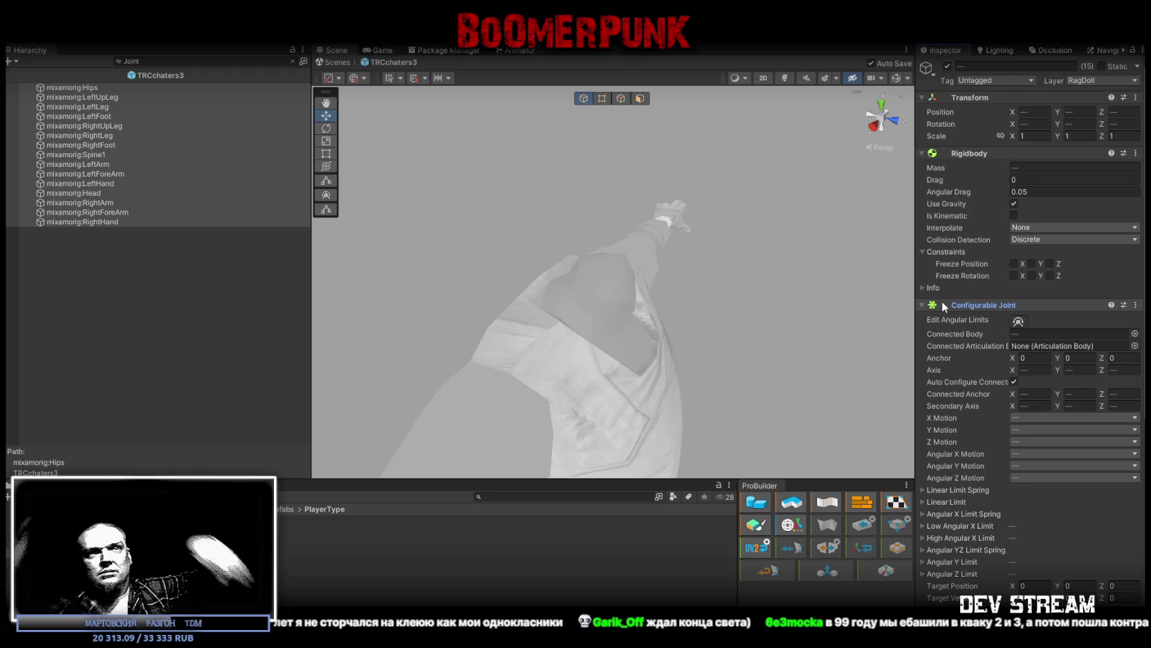
{"action": "scroll", "coordinate": [967, 407], "scroll_direction": "down", "scroll_amount": 10}
{"action": "scroll", "coordinate": [982, 394], "scroll_direction": "down", "scroll_amount": 1}
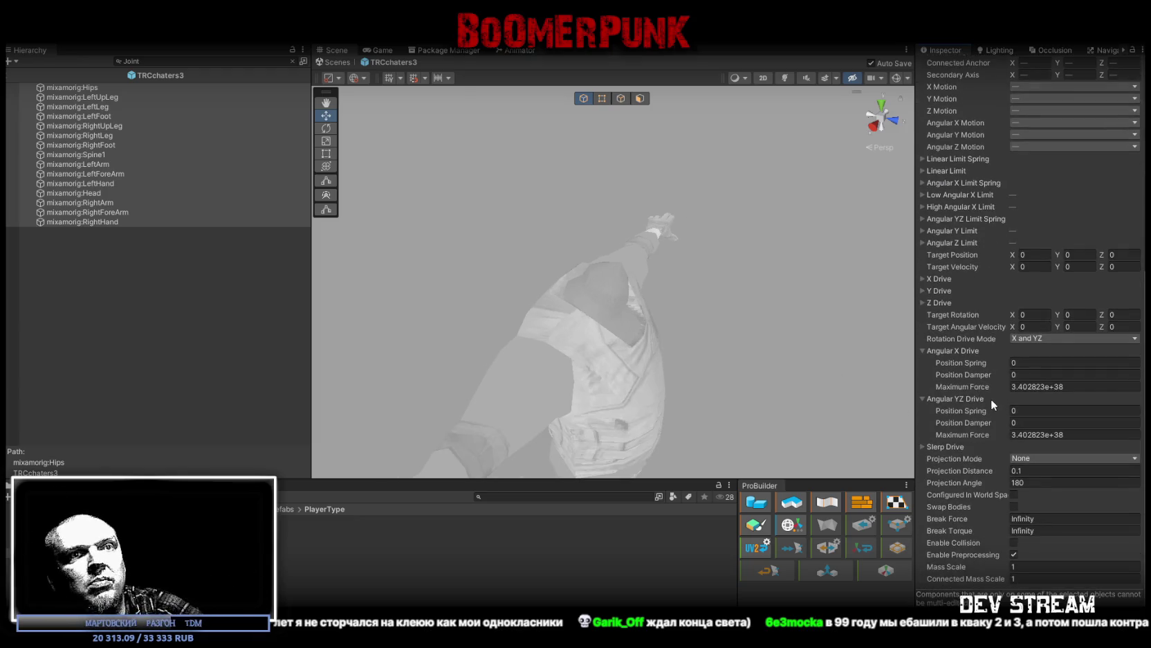
{"action": "left_click", "coordinate": [96, 86]}
{"action": "scroll", "coordinate": [955, 277], "scroll_direction": "up", "scroll_amount": 7}
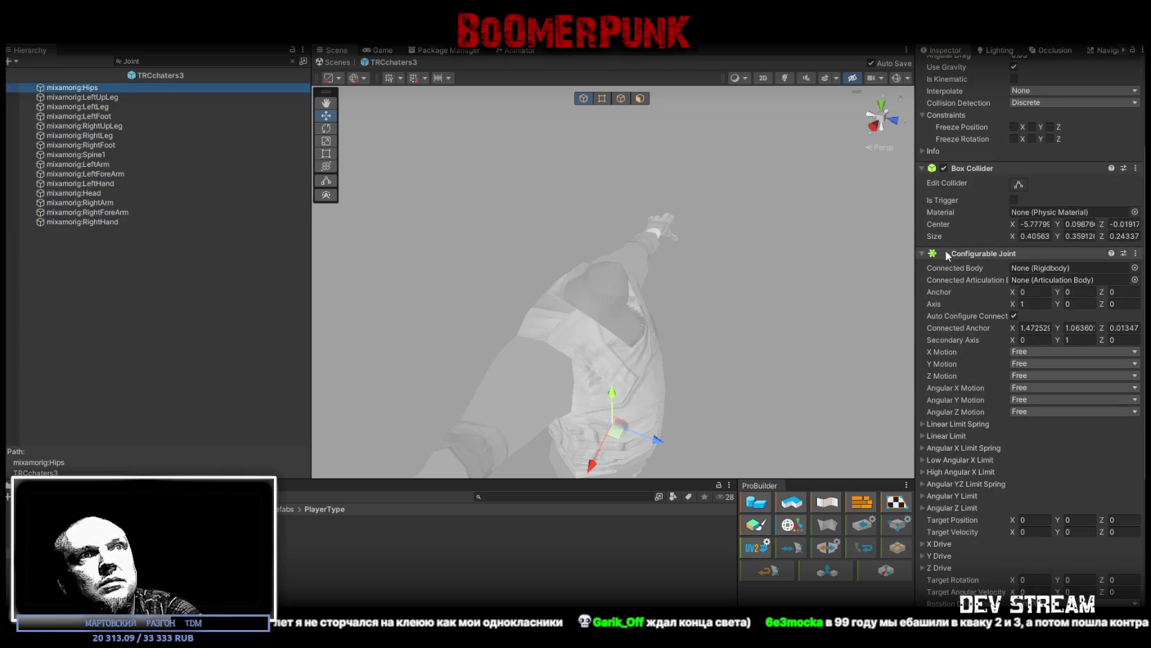
{"action": "left_click", "coordinate": [921, 254]}
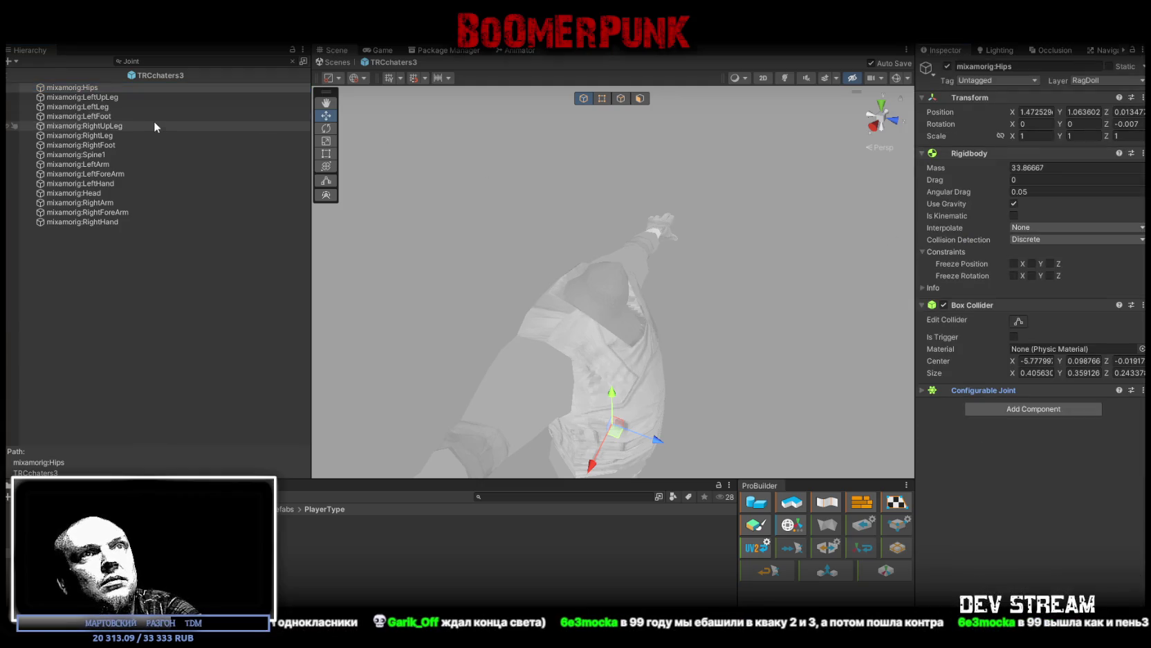
Step: Step through the bones from LeftUpLeg to RightHand, then return to the TRCchaters3 root
{"action": "left_click", "coordinate": [92, 96]}
{"action": "key", "text": "Up"}
{"action": "key", "text": "Down"}
{"action": "key", "text": "Down"}
{"action": "key", "text": "Down"}
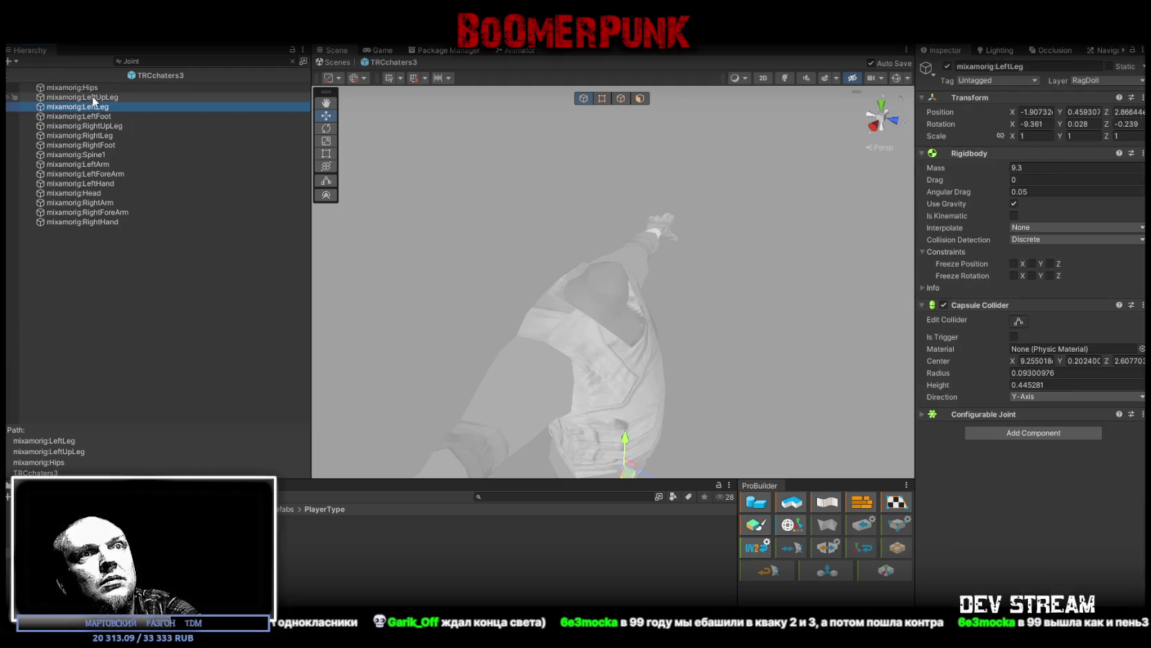
{"action": "key", "text": "Down"}
{"action": "key", "text": "Down"}
{"action": "key", "text": "Down"}
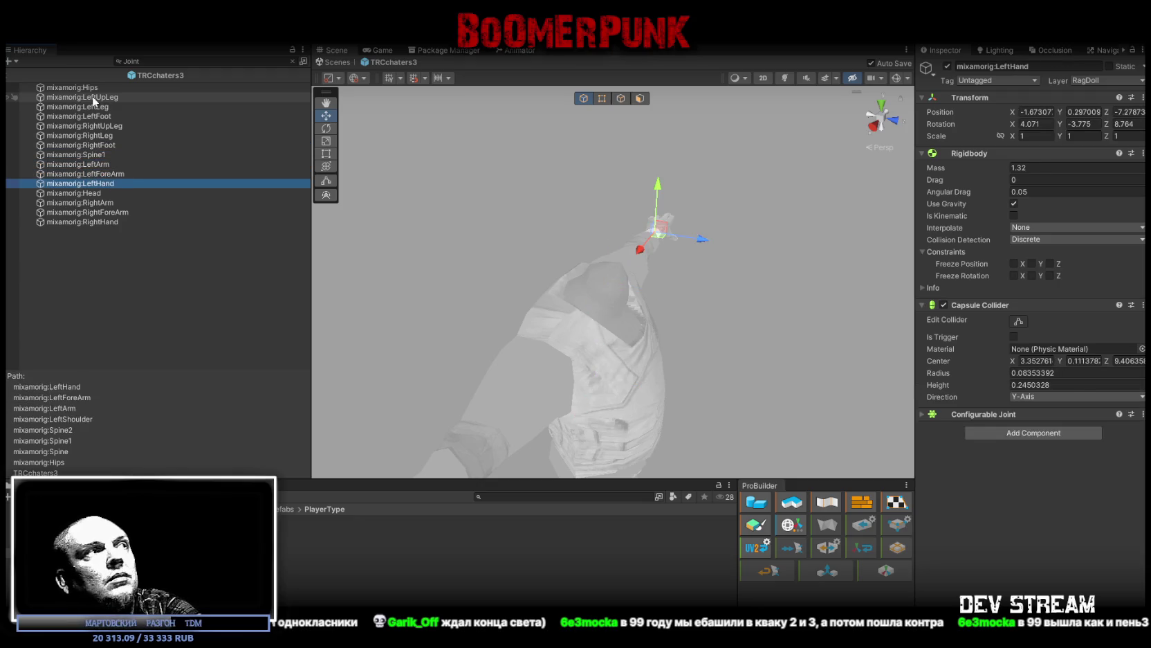
{"action": "key", "text": "Up"}
{"action": "key", "text": "Up"}
{"action": "key", "text": "Up"}
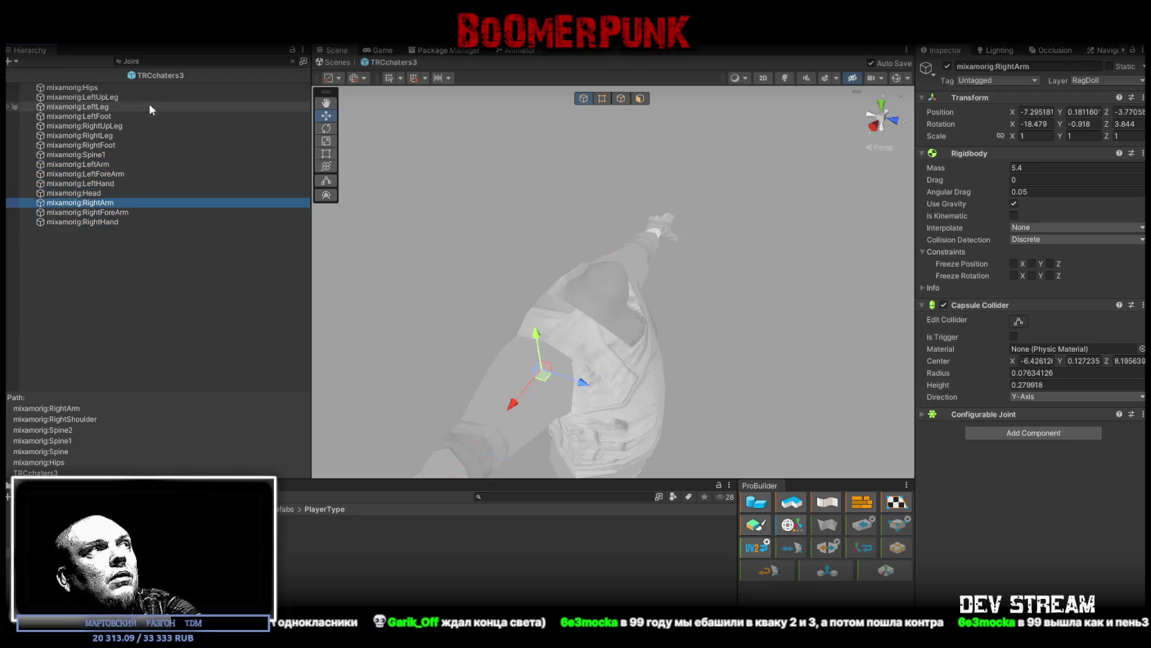
{"action": "left_click", "coordinate": [336, 61]}
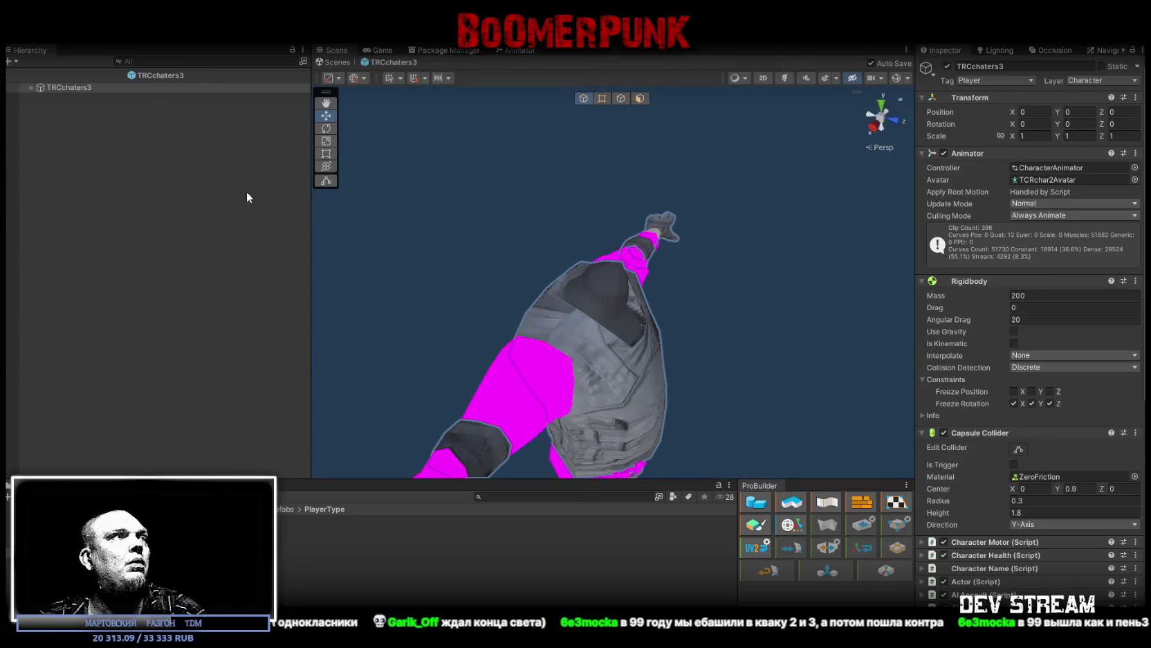
Step: Expand TRCchaters3 and look over its Hips and Spec3 children before reselecting the root
{"action": "left_click", "coordinate": [31, 87]}
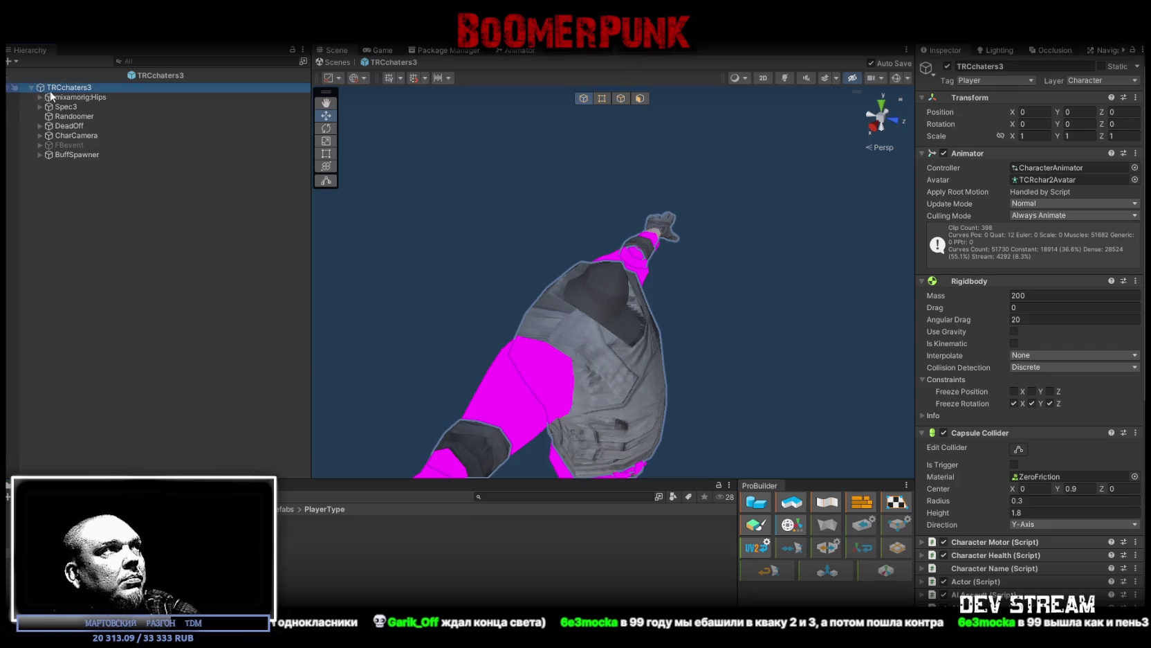
{"action": "left_click", "coordinate": [80, 98]}
{"action": "left_click", "coordinate": [76, 107]}
{"action": "left_click", "coordinate": [70, 87]}
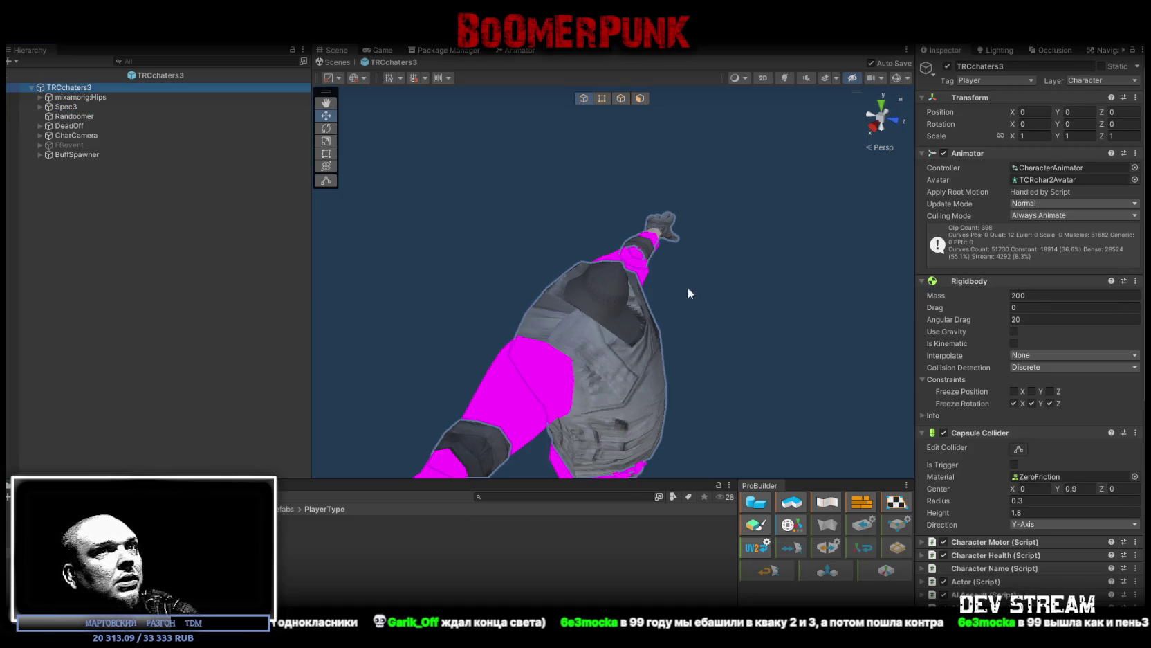
{"action": "scroll", "coordinate": [1064, 486], "scroll_direction": "down", "scroll_amount": 10}
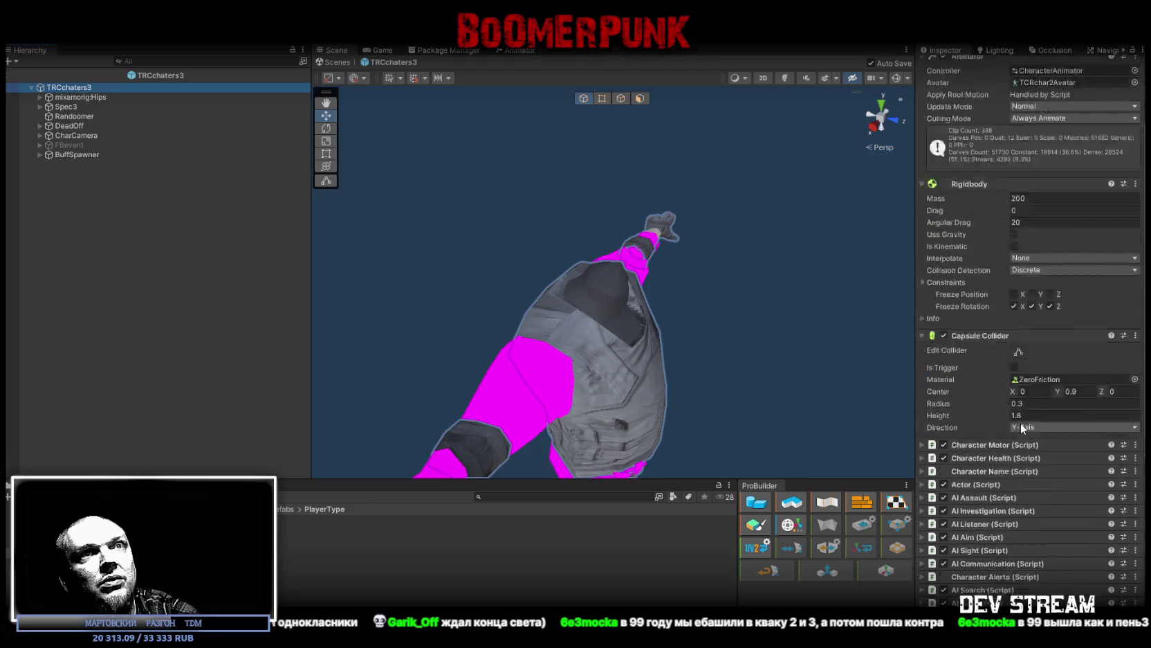
{"action": "scroll", "coordinate": [1025, 425], "scroll_direction": "up", "scroll_amount": 3}
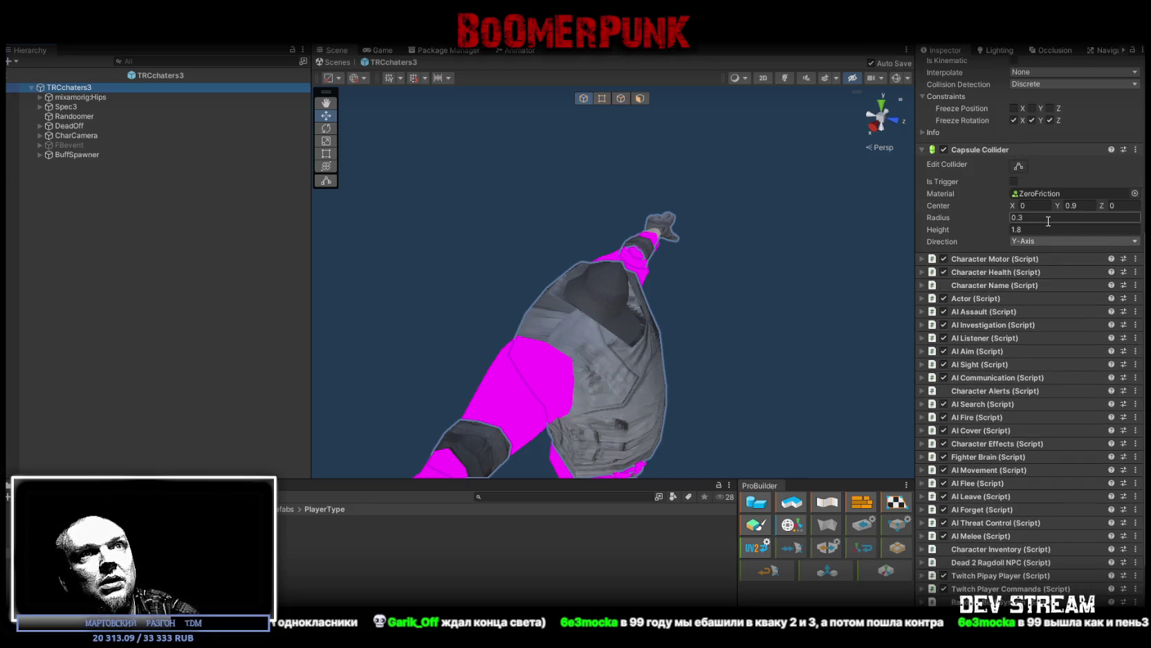
{"action": "scroll", "coordinate": [1046, 220], "scroll_direction": "up", "scroll_amount": 5}
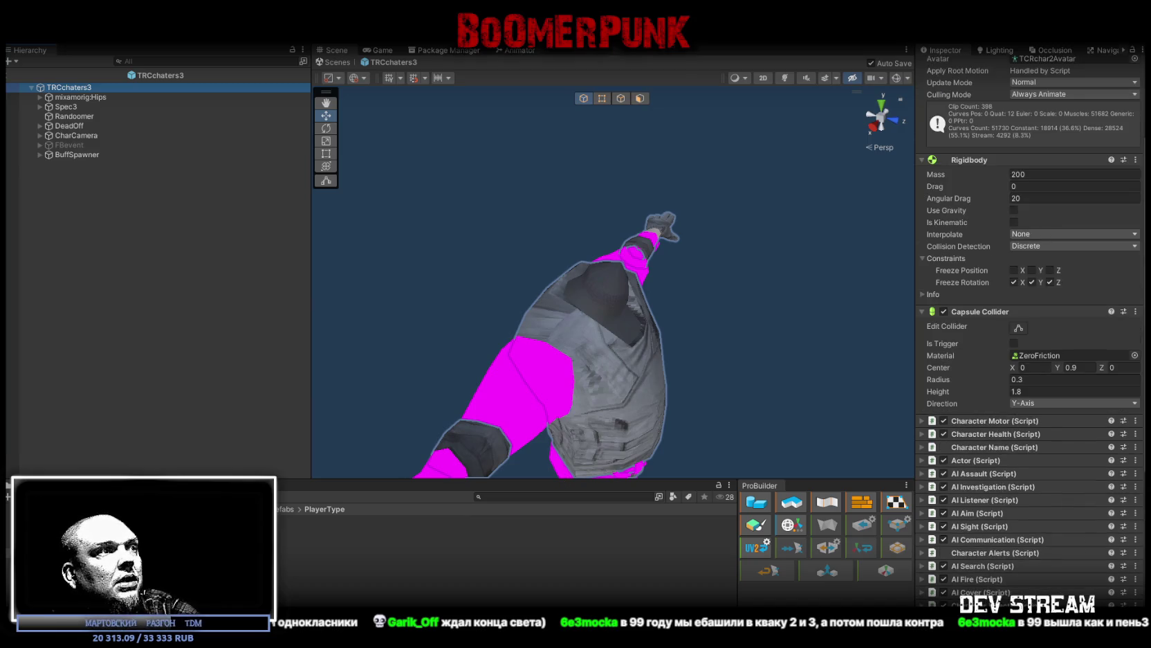
Step: Open the TRCchaters2 prefab and expand the Head bone's Configurable Joint settings
{"action": "left_click", "coordinate": [505, 530]}
{"action": "double_click", "coordinate": [505, 529]}
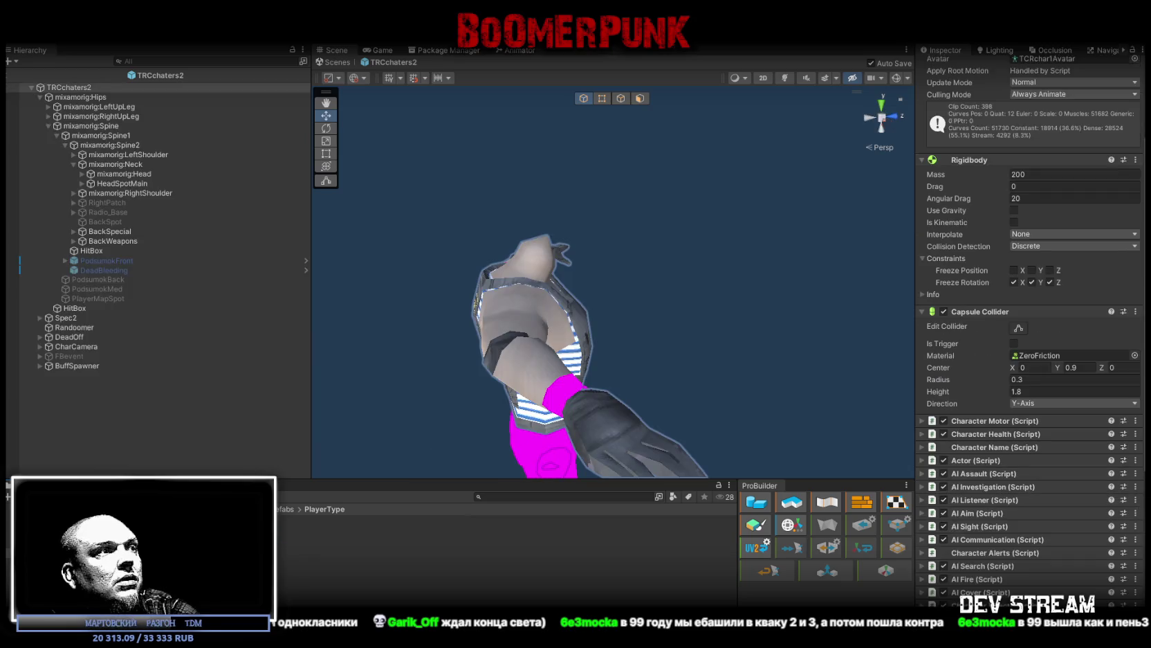
{"action": "left_click", "coordinate": [104, 107]}
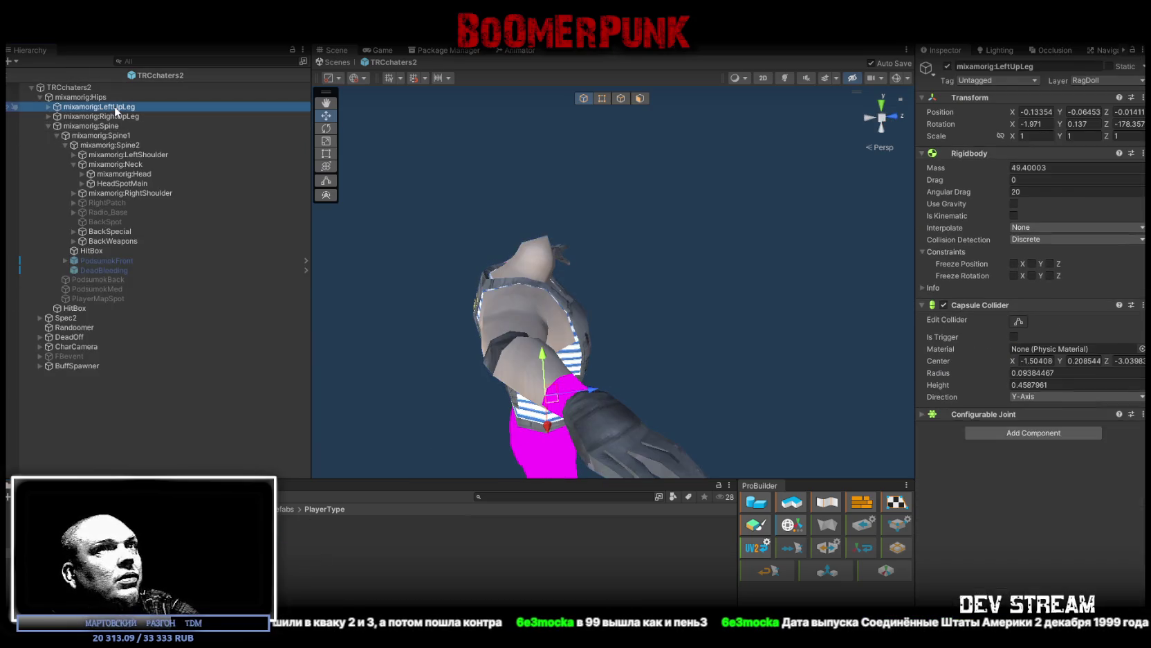
{"action": "left_click", "coordinate": [118, 164]}
{"action": "left_click", "coordinate": [142, 184]}
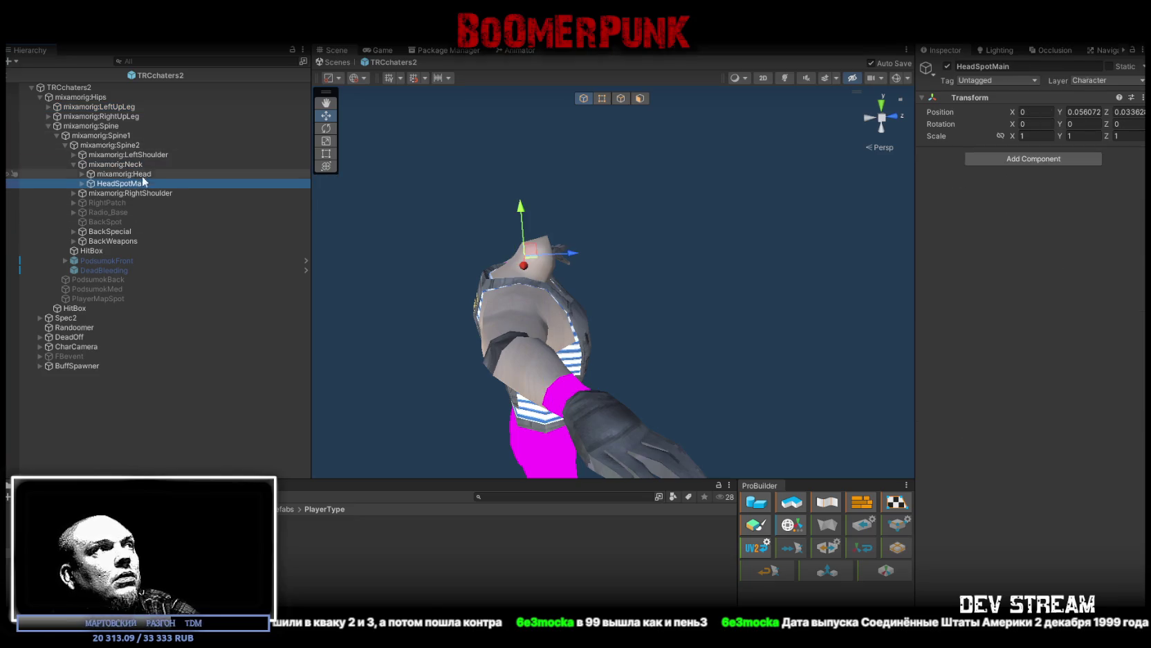
{"action": "left_click", "coordinate": [138, 173]}
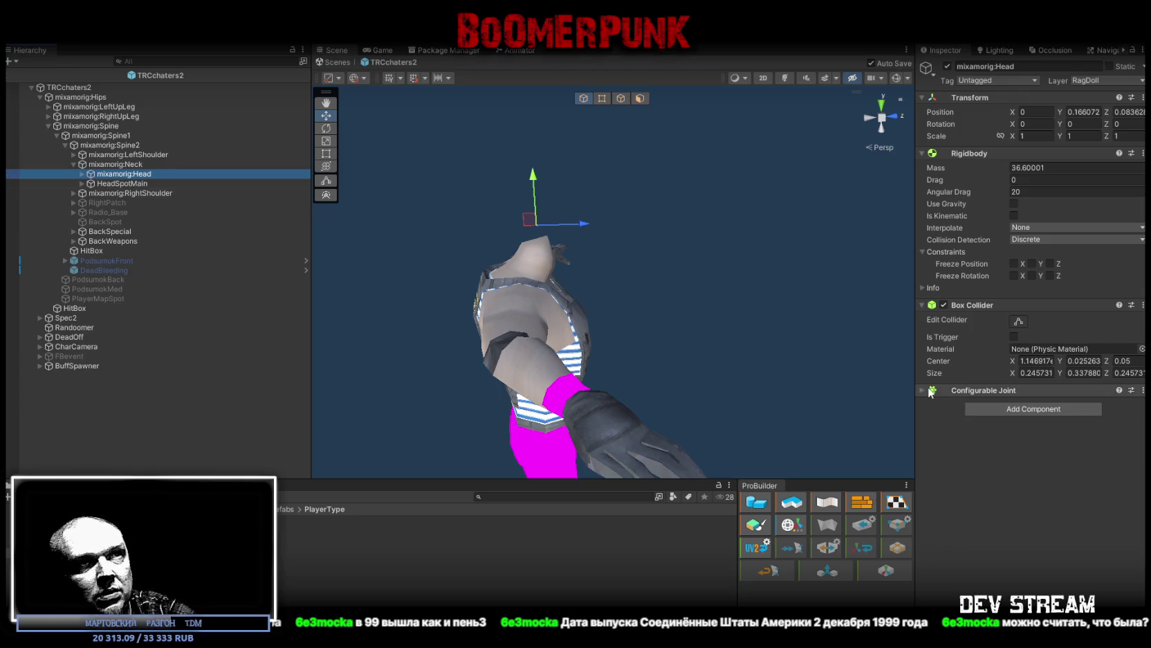
{"action": "left_click", "coordinate": [972, 390]}
{"action": "scroll", "coordinate": [1056, 426], "scroll_direction": "down", "scroll_amount": 5}
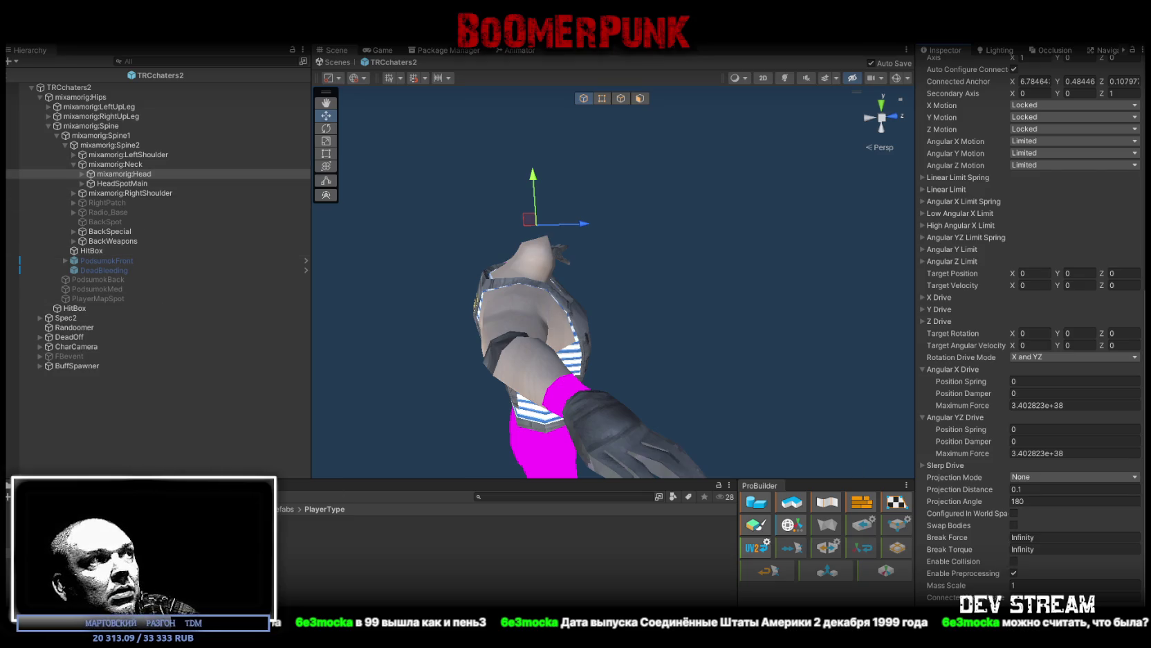
{"action": "left_click", "coordinate": [197, 61]}
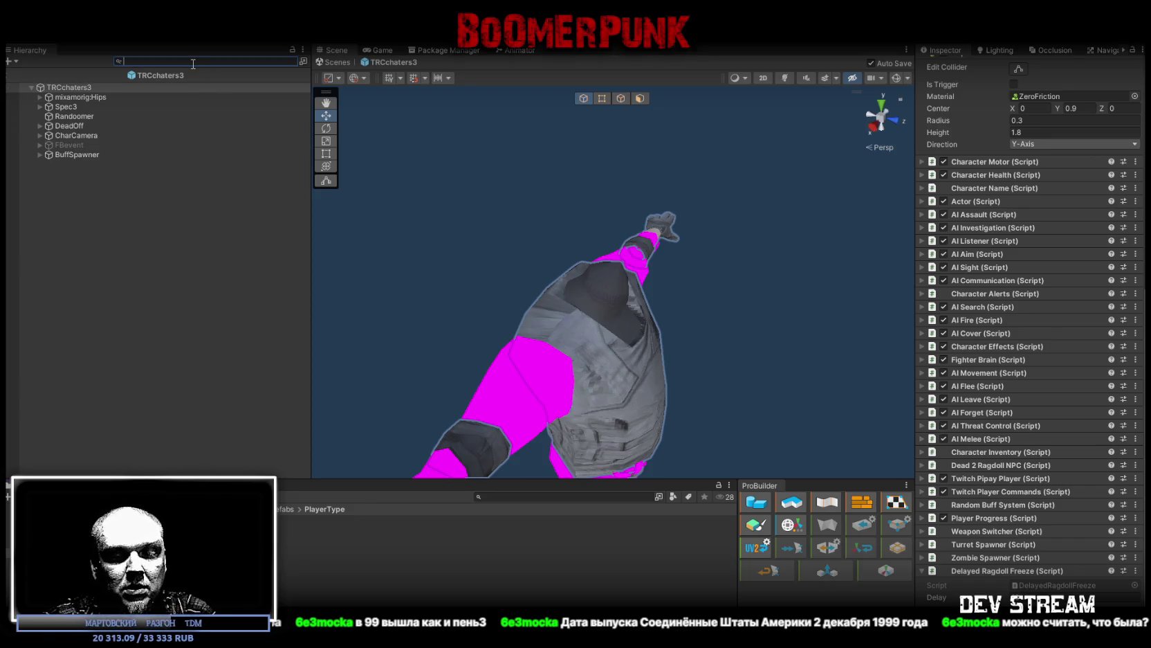
Step: Filter the hierarchy by 'joint' and select every bone from Hips to RightHand
{"action": "type", "text": "jont"}
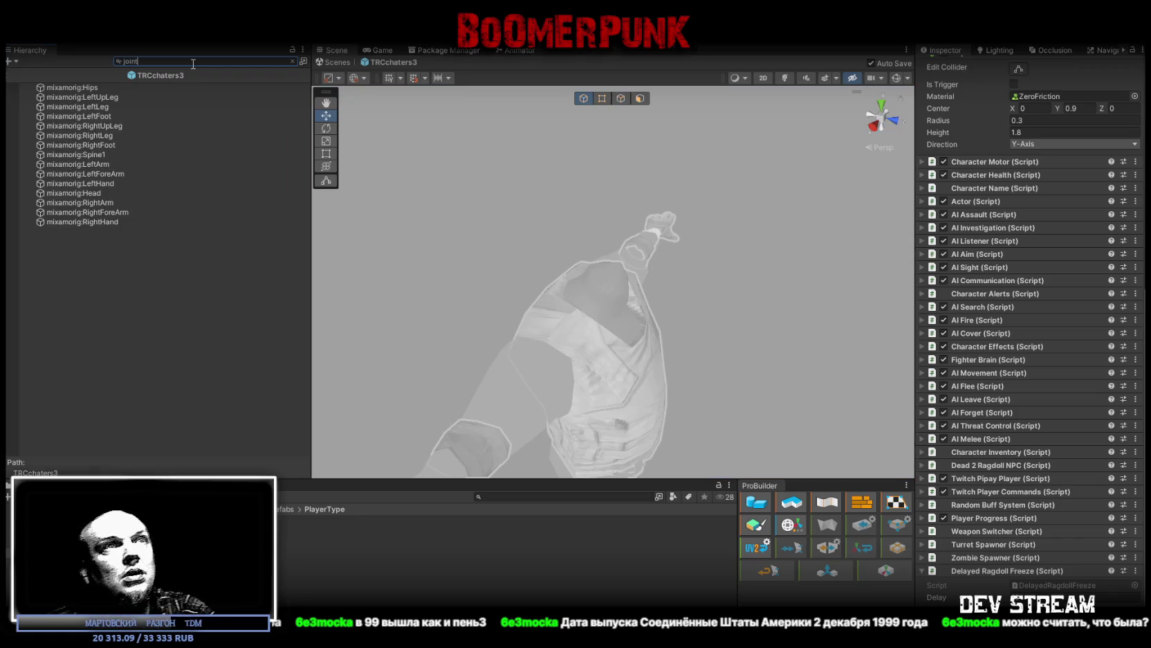
{"action": "left_click", "coordinate": [69, 87]}
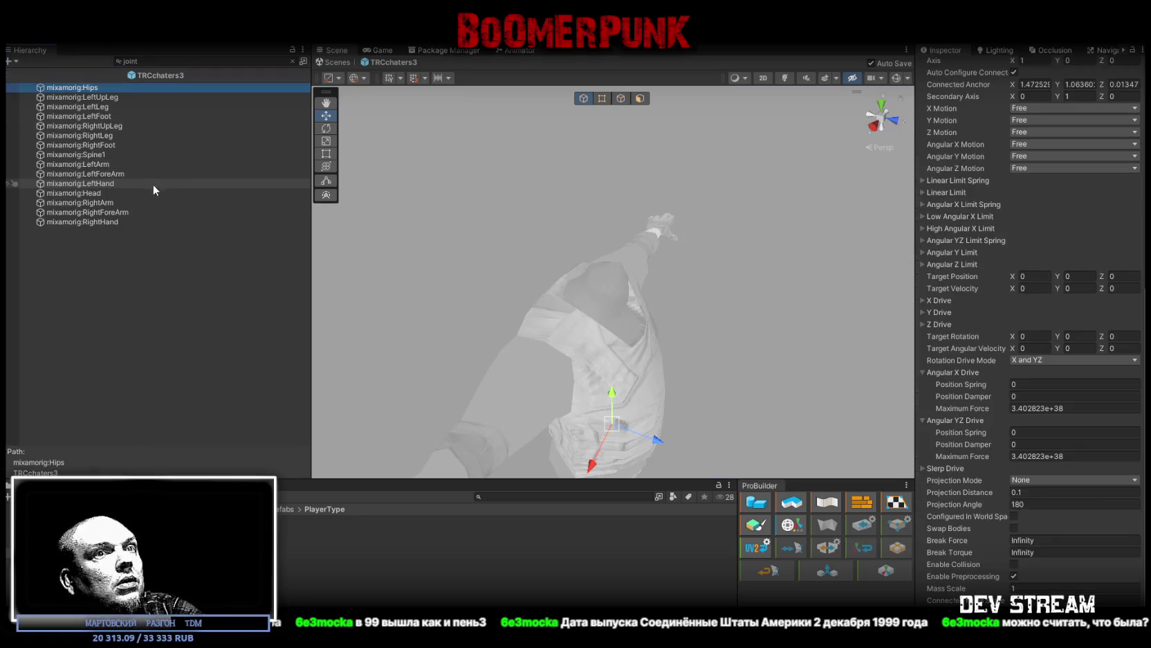
{"action": "left_click", "coordinate": [101, 222], "text": "shift"}
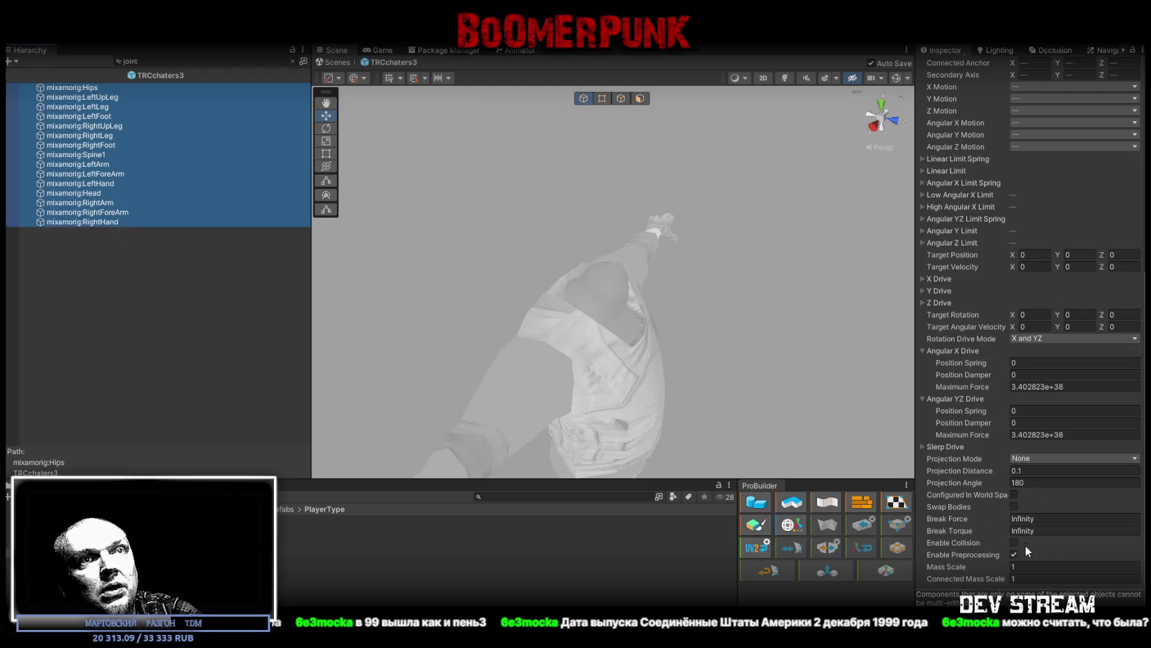
{"action": "scroll", "coordinate": [1027, 550], "scroll_direction": "up", "scroll_amount": 7}
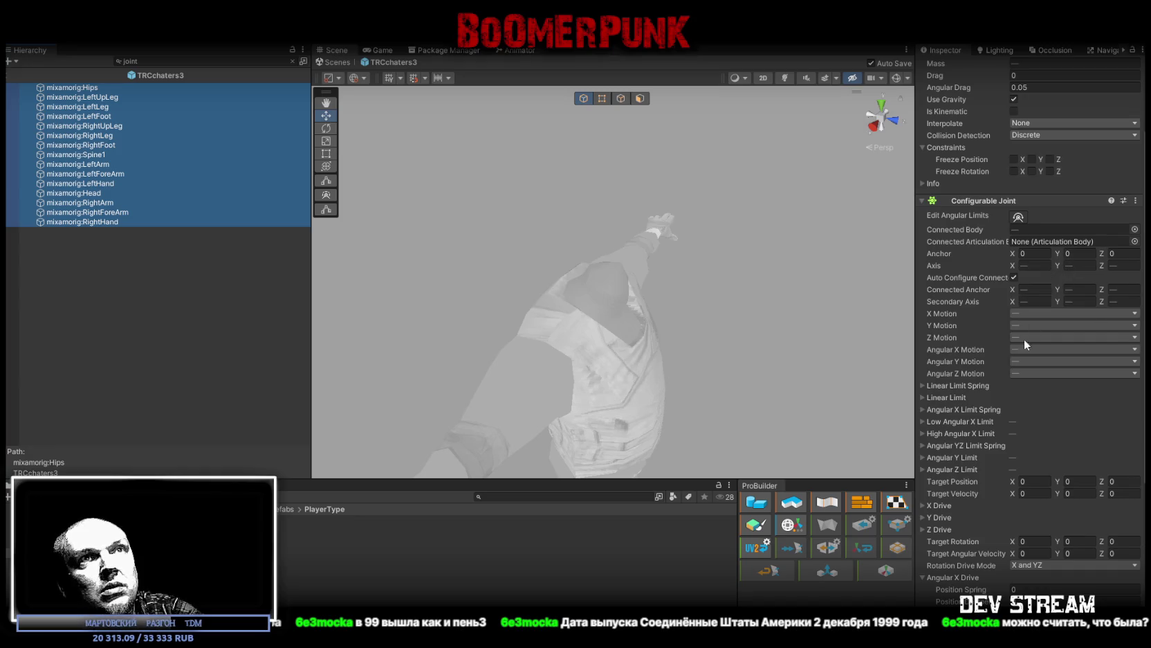
{"action": "scroll", "coordinate": [1024, 349], "scroll_direction": "up", "scroll_amount": 3}
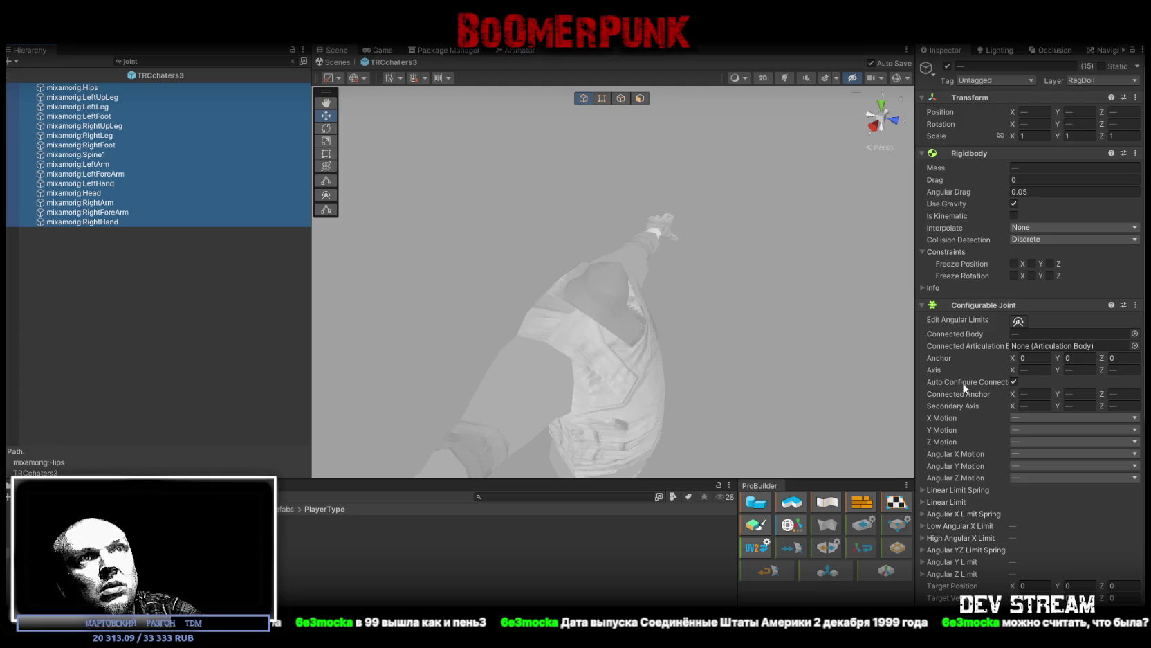
Step: Open TRCchaters2 and inspect RightUpLeg's Configurable Joint, including its Mass Scale
{"action": "left_click", "coordinate": [346, 530]}
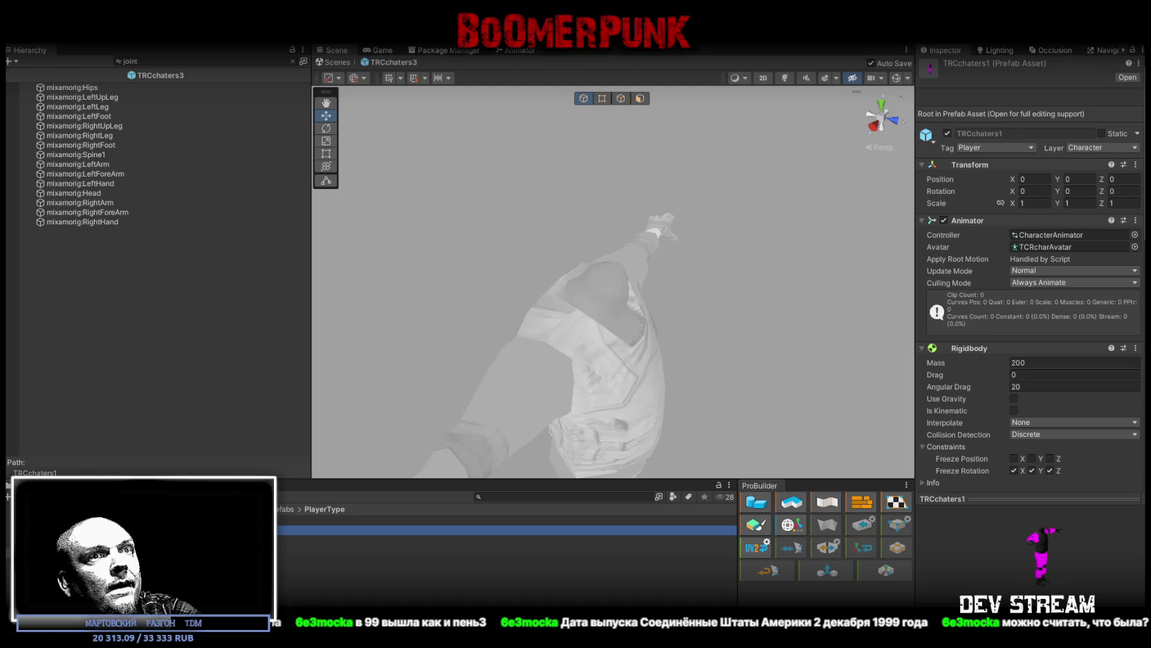
{"action": "left_click", "coordinate": [346, 539]}
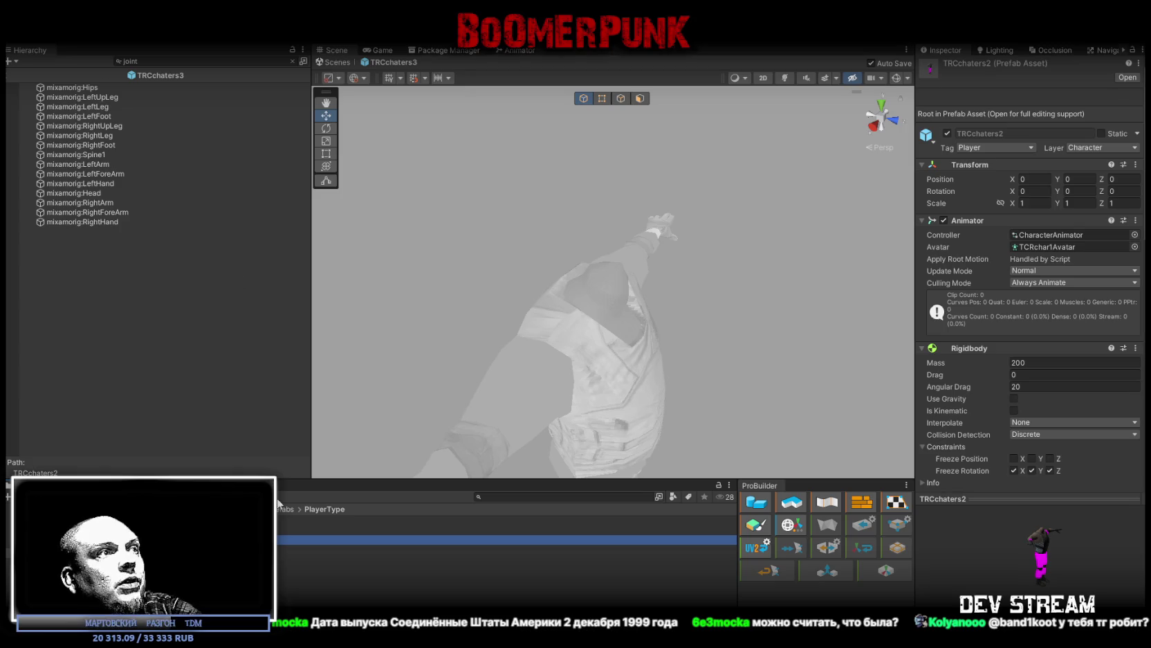
{"action": "key", "text": "Return"}
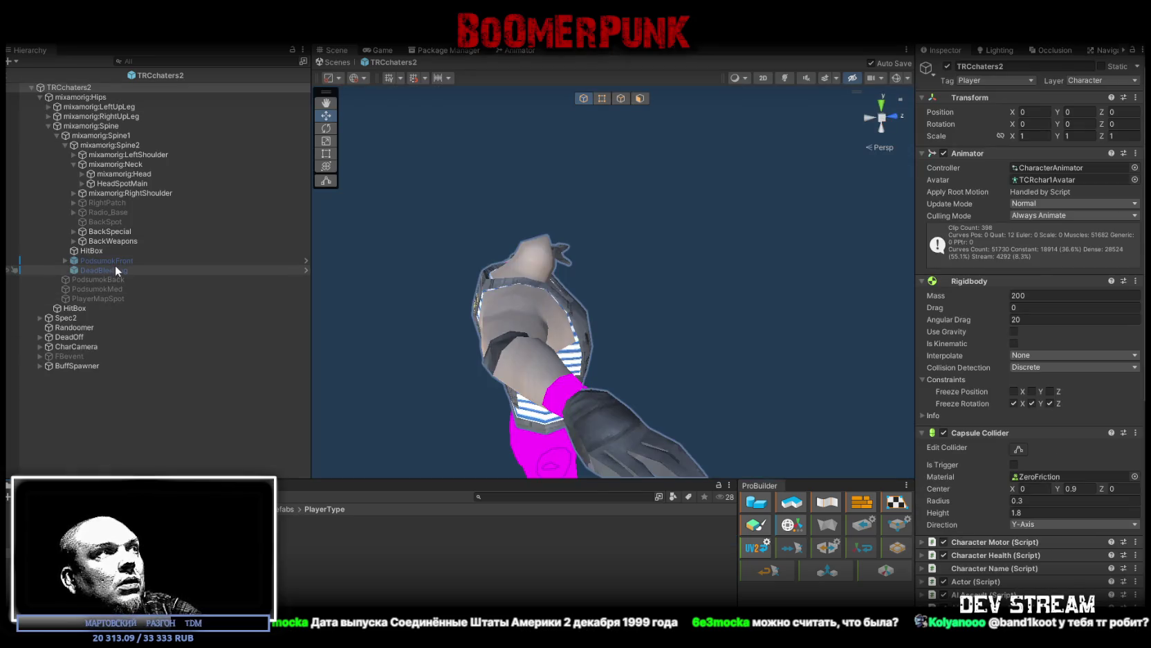
{"action": "left_click", "coordinate": [119, 117]}
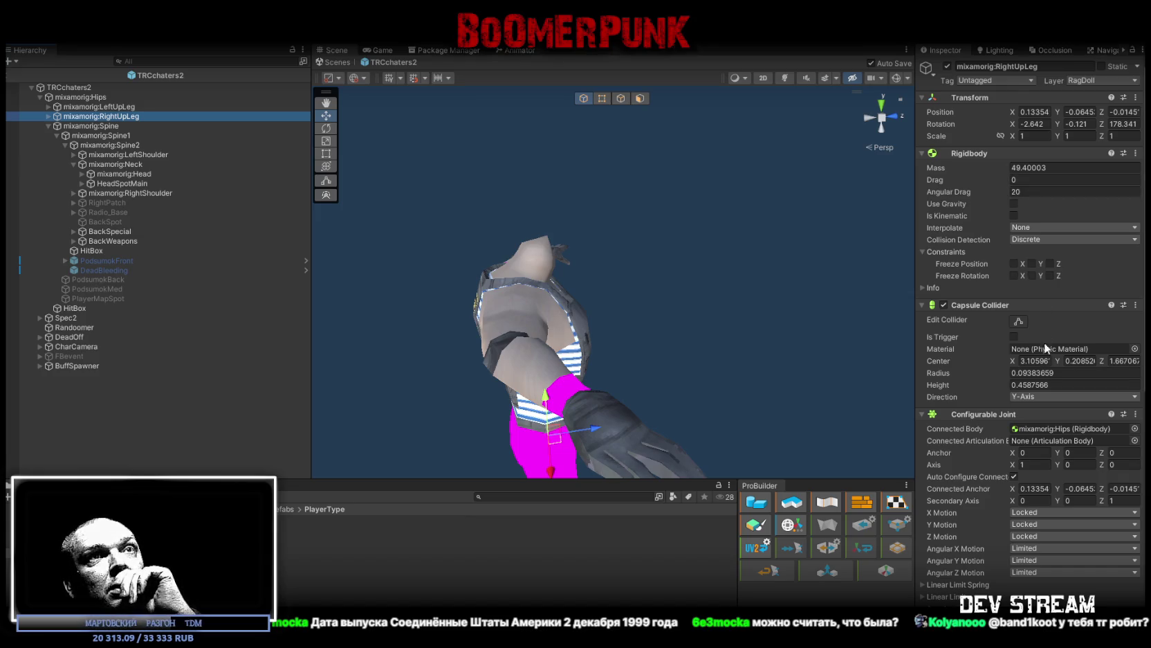
{"action": "scroll", "coordinate": [1044, 328], "scroll_direction": "down", "scroll_amount": 5}
{"action": "scroll", "coordinate": [1035, 417], "scroll_direction": "up", "scroll_amount": 1}
{"action": "scroll", "coordinate": [1035, 417], "scroll_direction": "down", "scroll_amount": 3}
{"action": "left_click", "coordinate": [1036, 585]}
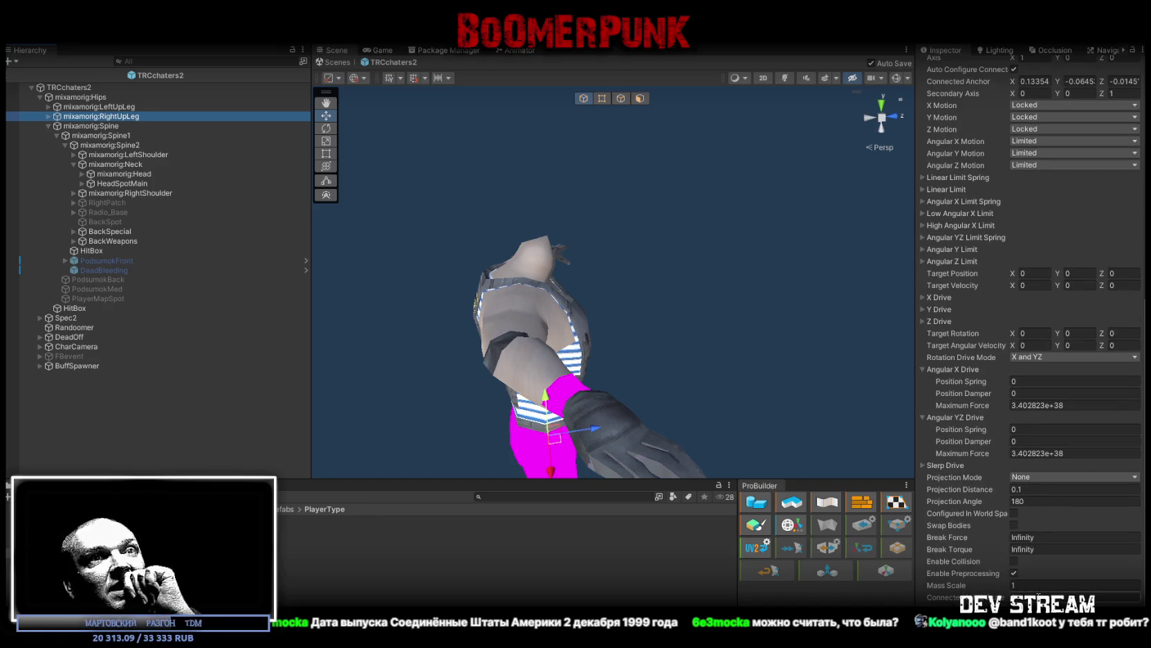
{"action": "scroll", "coordinate": [1041, 539], "scroll_direction": "up", "scroll_amount": 6}
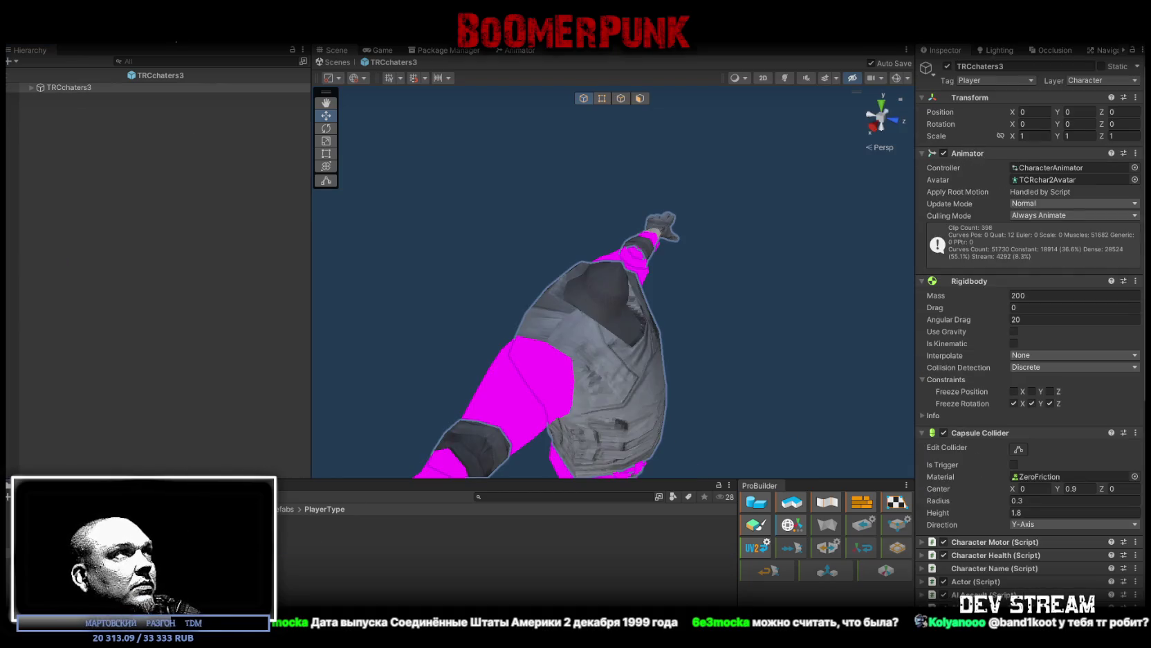
Step: Filter TRCchaters3 by Rigidbody and give all ragdoll bones an Angular Drag of 20
{"action": "left_click", "coordinate": [241, 62]}
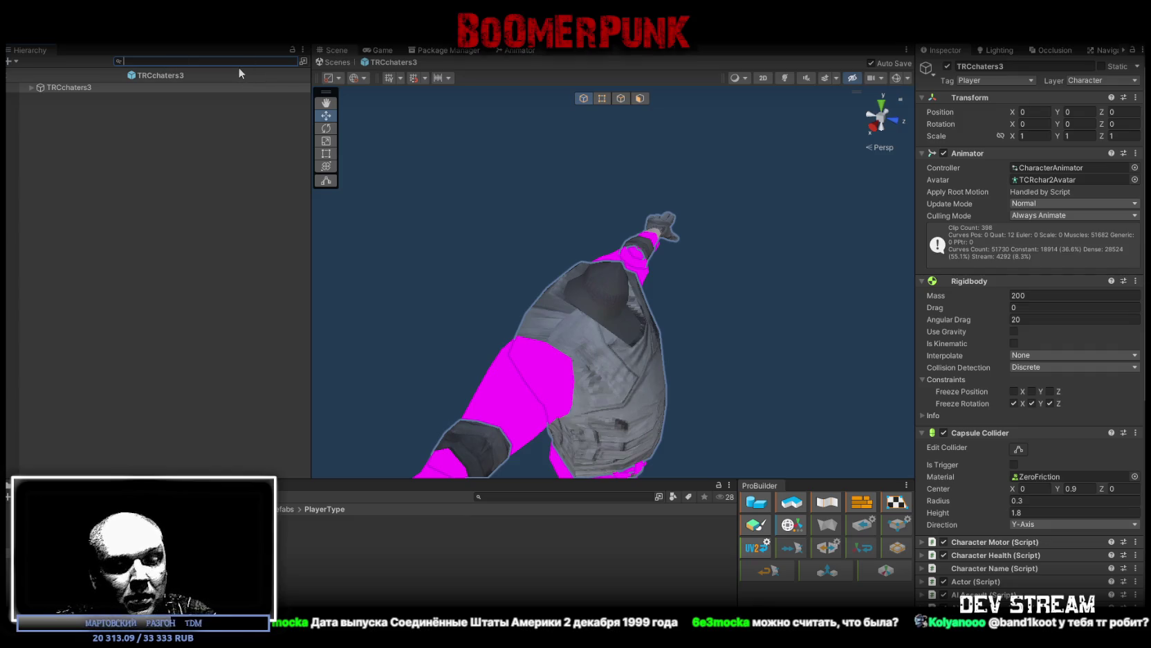
{"action": "type", "text": "Rigidbody"}
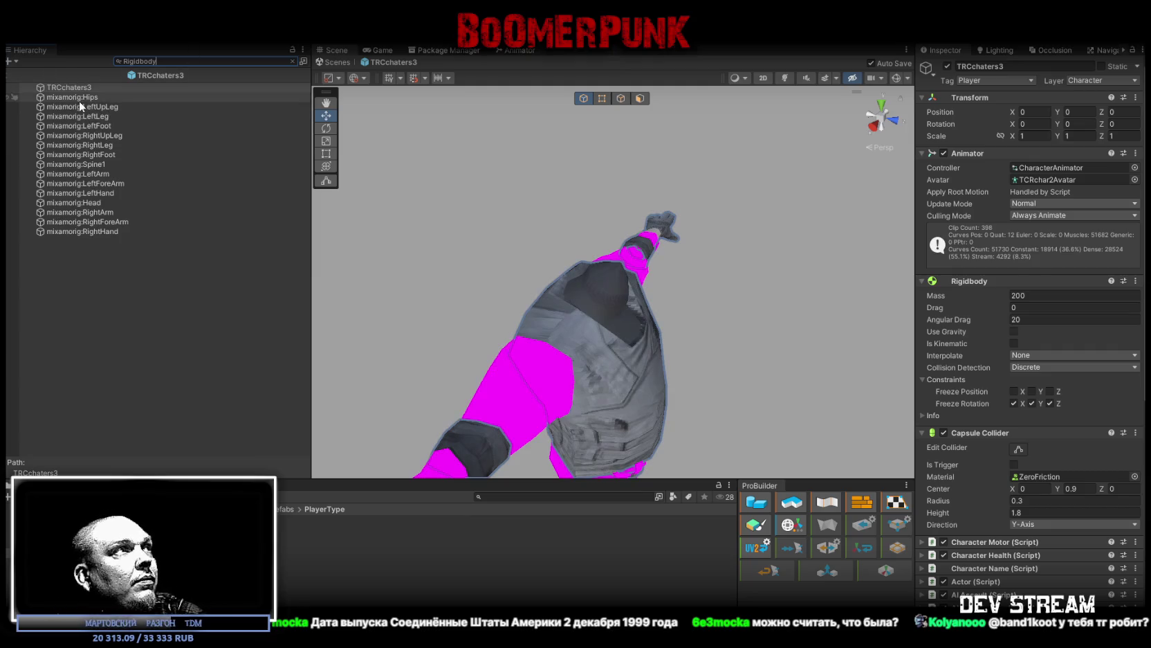
{"action": "left_click", "coordinate": [79, 101]}
{"action": "left_click", "coordinate": [95, 232], "text": "shift"}
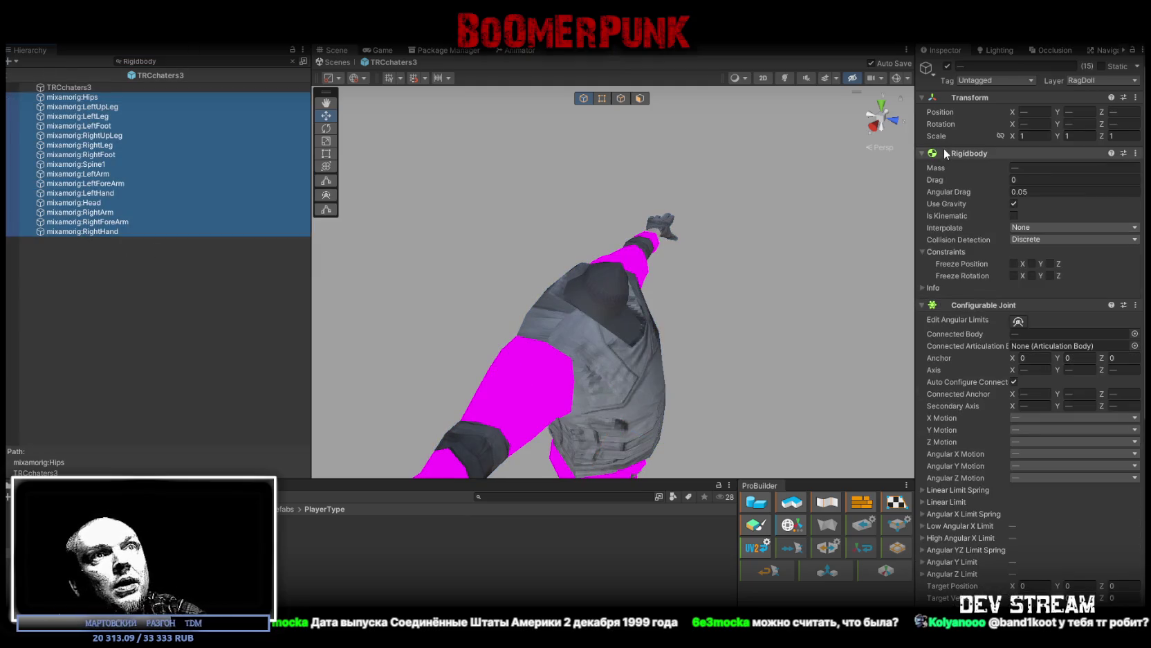
{"action": "left_click", "coordinate": [1049, 191]}
{"action": "type", "text": "20"}
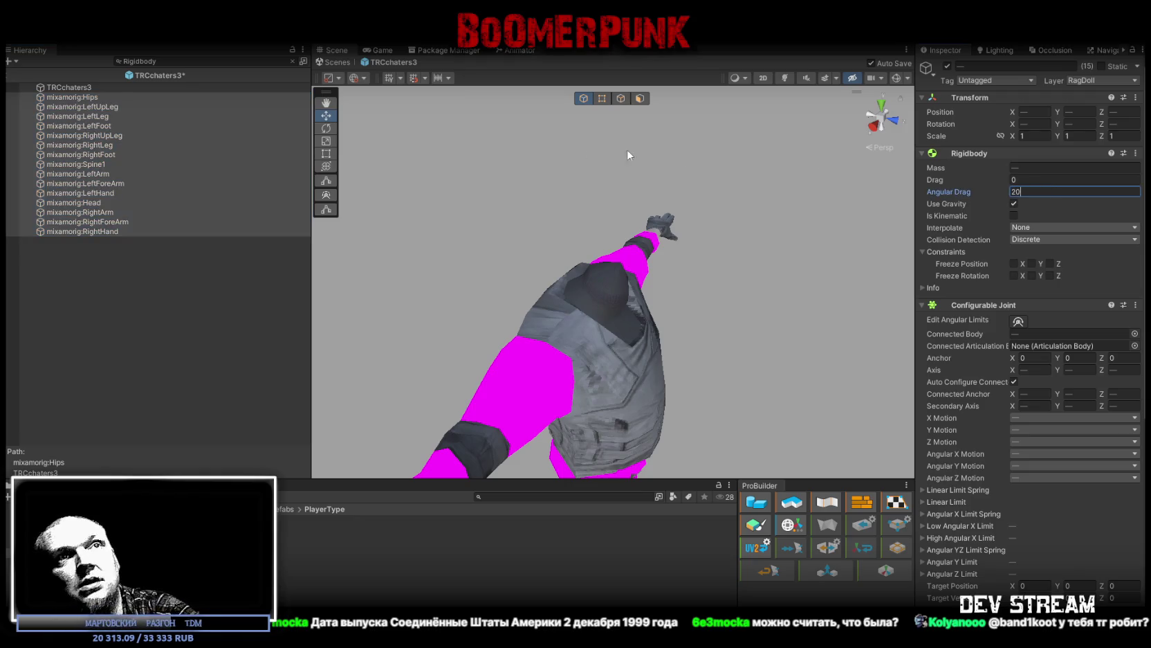
{"action": "left_click", "coordinate": [75, 87]}
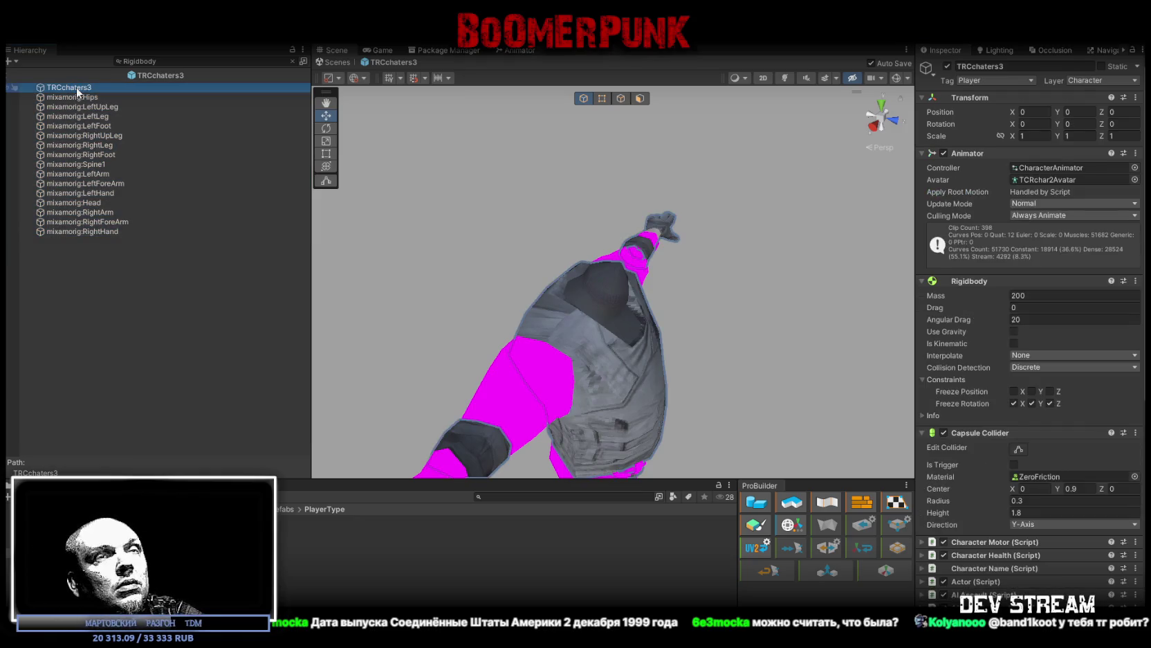
{"action": "left_click", "coordinate": [96, 232], "text": "shift"}
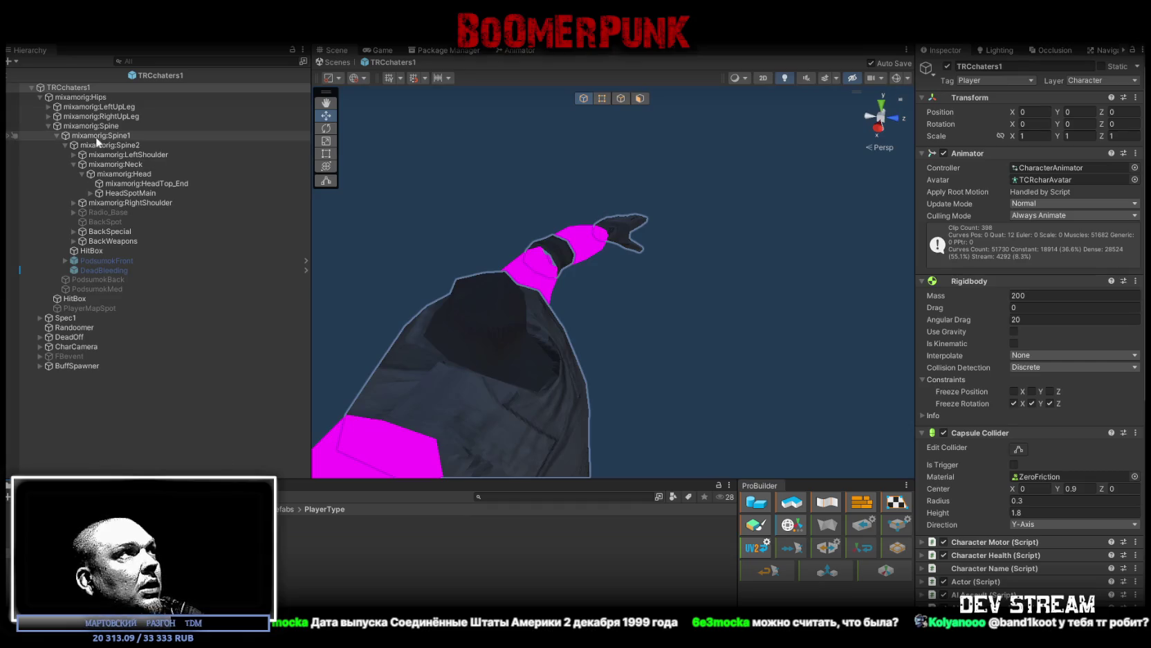
Step: Switch to TRCchaters1, filter by 'Rigidbody', and compare its bones' rigidbody settings starting with Hips
{"action": "left_click", "coordinate": [174, 61]}
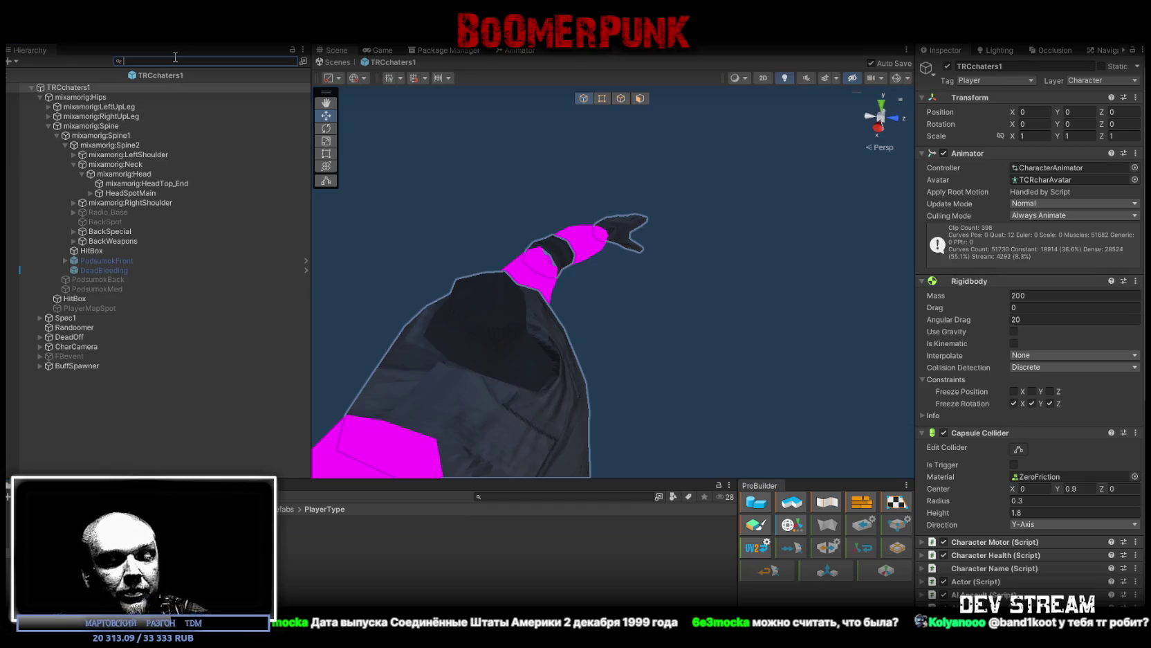
{"action": "type", "text": "Rigidbody"}
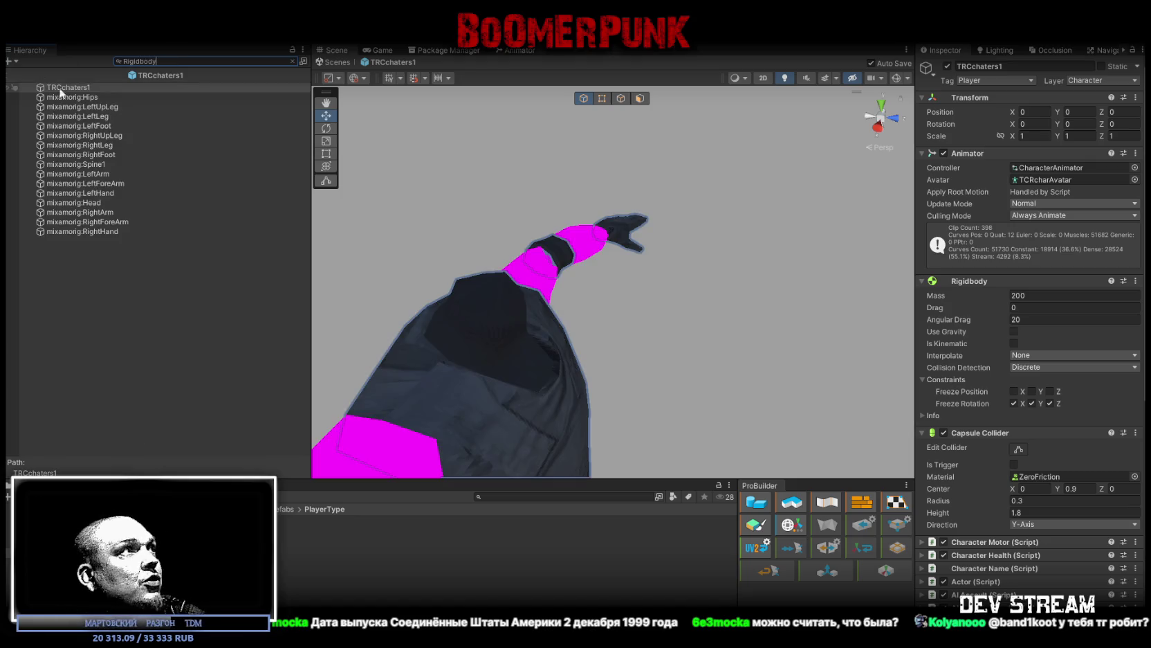
{"action": "left_click", "coordinate": [78, 88]}
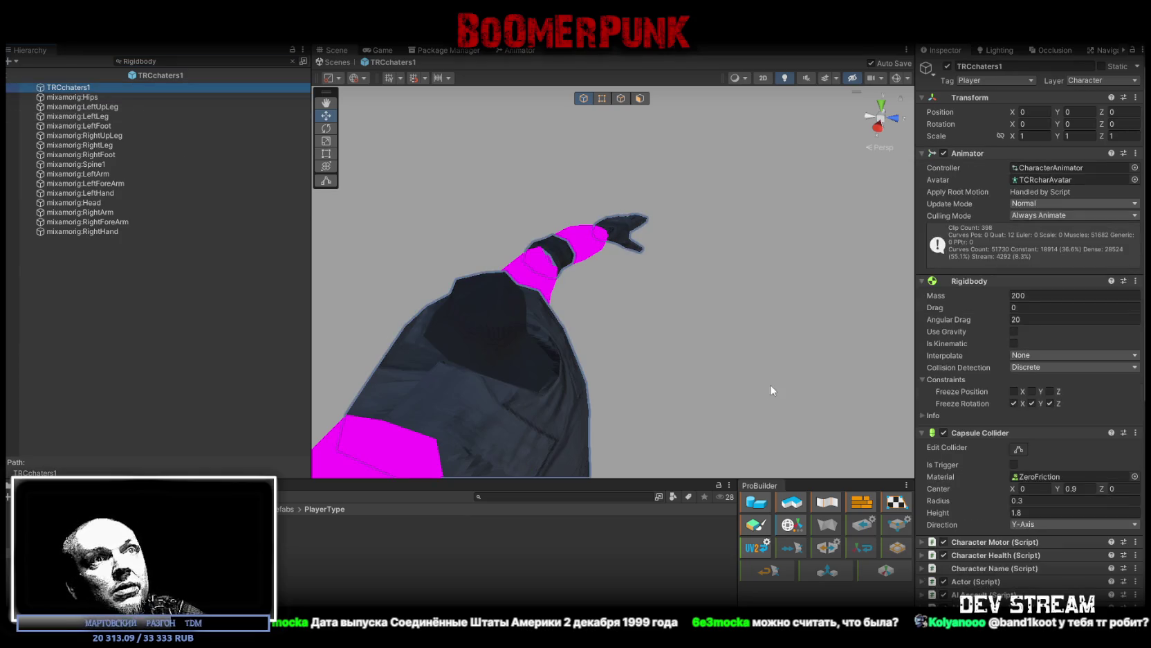
{"action": "left_click", "coordinate": [78, 223], "text": "shift"}
{"action": "left_click", "coordinate": [89, 231], "text": "shift"}
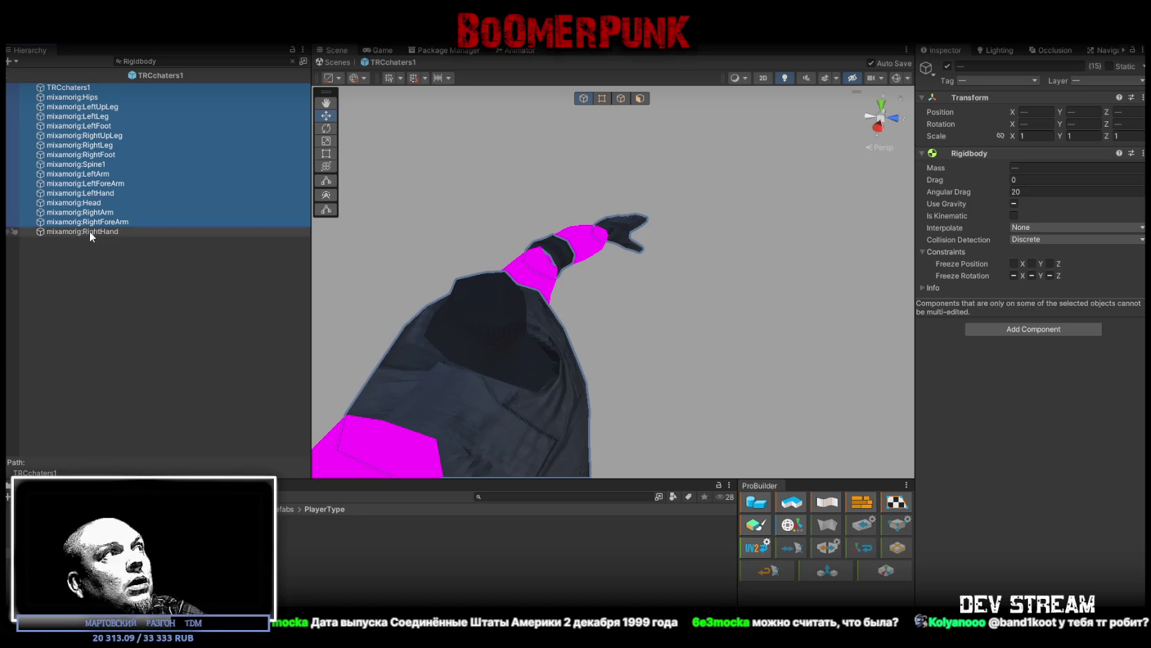
{"action": "left_click", "coordinate": [76, 98]}
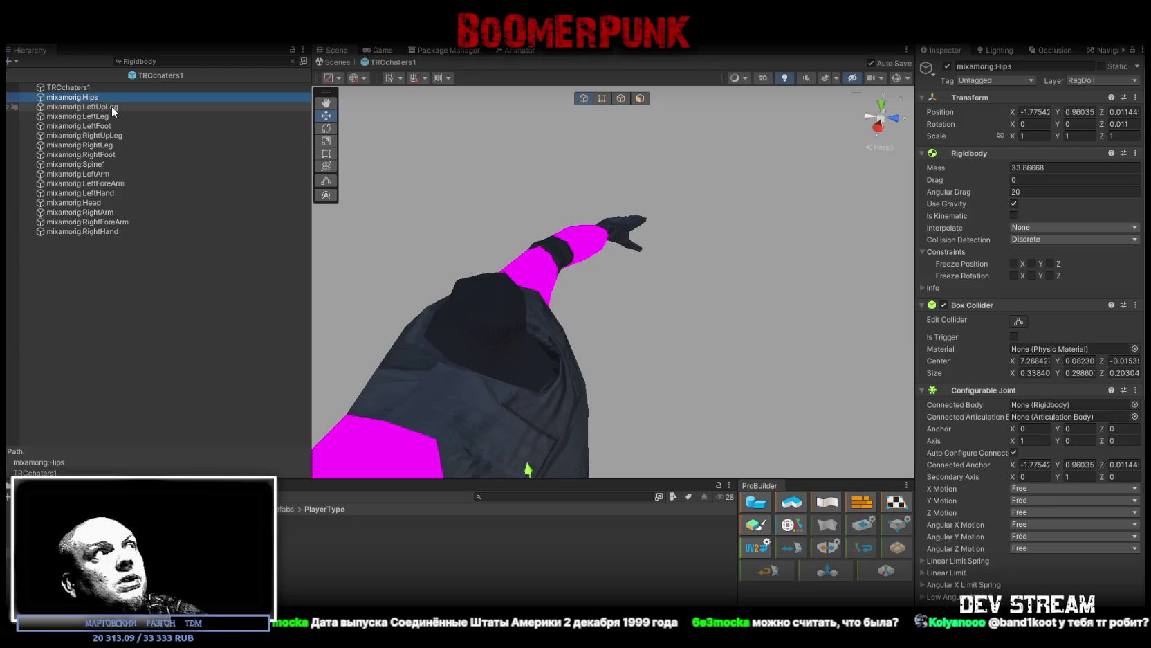
{"action": "key", "text": "Down"}
{"action": "key", "text": "Down"}
{"action": "key", "text": "Down"}
{"action": "key", "text": "Down"}
{"action": "key", "text": "Down"}
{"action": "key", "text": "Down"}
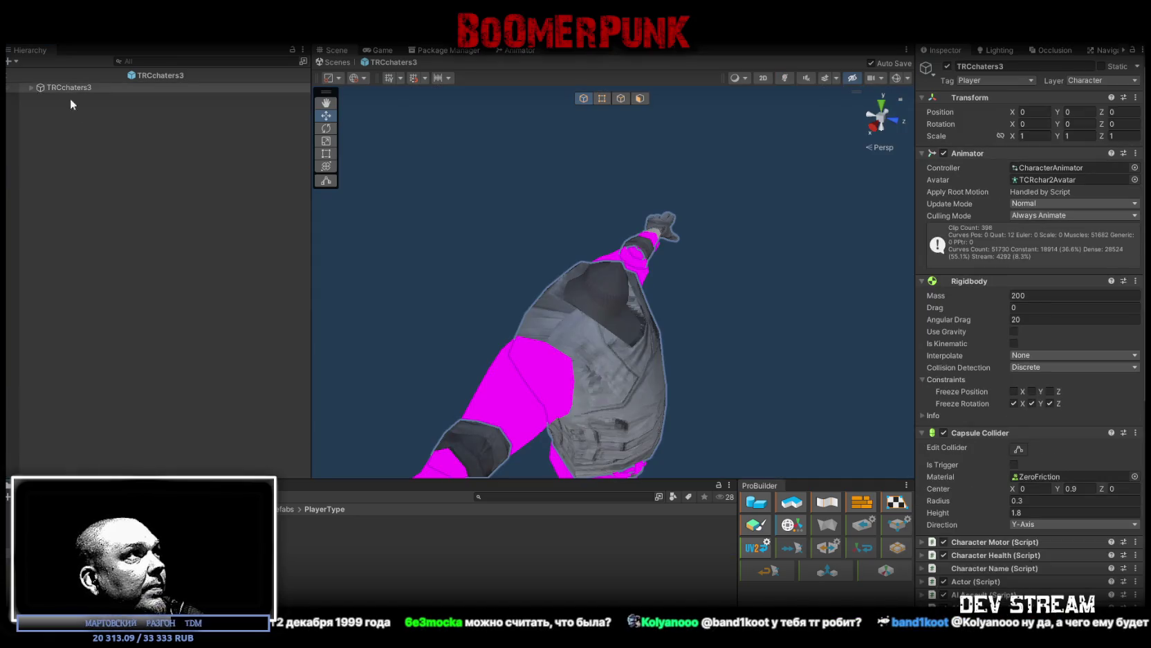
Step: Filter by 'Rigid' and turn Use Gravity off on all ragdoll bones, re-enabling it on Hips
{"action": "left_click", "coordinate": [147, 63]}
{"action": "type", "text": "Ri"}
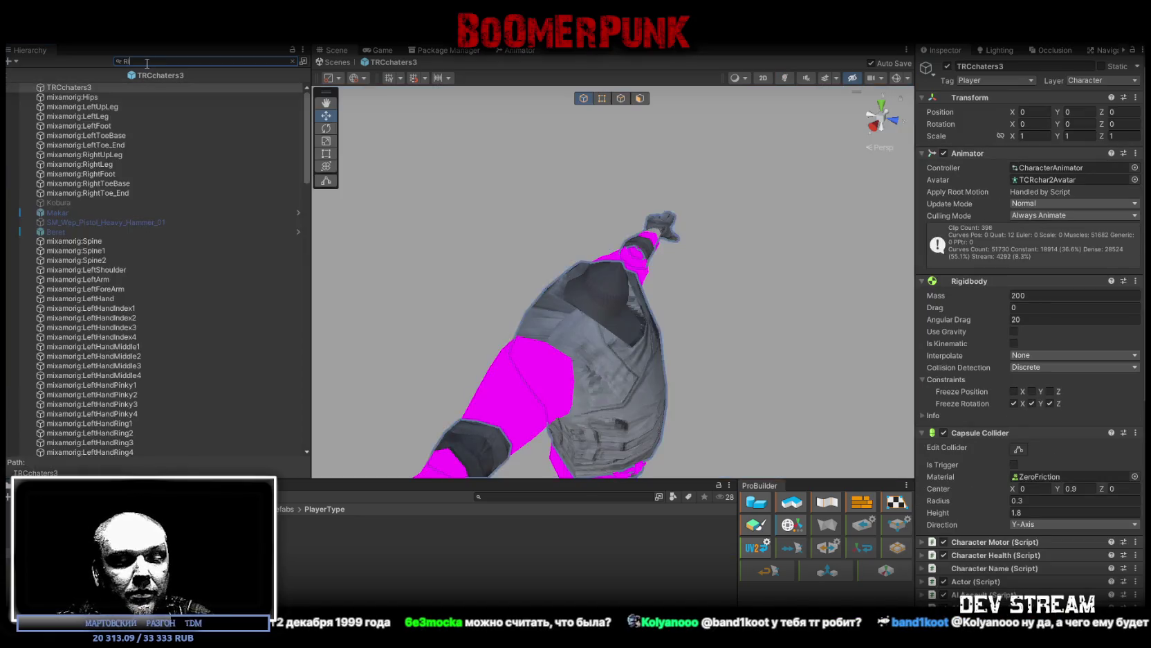
{"action": "type", "text": "gidbody"}
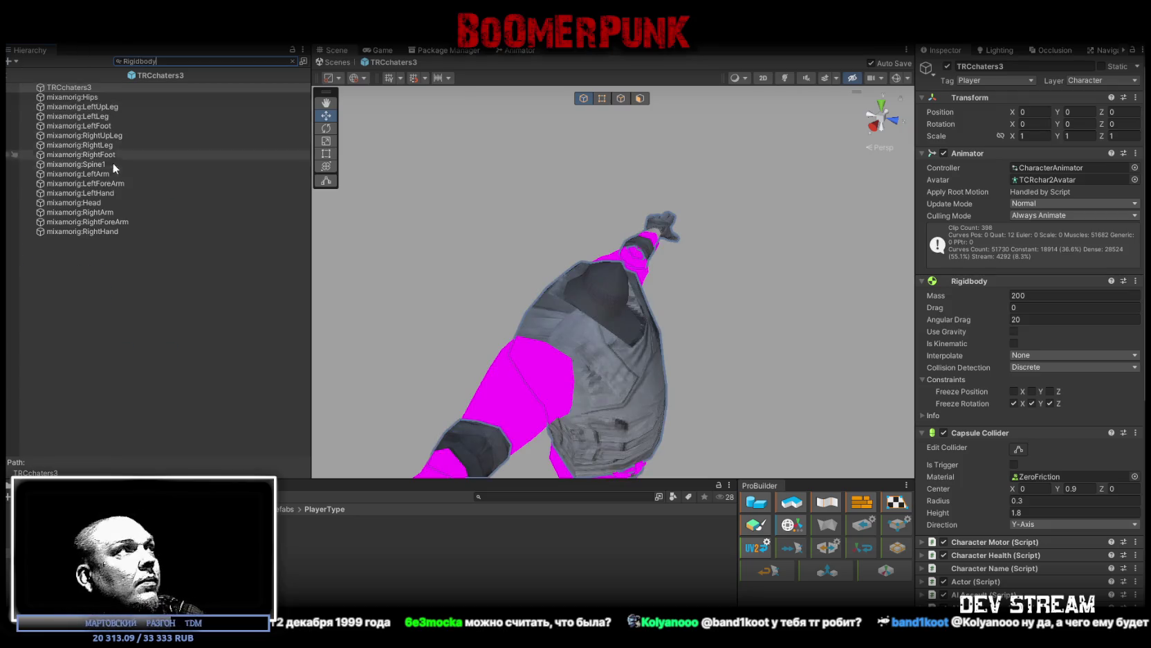
{"action": "left_click", "coordinate": [72, 231], "text": "shift"}
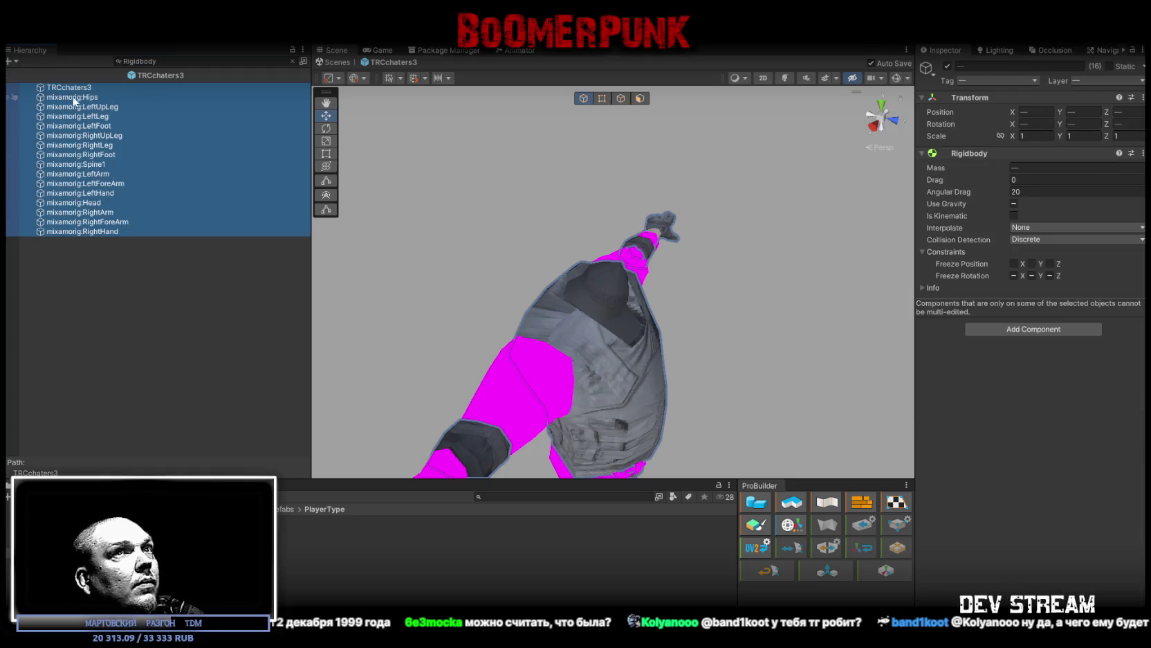
{"action": "left_click", "coordinate": [1013, 204]}
{"action": "left_click", "coordinate": [1011, 201]}
{"action": "left_click", "coordinate": [76, 98]}
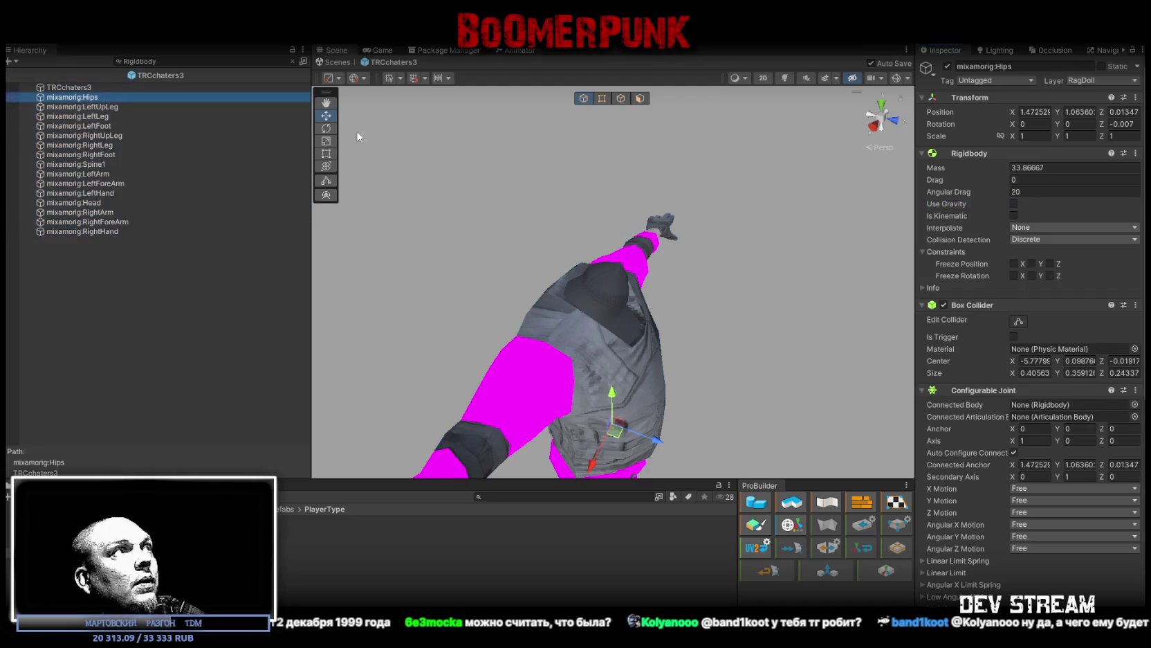
{"action": "left_click", "coordinate": [1014, 204]}
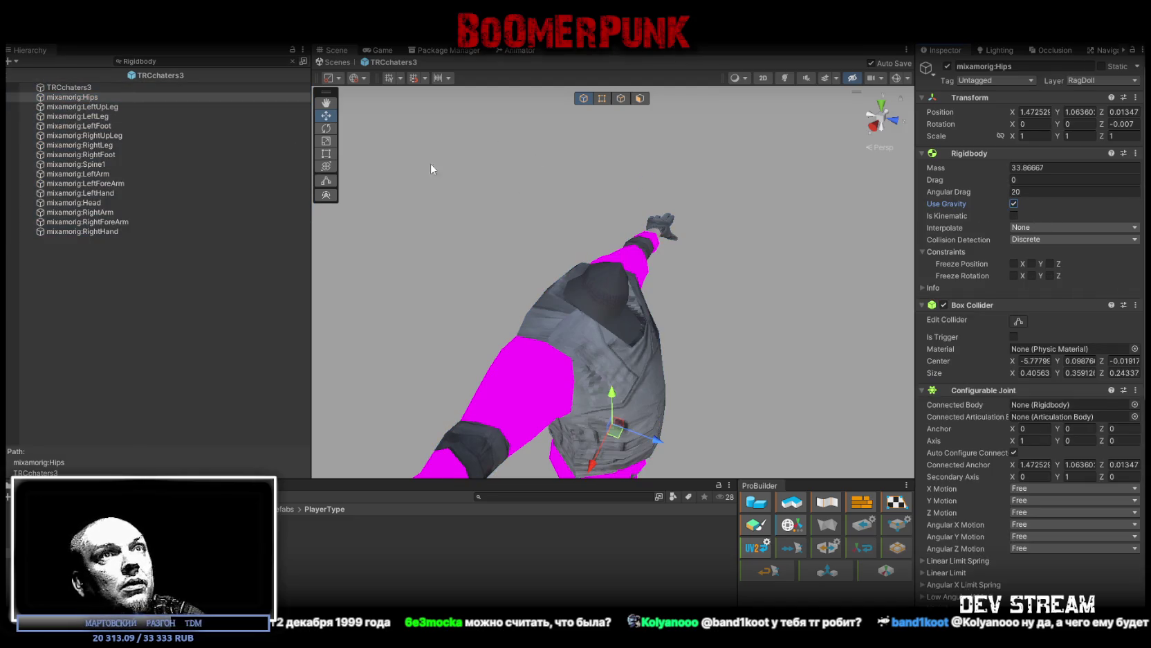
Step: Check the bones from LeftUpLeg to RightHand, then exit prefab mode back to Play_Dust
{"action": "left_click", "coordinate": [105, 108]}
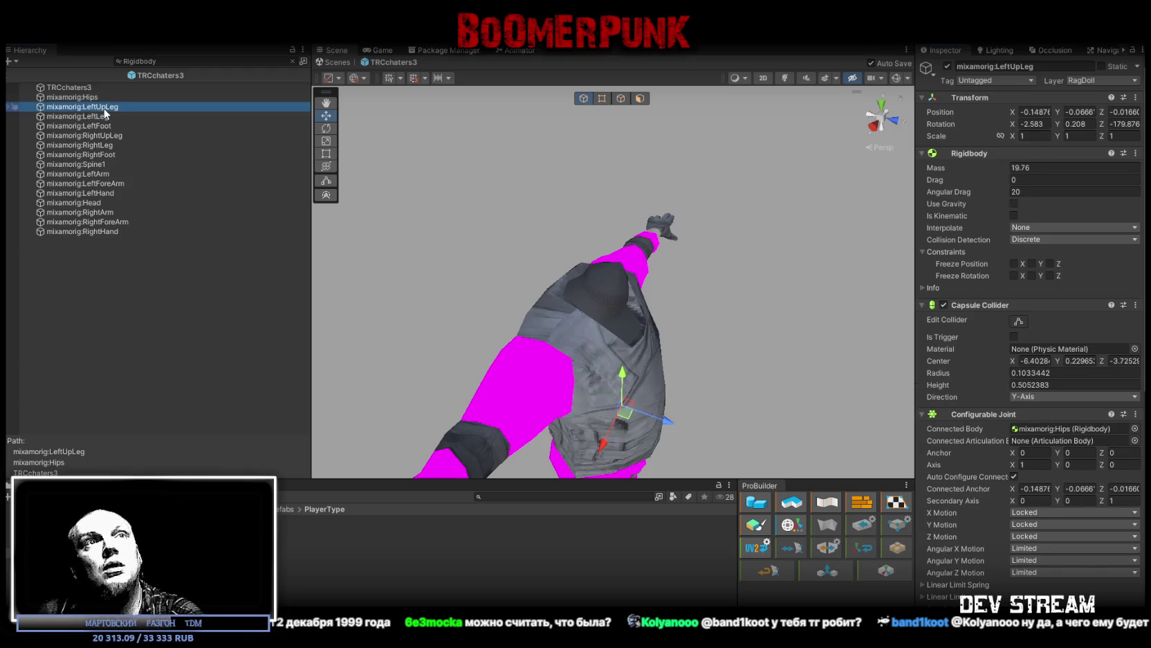
{"action": "key", "text": "Down"}
{"action": "key", "text": "Down"}
{"action": "key", "text": "Down"}
{"action": "key", "text": "Up"}
{"action": "key", "text": "Up"}
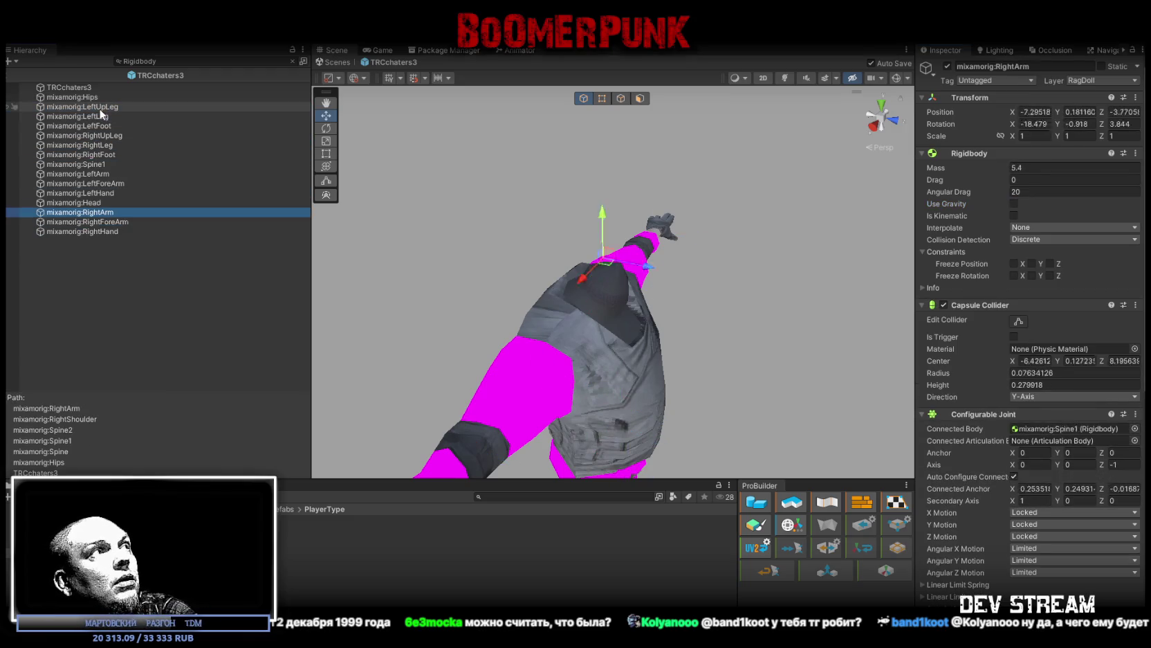
{"action": "key", "text": "Up"}
{"action": "key", "text": "Up"}
{"action": "key", "text": "Up"}
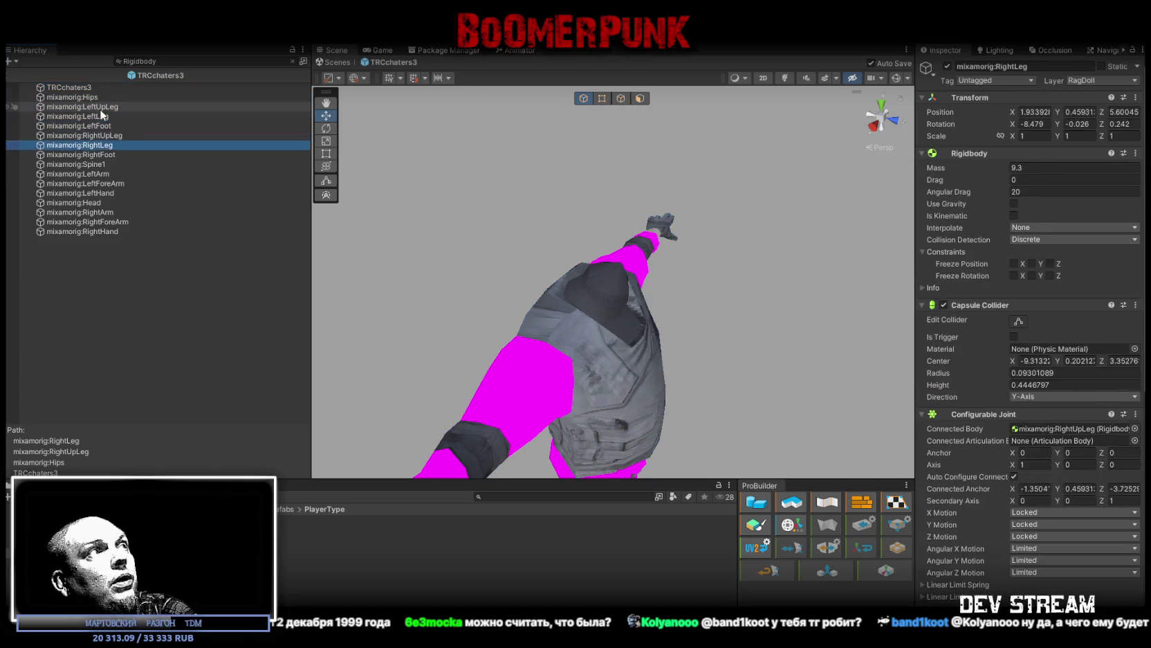
{"action": "key", "text": "Down"}
{"action": "key", "text": "Down"}
{"action": "key", "text": "Down"}
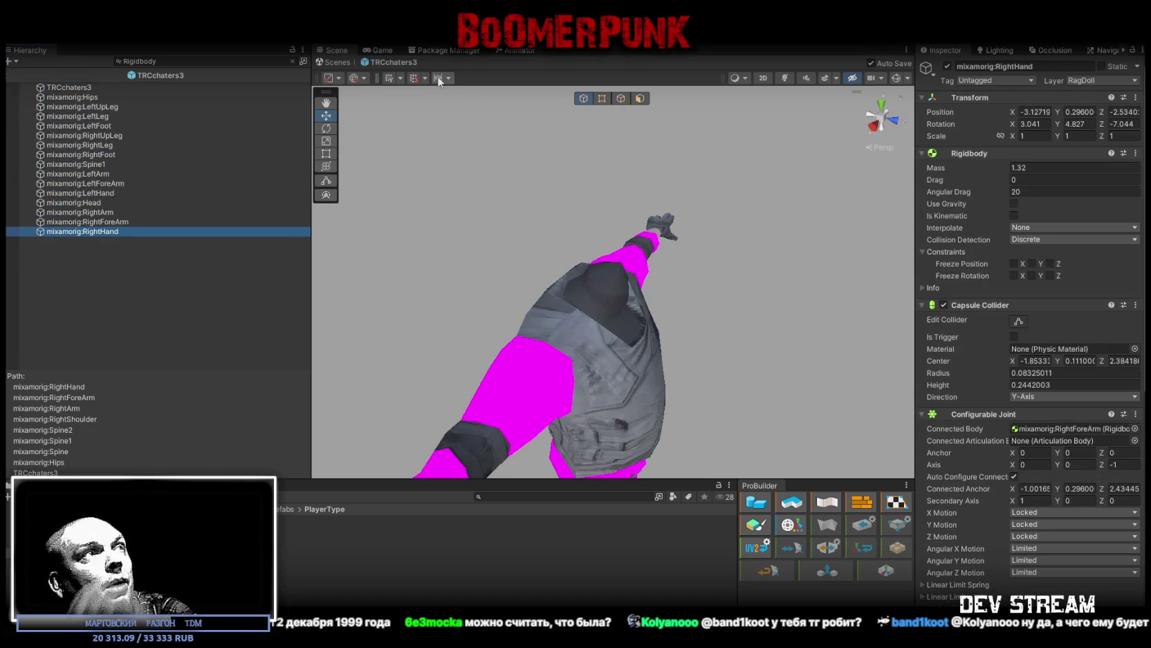
{"action": "left_click", "coordinate": [330, 63]}
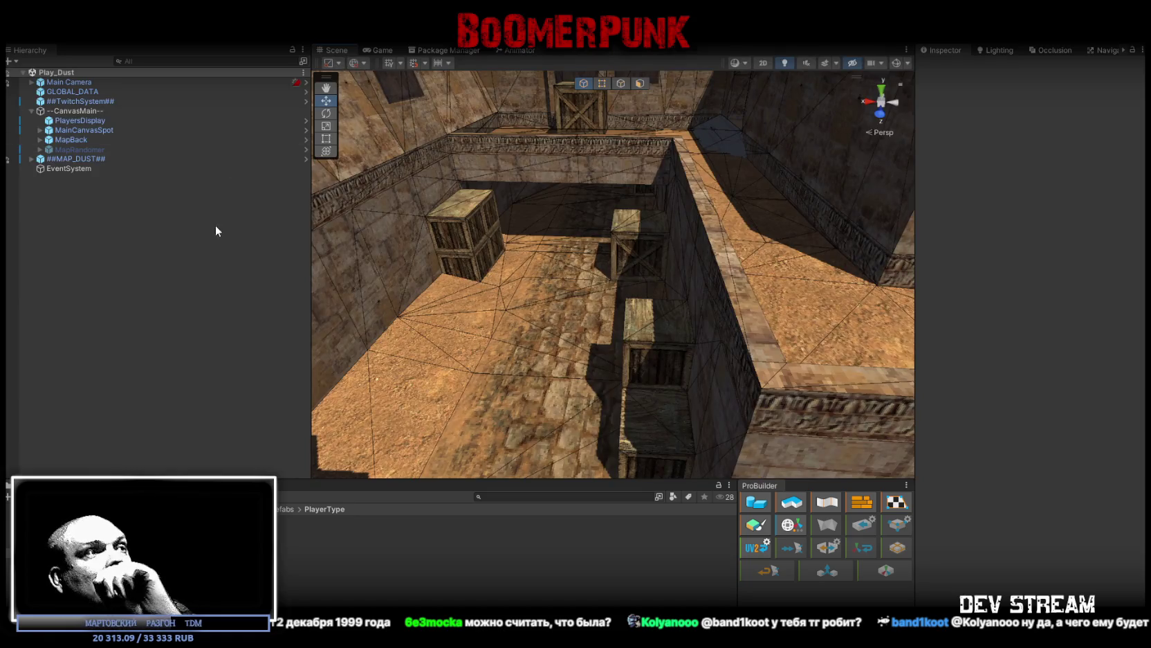
Step: Select the TRCchaters3 prefab asset in the Project panel and orbit the Scene view
{"action": "left_click", "coordinate": [443, 549]}
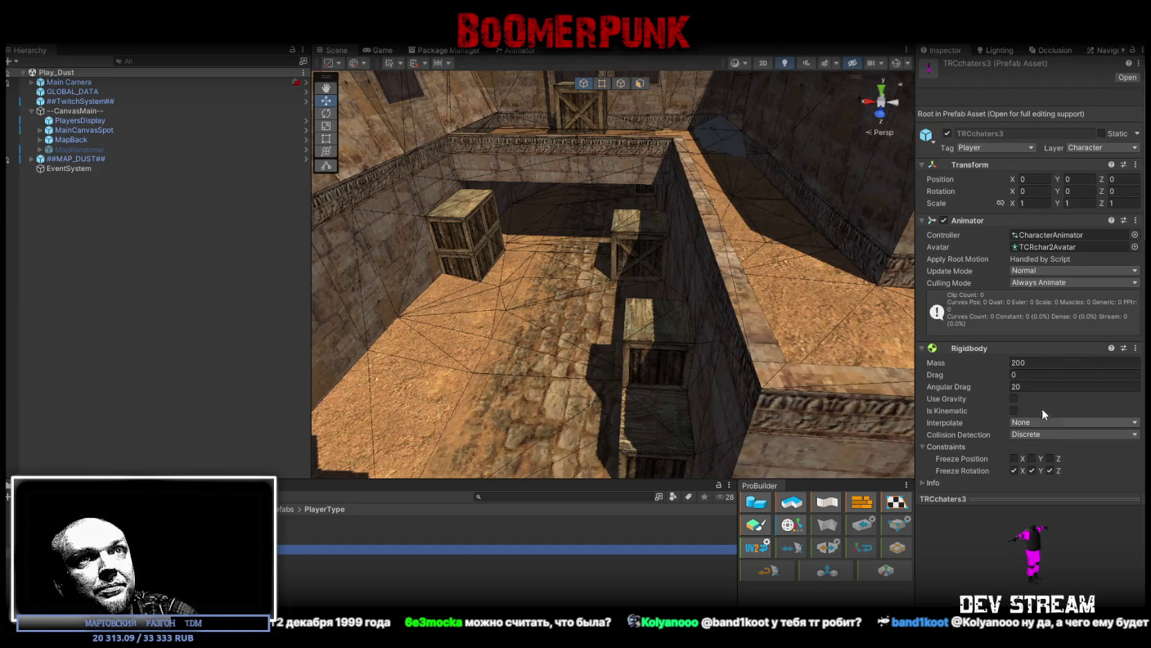
{"action": "mouse_move", "coordinate": [575, 312]}
{"action": "left_mouse_down"}
{"action": "mouse_move", "coordinate": [638, 324]}
{"action": "mouse_move", "coordinate": [616, 312]}
{"action": "left_mouse_up"}
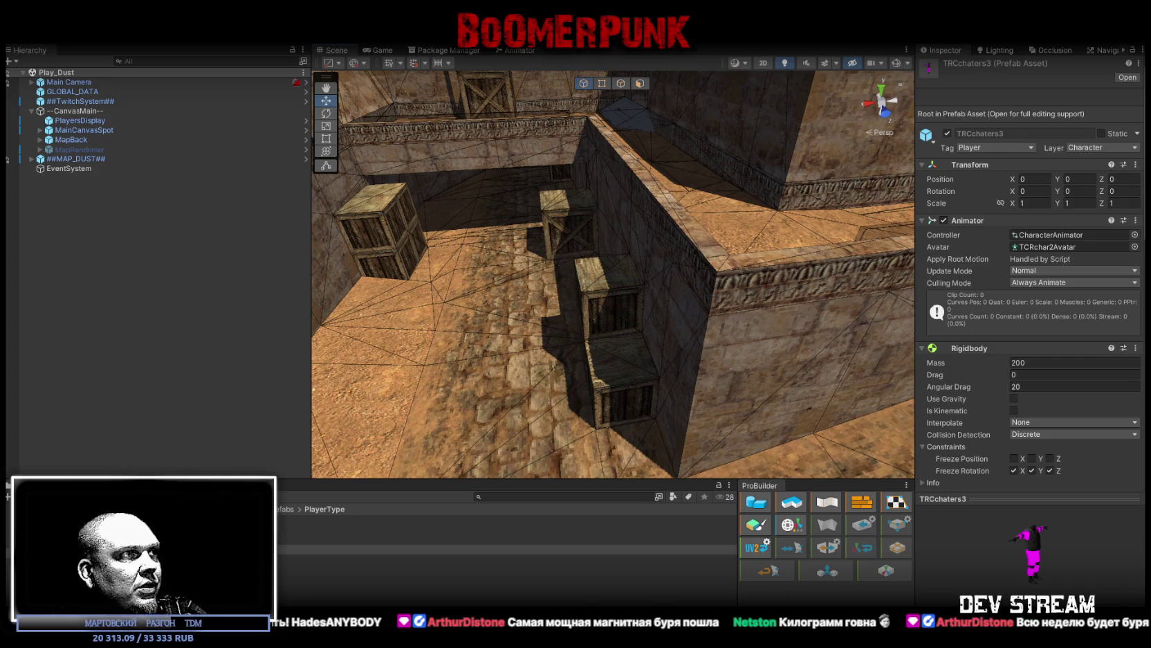
Step: Collapse the Rigidbody, Animator, Transform and Capsule Collider components to reveal TRCchaters1's Character Health
{"action": "left_click", "coordinate": [373, 530]}
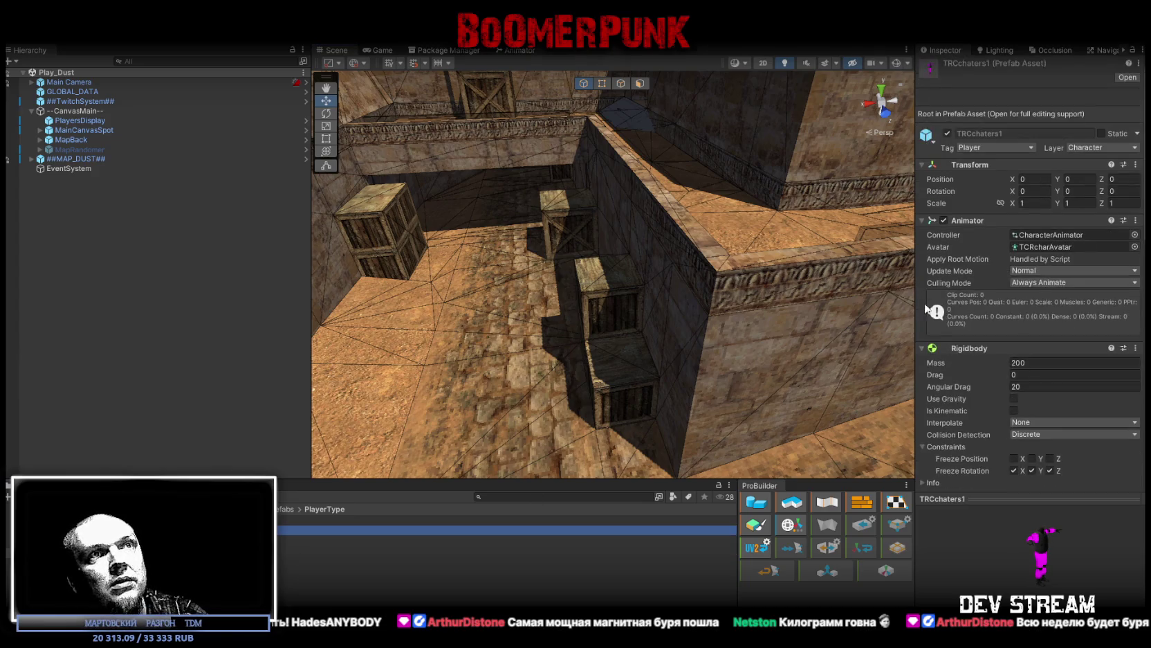
{"action": "left_click", "coordinate": [921, 348]}
{"action": "left_click", "coordinate": [923, 220]}
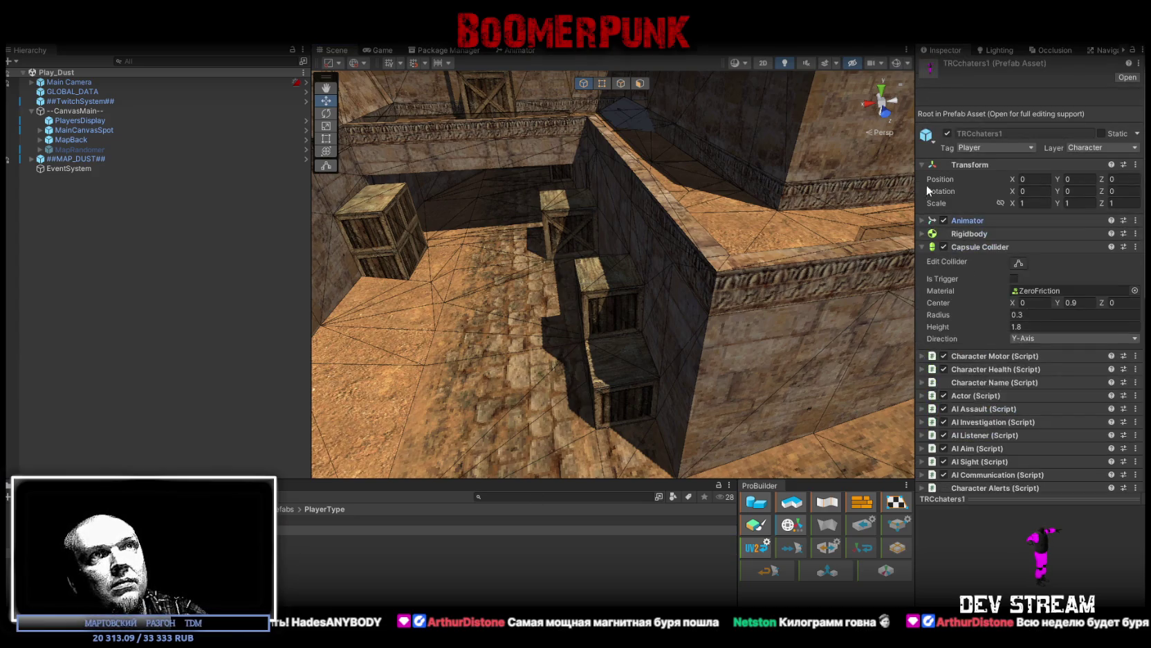
{"action": "left_click", "coordinate": [921, 165]}
{"action": "left_click", "coordinate": [923, 204]}
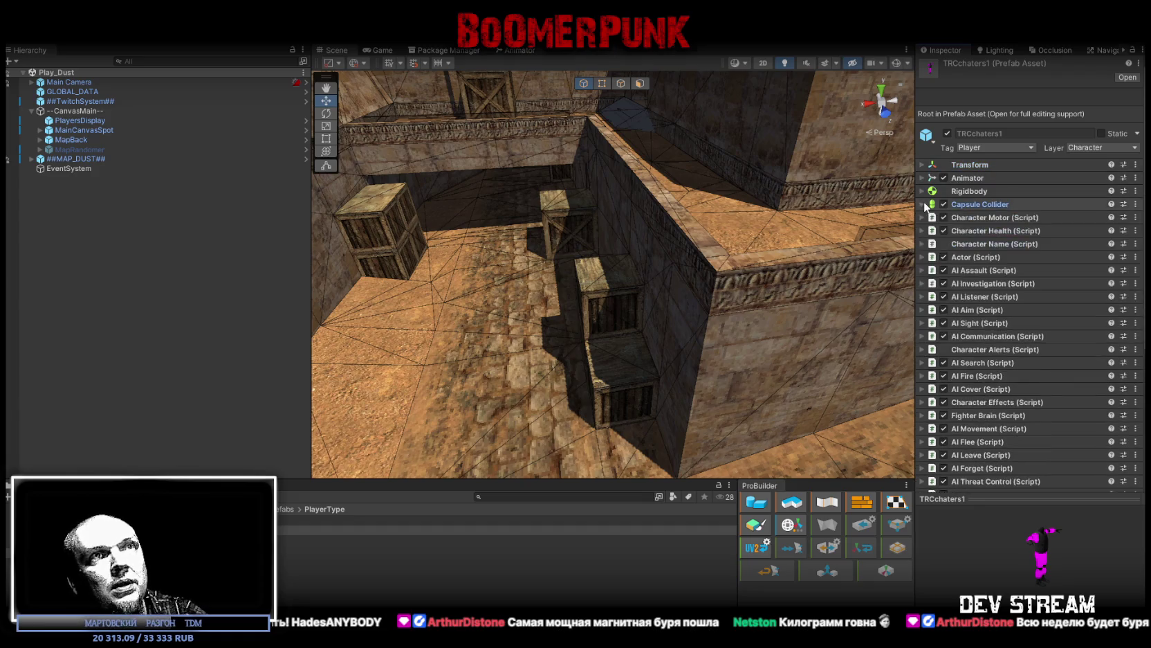
{"action": "left_click", "coordinate": [922, 230]}
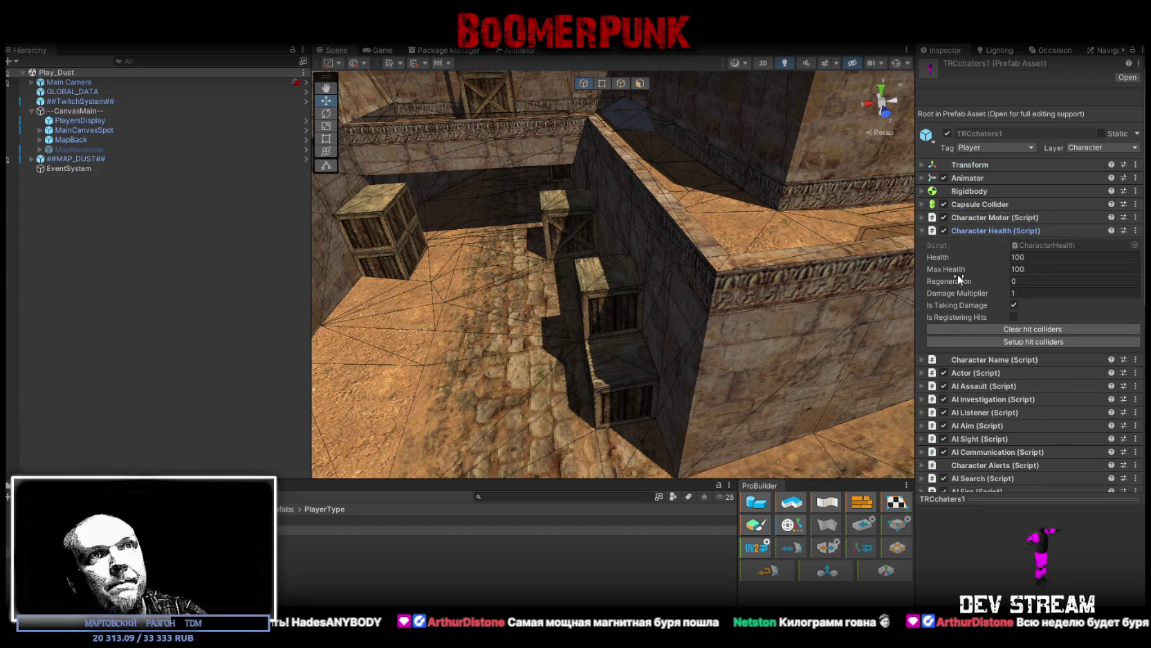
Step: Select TRCchaters3 and set its Health and Max Health to 125
{"action": "left_click", "coordinate": [505, 539]}
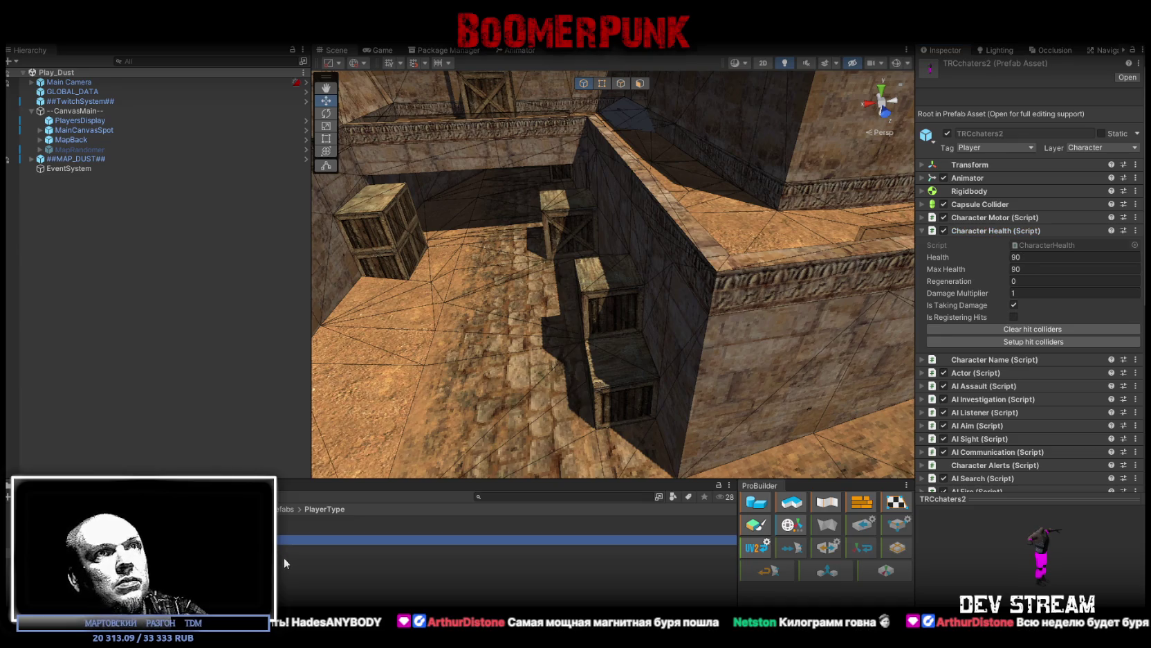
{"action": "key", "text": "Down"}
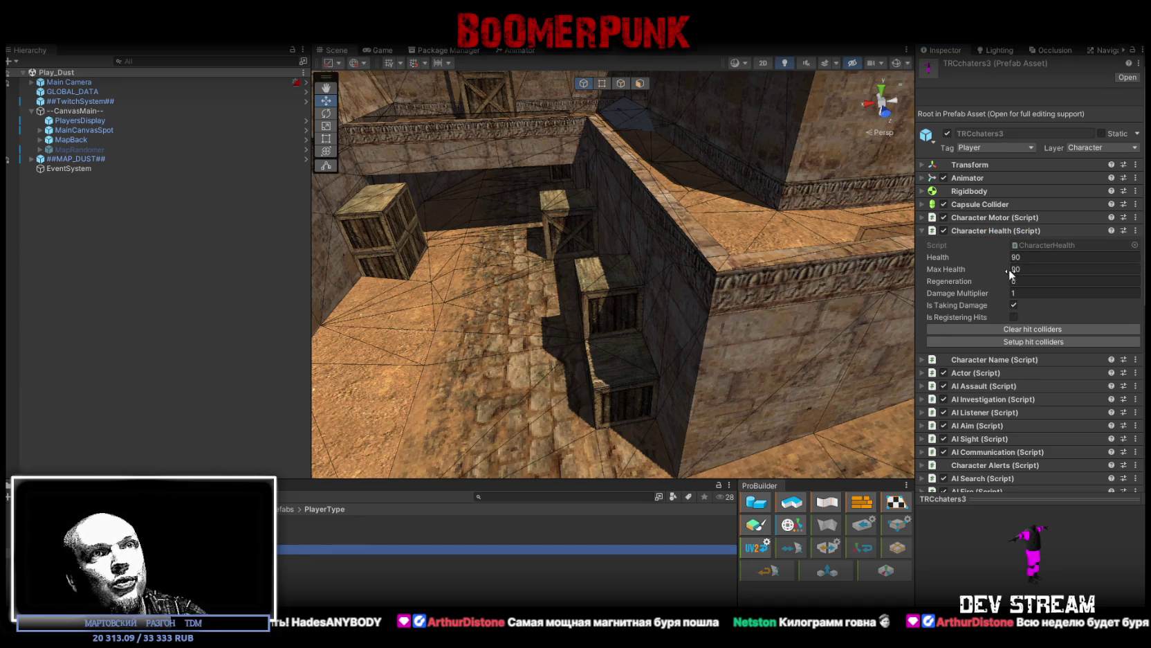
{"action": "left_click", "coordinate": [1037, 258]}
{"action": "type", "text": "125"}
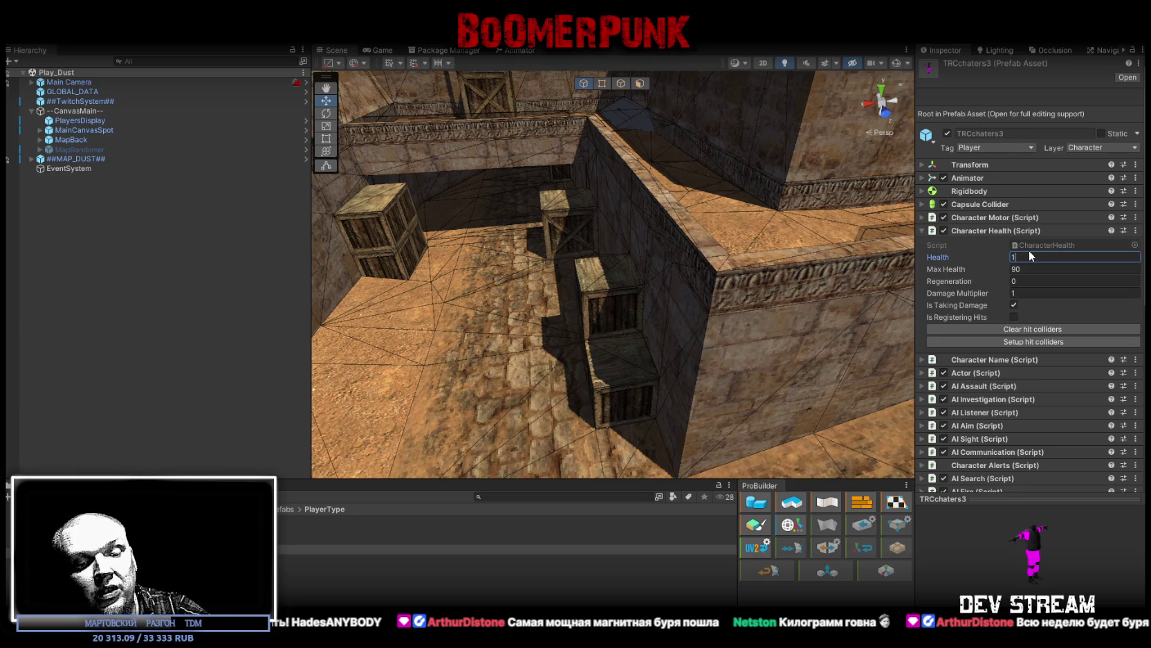
{"action": "left_click", "coordinate": [1037, 269]}
{"action": "type", "text": "125"}
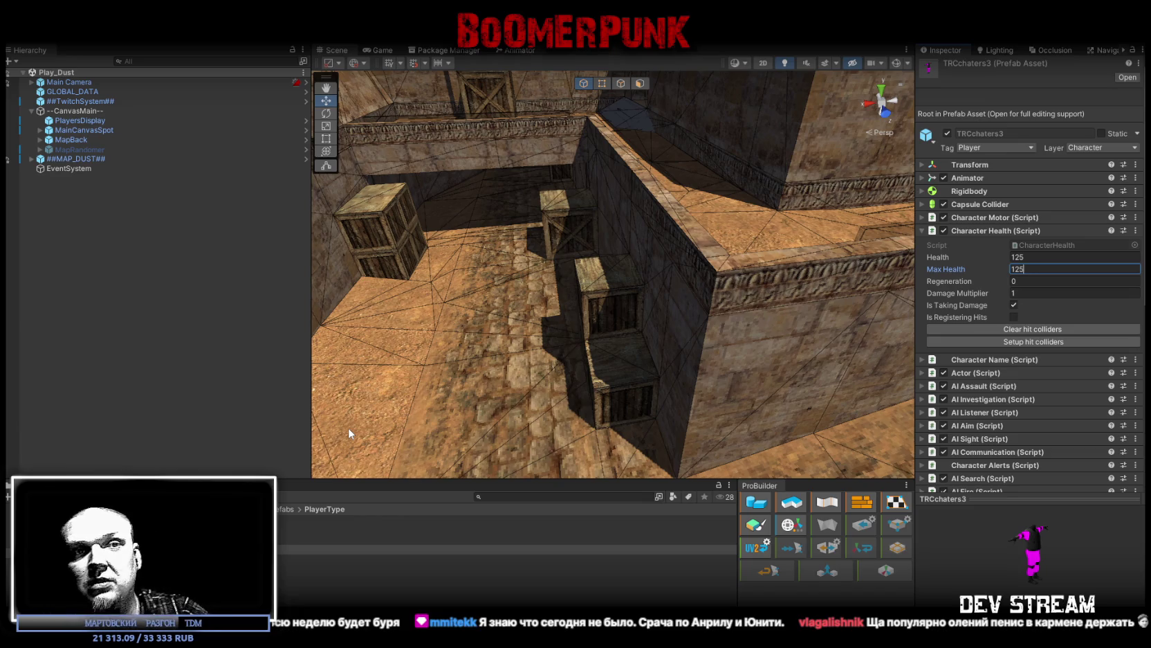
{"action": "mouse_move", "coordinate": [609, 320]}
{"action": "left_mouse_down"}
{"action": "mouse_move", "coordinate": [565, 324]}
{"action": "mouse_move", "coordinate": [560, 302]}
{"action": "mouse_move", "coordinate": [539, 310]}
{"action": "left_mouse_up"}
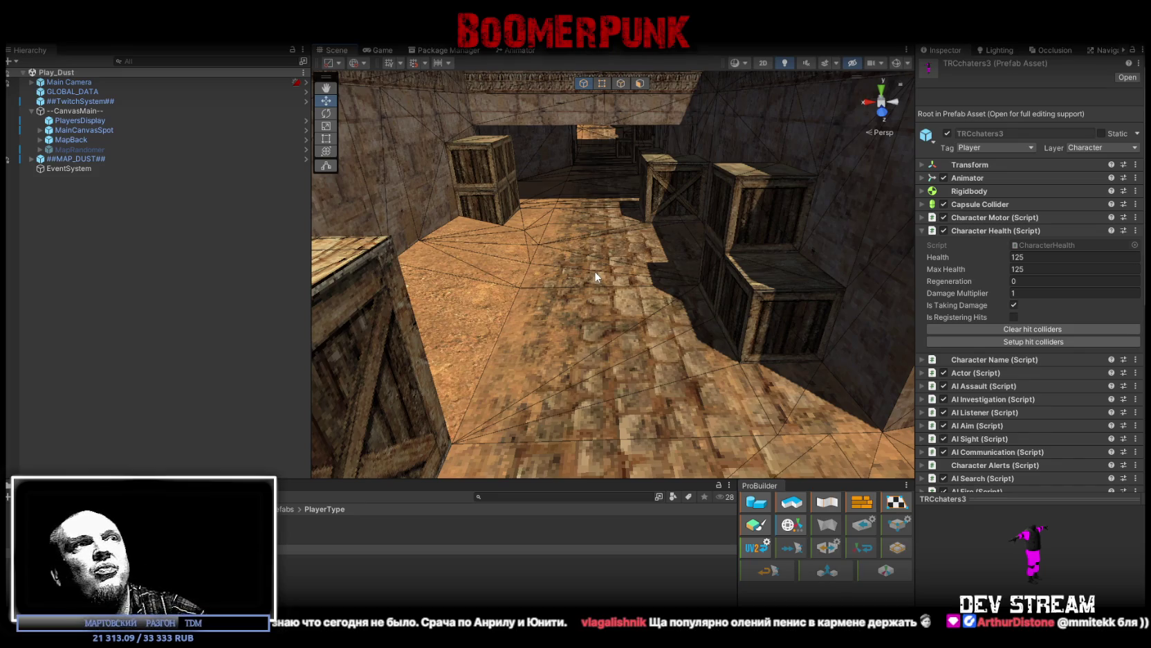
{"action": "mouse_move", "coordinate": [592, 272]}
{"action": "left_mouse_down"}
{"action": "mouse_move", "coordinate": [658, 283]}
{"action": "mouse_move", "coordinate": [602, 277]}
{"action": "mouse_move", "coordinate": [622, 301]}
{"action": "mouse_move", "coordinate": [614, 293]}
{"action": "left_mouse_up"}
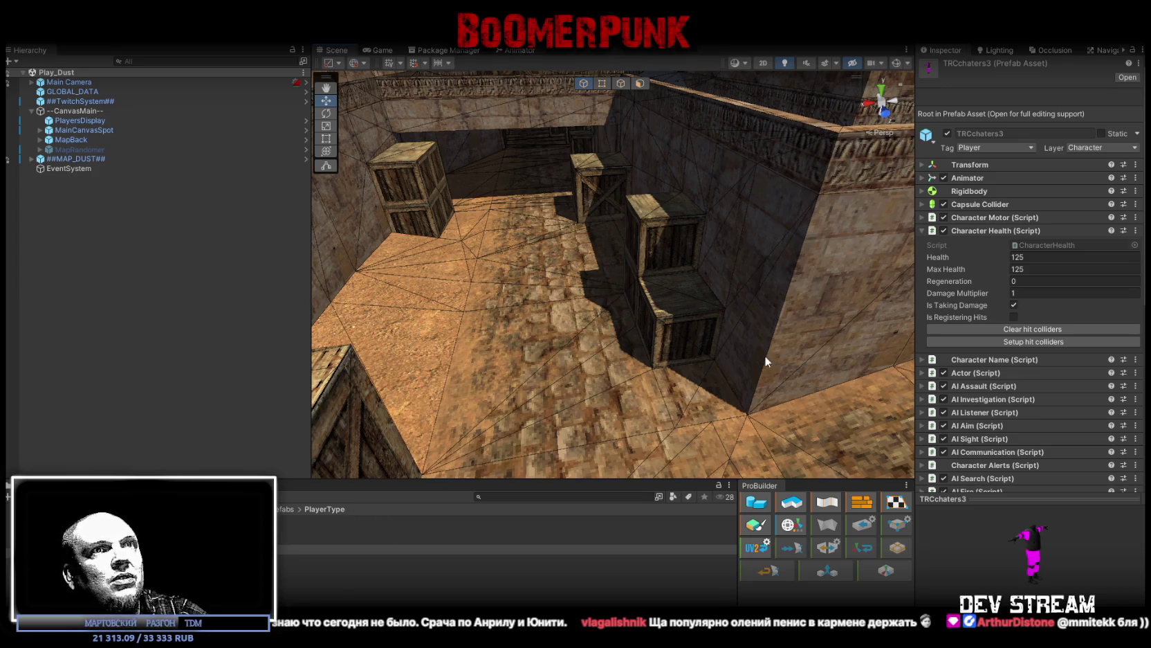
{"action": "left_click", "coordinate": [924, 400]}
{"action": "left_click", "coordinate": [924, 399]}
{"action": "left_click", "coordinate": [921, 385]}
{"action": "scroll", "coordinate": [982, 398], "scroll_direction": "down", "scroll_amount": 1}
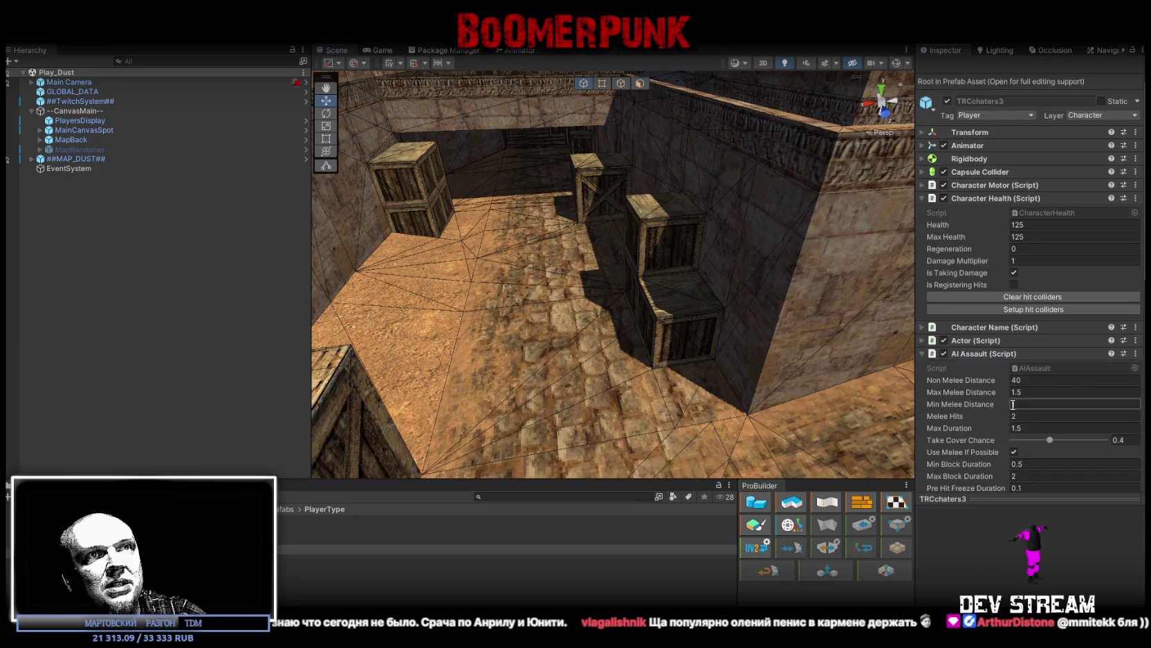
{"action": "scroll", "coordinate": [1036, 426], "scroll_direction": "down", "scroll_amount": 2}
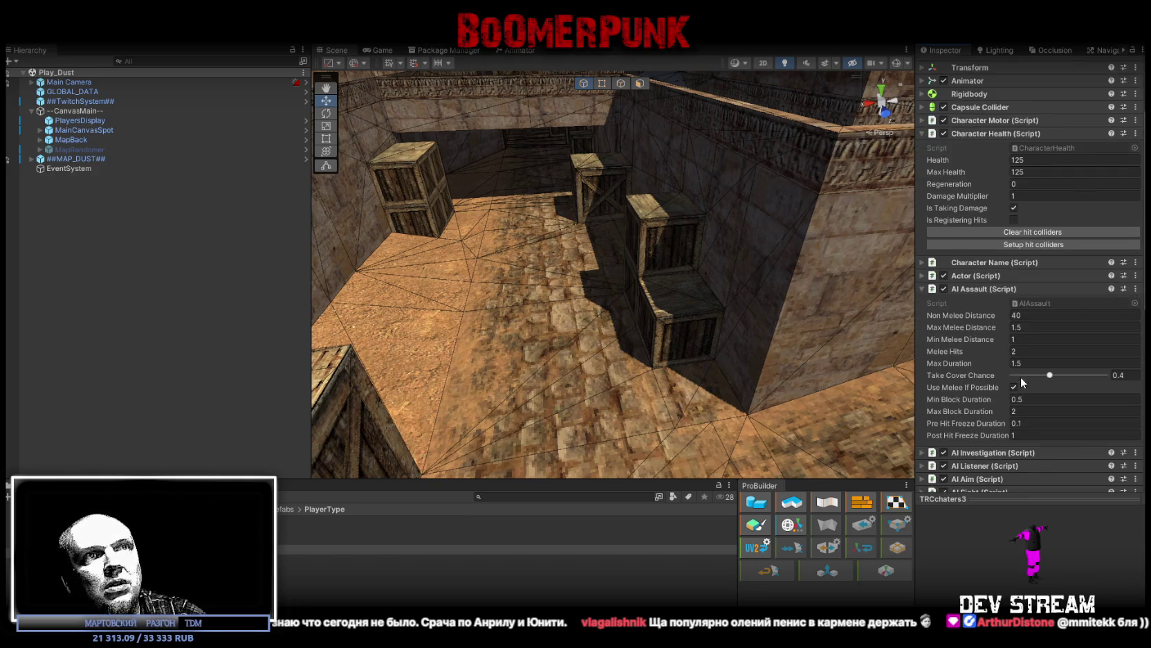
{"action": "left_click", "coordinate": [921, 289]}
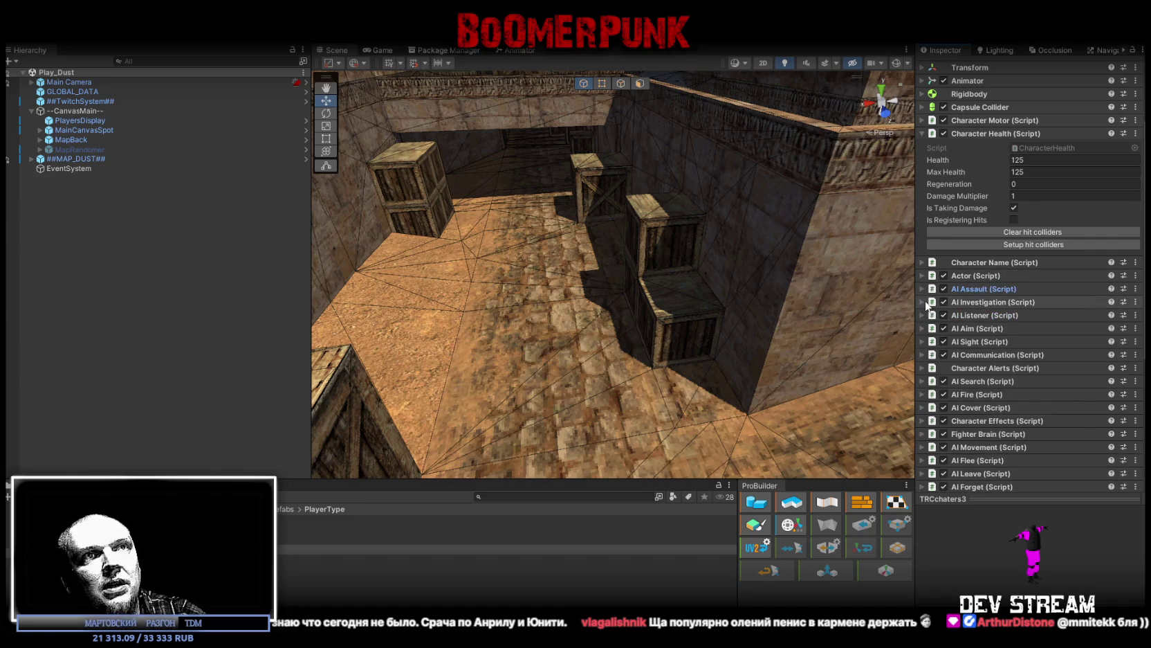
Step: Change AI Aim's Accuracy Error from 1.35 to 1.8, leaving Max Sweep Duration at 3
{"action": "left_click", "coordinate": [931, 327]}
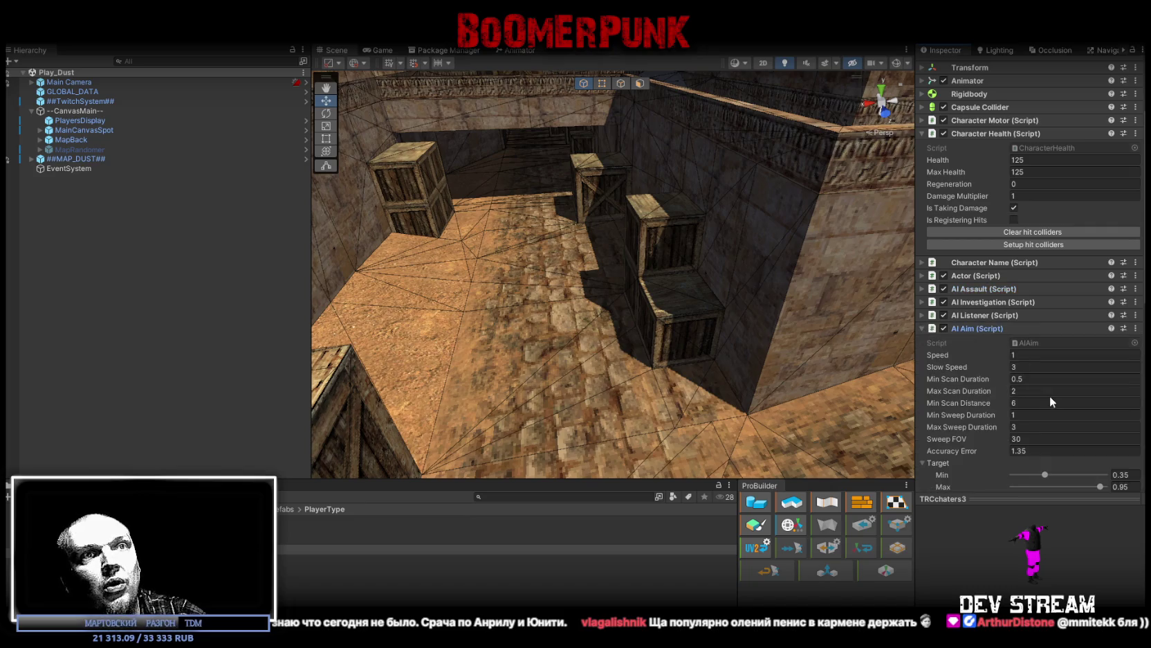
{"action": "left_click", "coordinate": [1024, 450]}
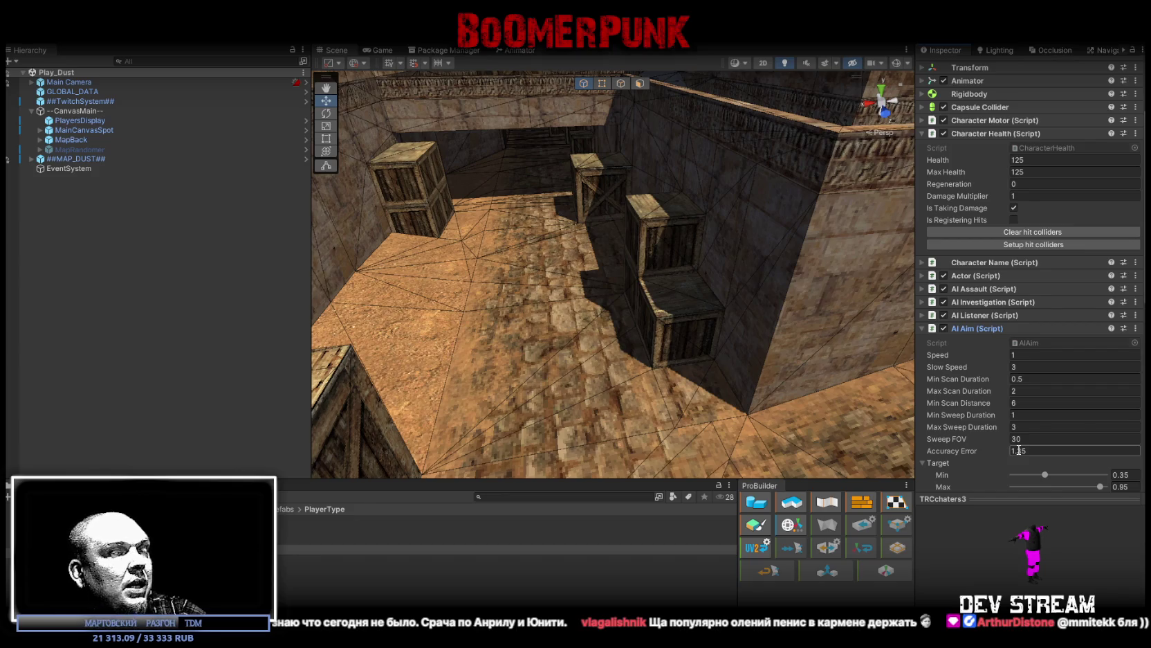
{"action": "left_click", "coordinate": [1036, 450]}
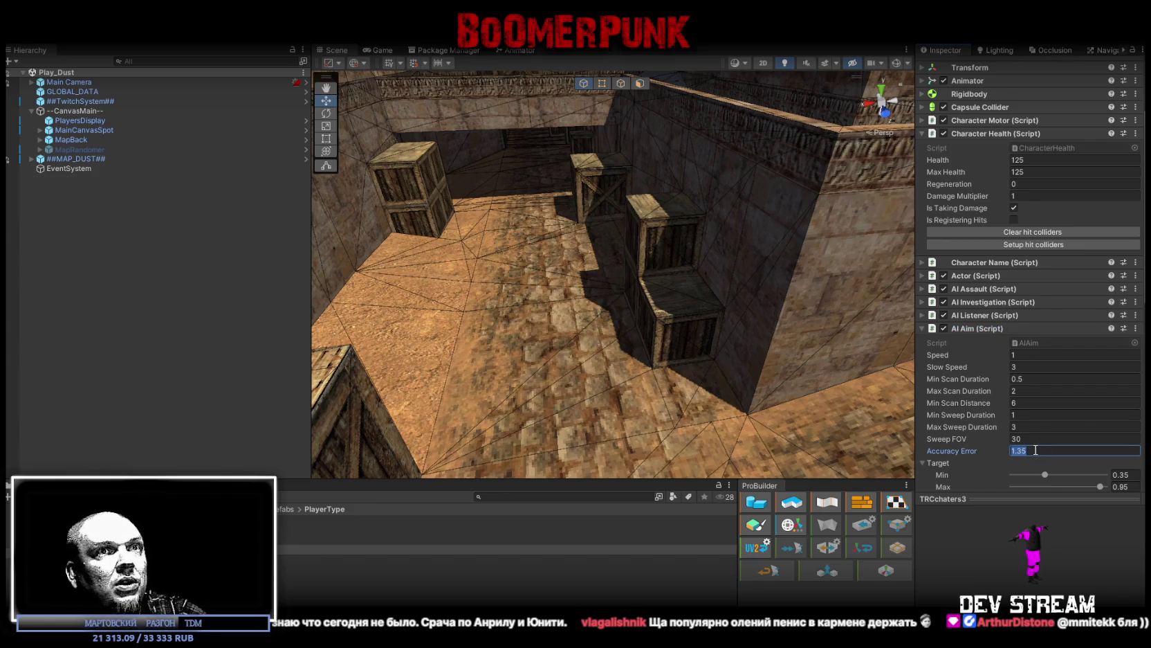
{"action": "type", "text": "2"}
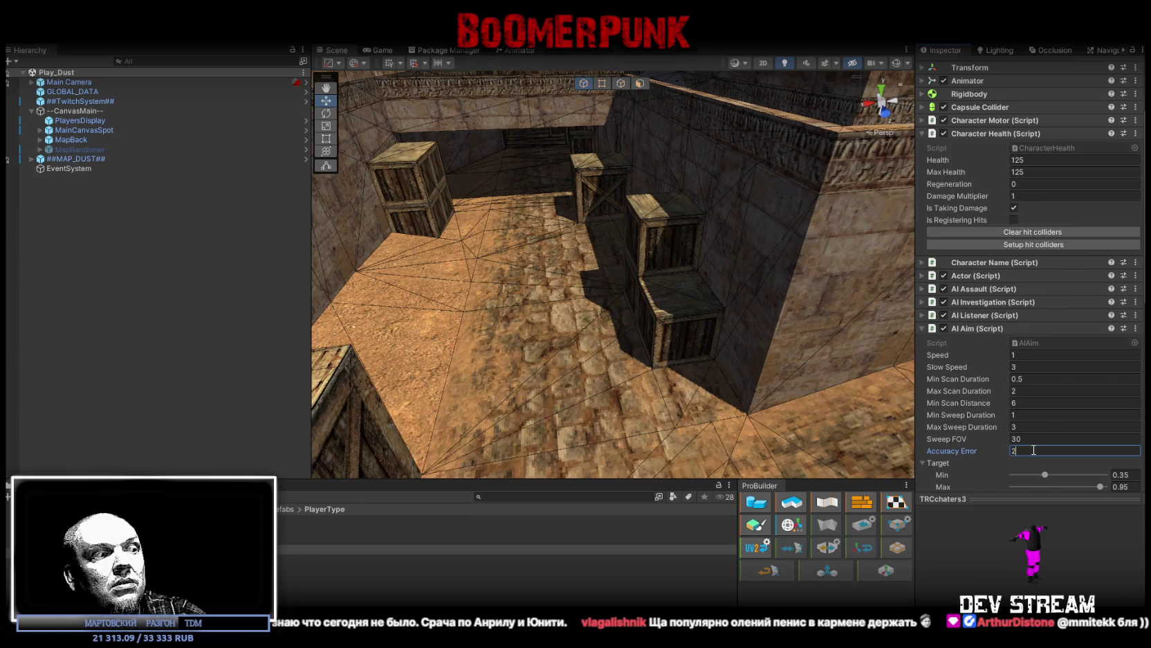
{"action": "key", "text": "Escape"}
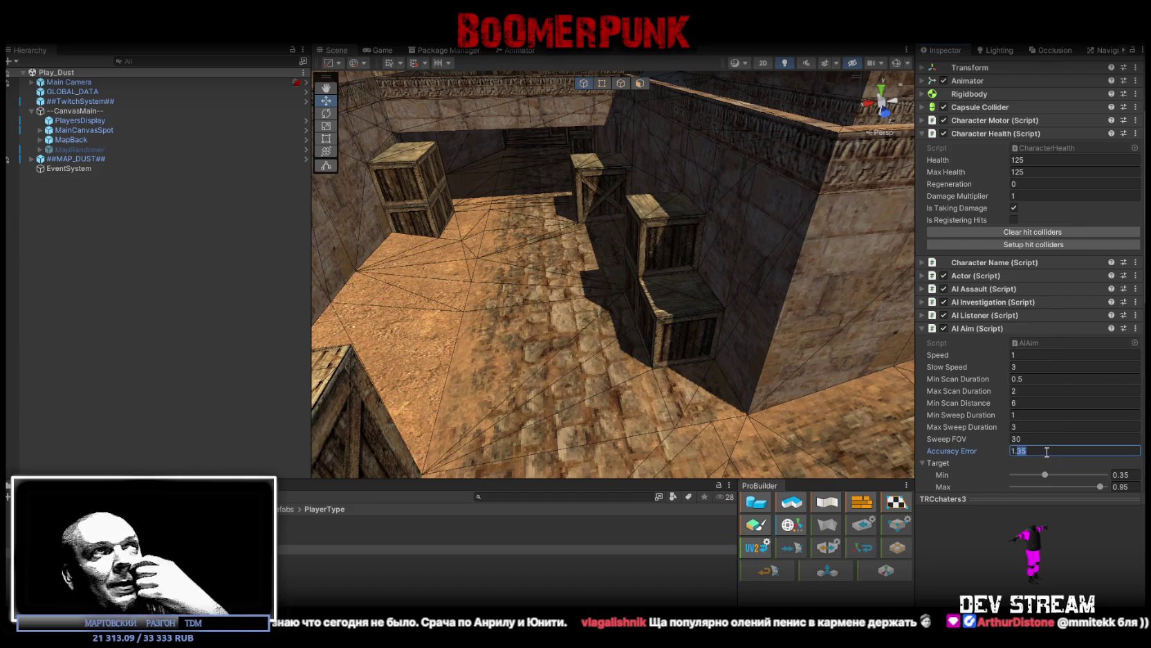
{"action": "type", "text": "8"}
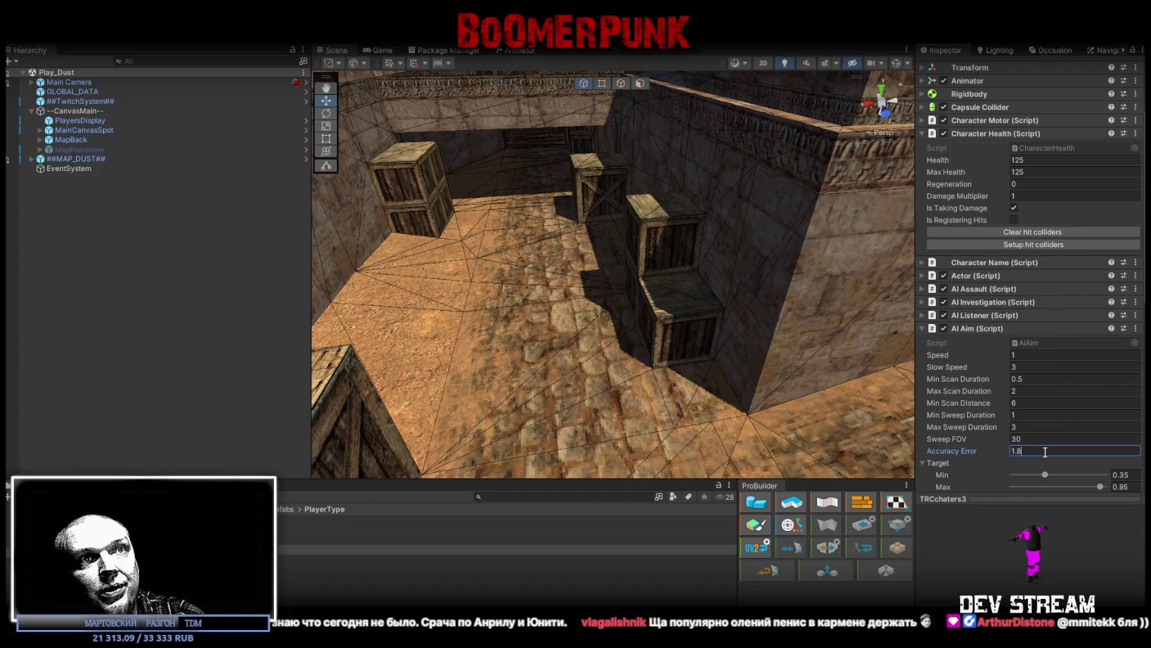
{"action": "scroll", "coordinate": [1029, 445], "scroll_direction": "down", "scroll_amount": 2}
{"action": "scroll", "coordinate": [1030, 445], "scroll_direction": "up", "scroll_amount": 2}
{"action": "left_click", "coordinate": [1024, 427]}
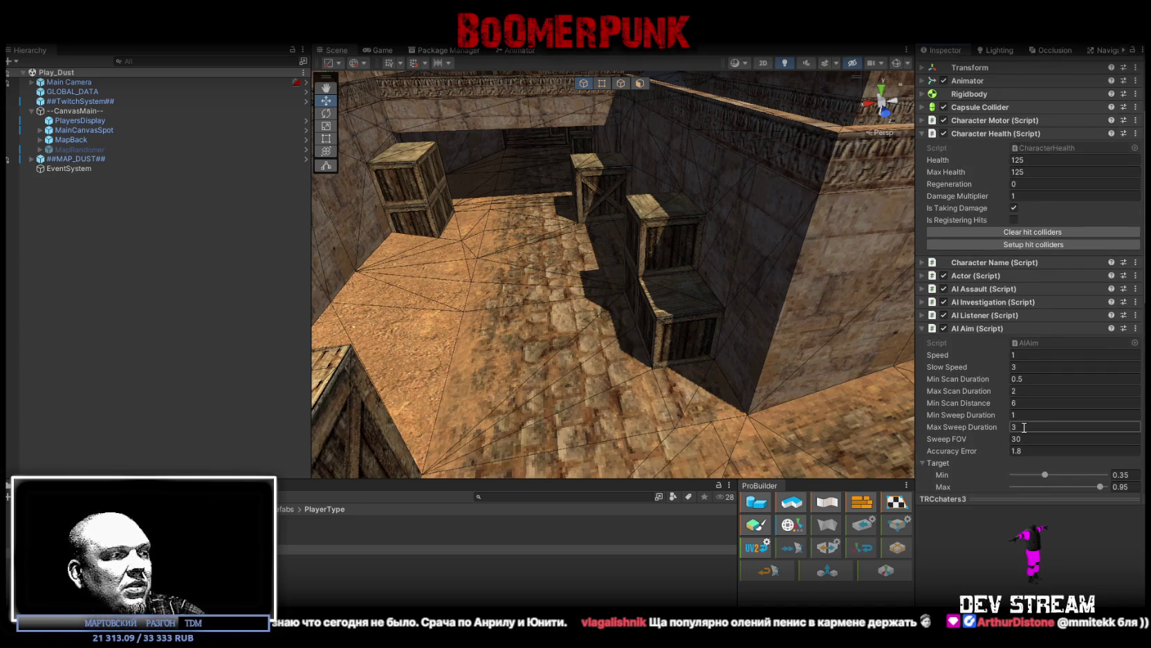
{"action": "key", "text": "Return"}
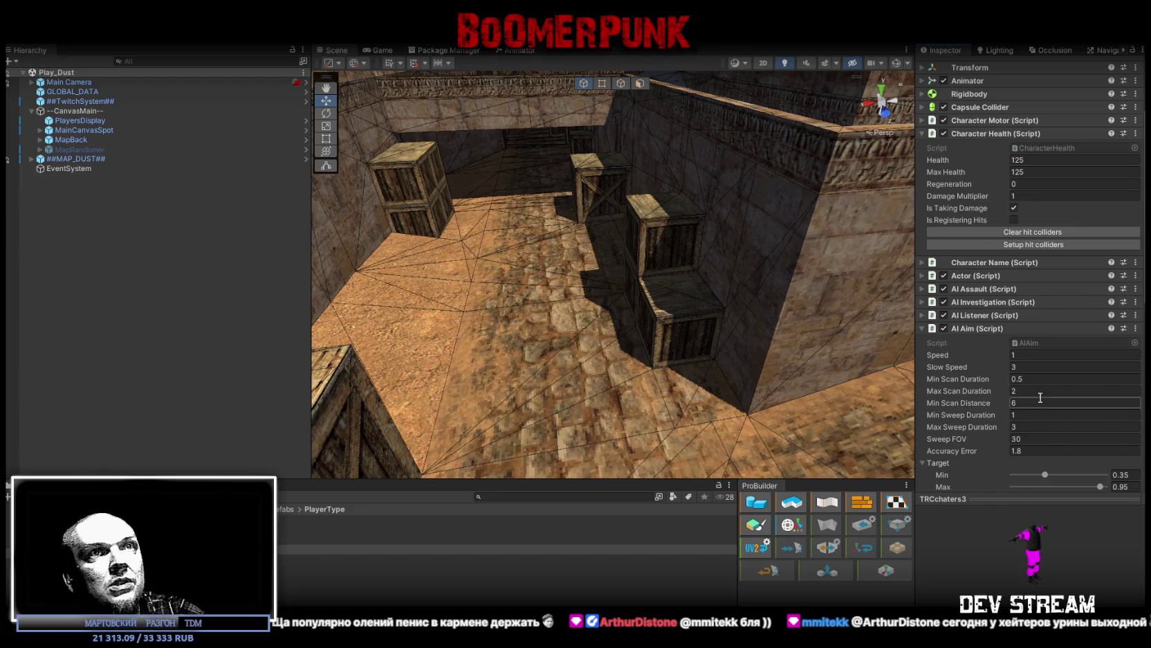
{"action": "scroll", "coordinate": [934, 260], "scroll_direction": "up", "scroll_amount": 3}
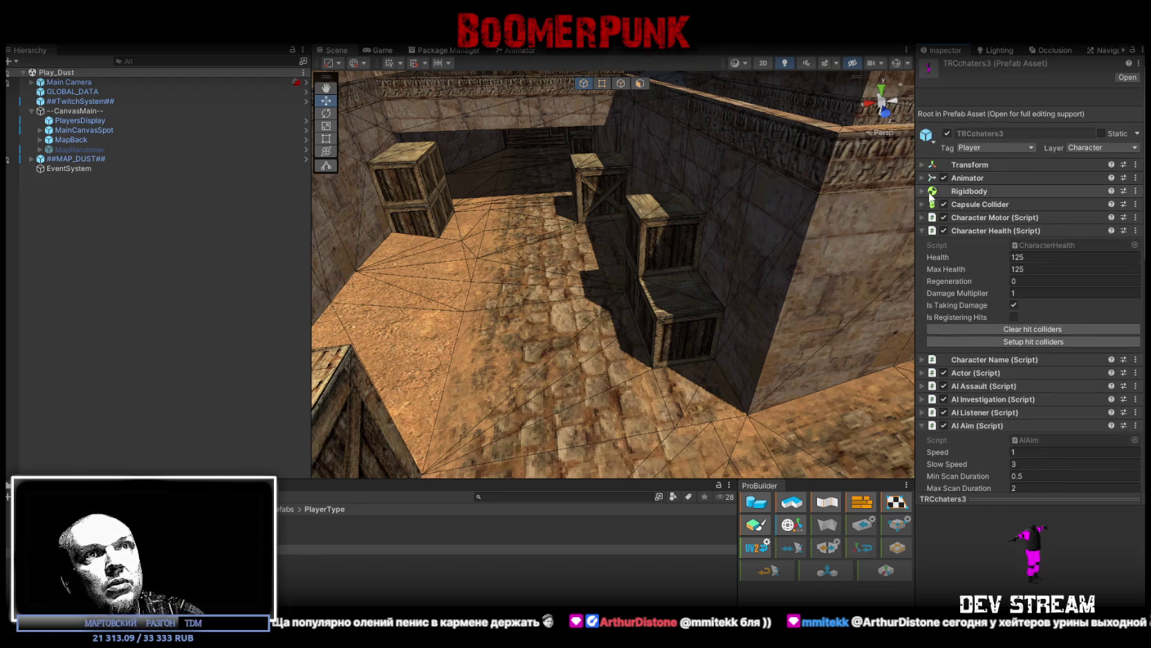
{"action": "left_click", "coordinate": [930, 217]}
Step: Change TRCchaters3's Character Motor Speed from 1.1 to 0.85, leaving Gravity 18 and Max Slope 70
{"action": "left_click", "coordinate": [1032, 253]}
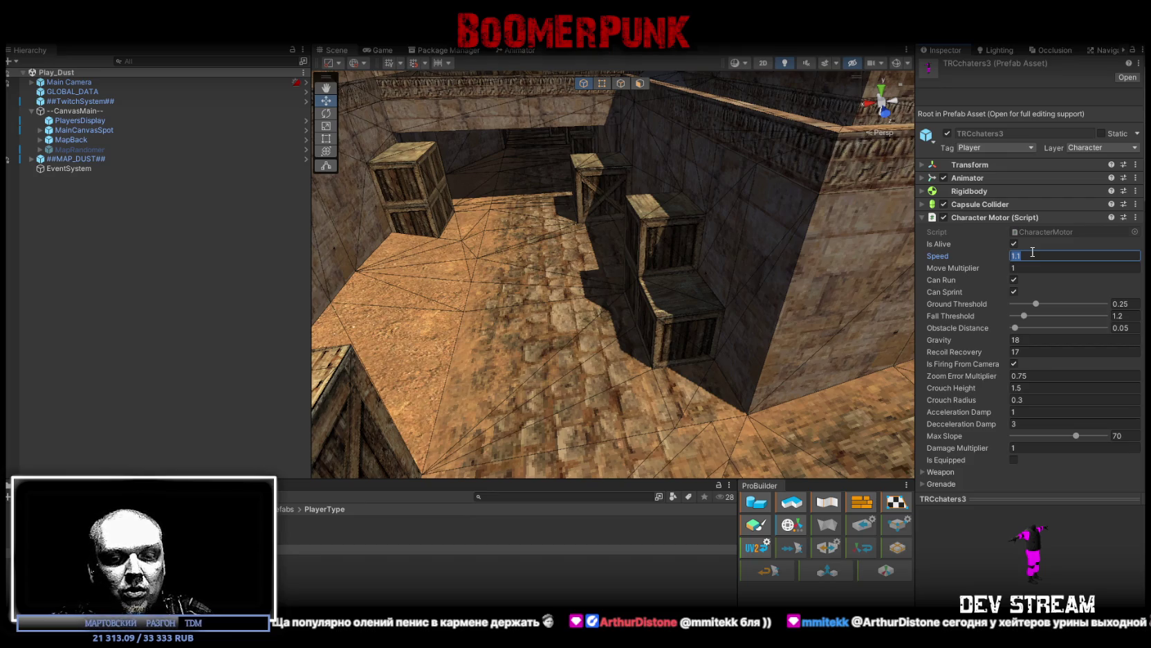
{"action": "type", "text": "8"}
{"action": "key", "text": "BackSpace"}
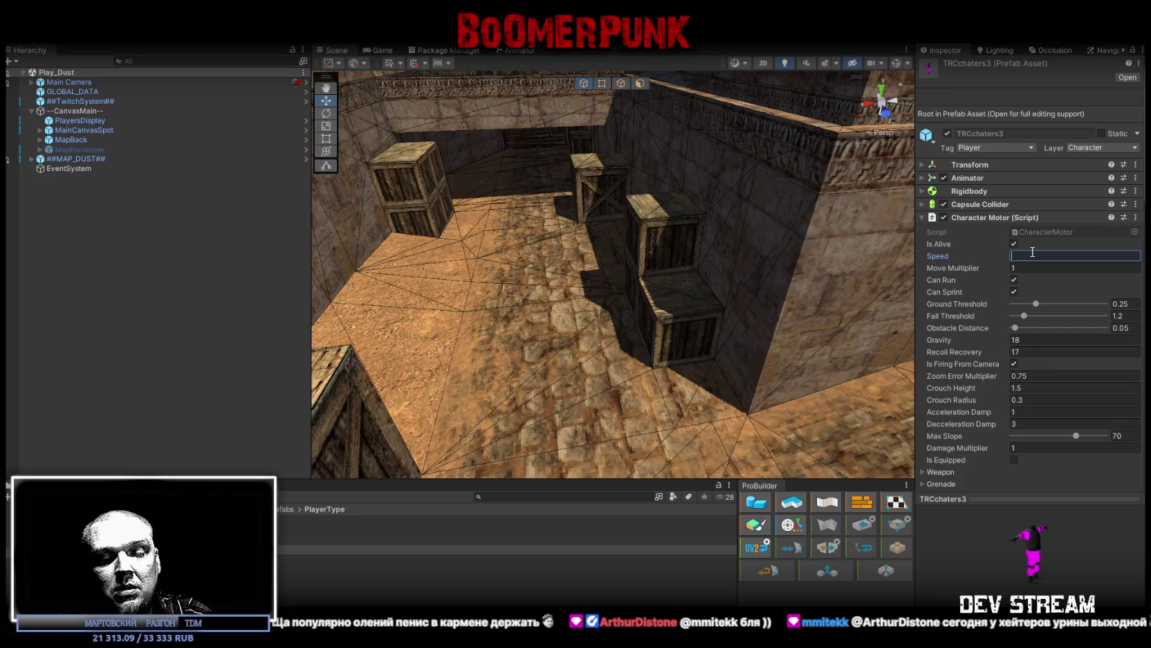
{"action": "type", "text": ".85"}
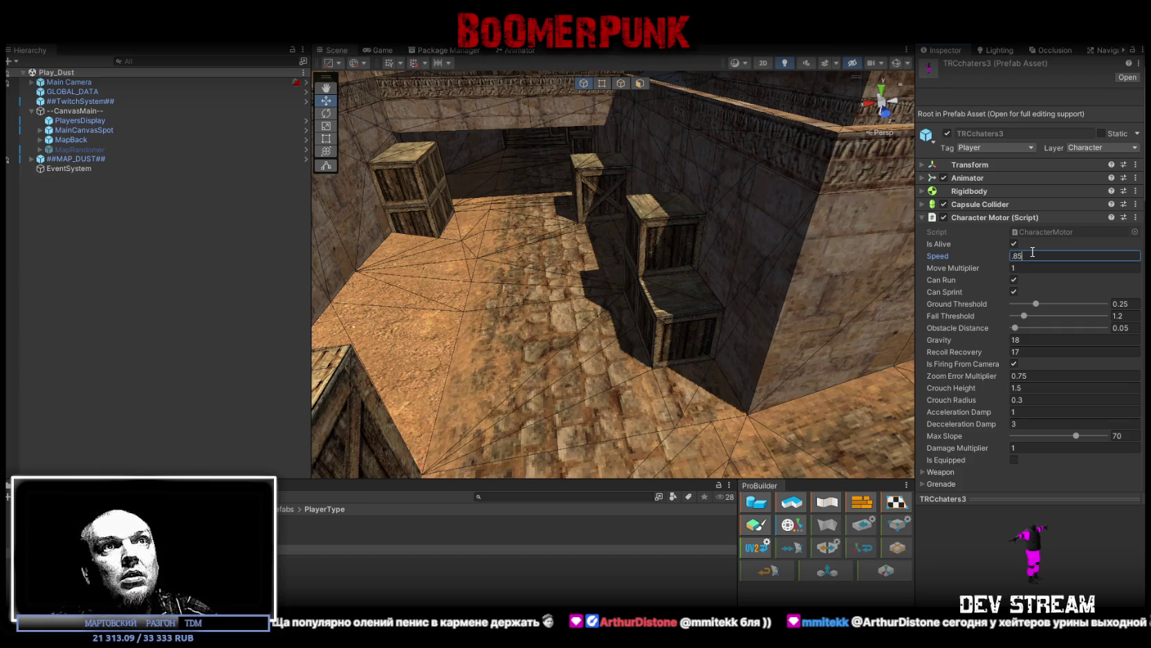
{"action": "left_click_drag", "start_coordinate": [623, 325], "coordinate": [635, 313]}
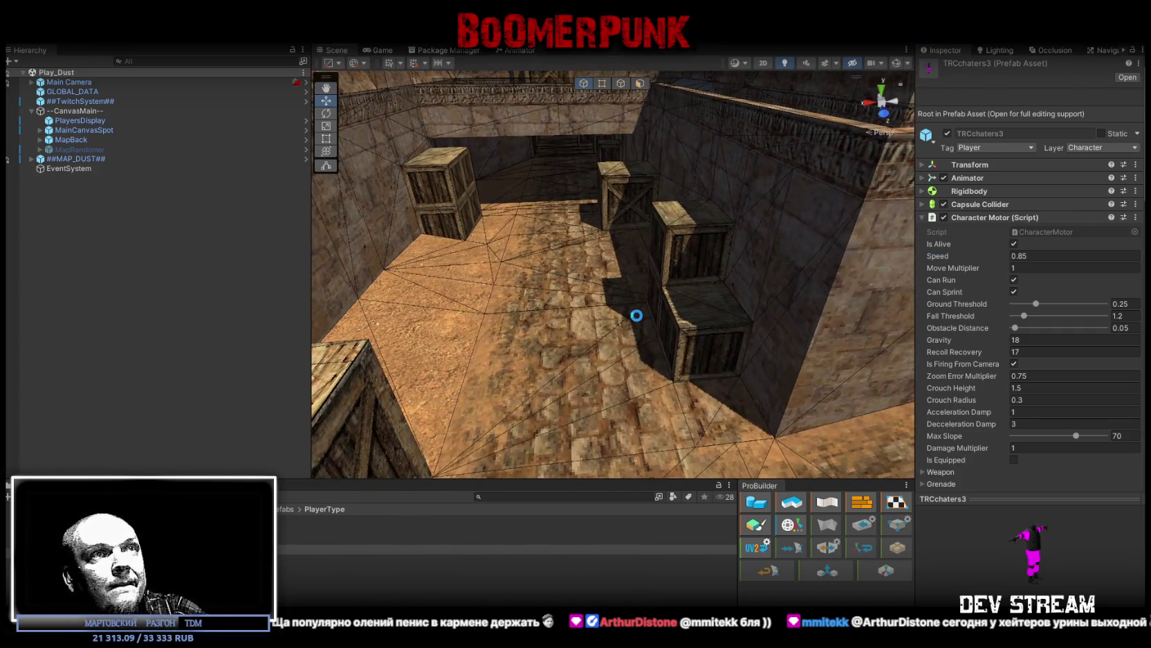
{"action": "left_click", "coordinate": [1014, 254]}
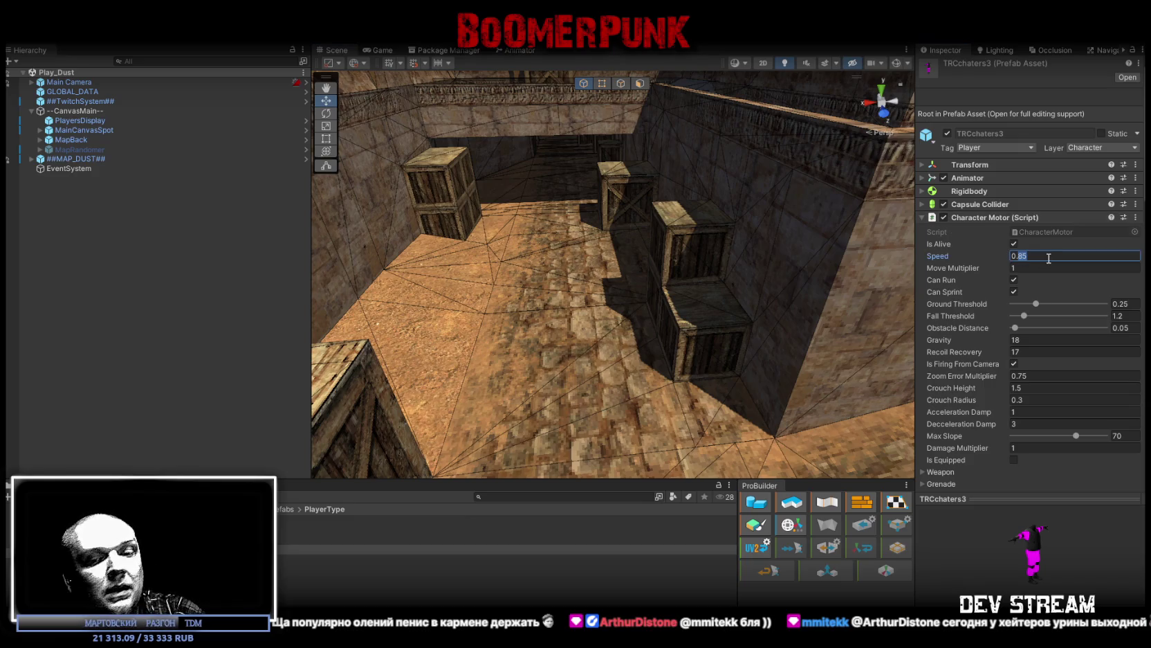
{"action": "mouse_move", "coordinate": [792, 243]}
{"action": "left_mouse_down"}
{"action": "mouse_move", "coordinate": [614, 291]}
{"action": "mouse_move", "coordinate": [640, 285]}
{"action": "mouse_move", "coordinate": [684, 308]}
{"action": "left_mouse_up"}
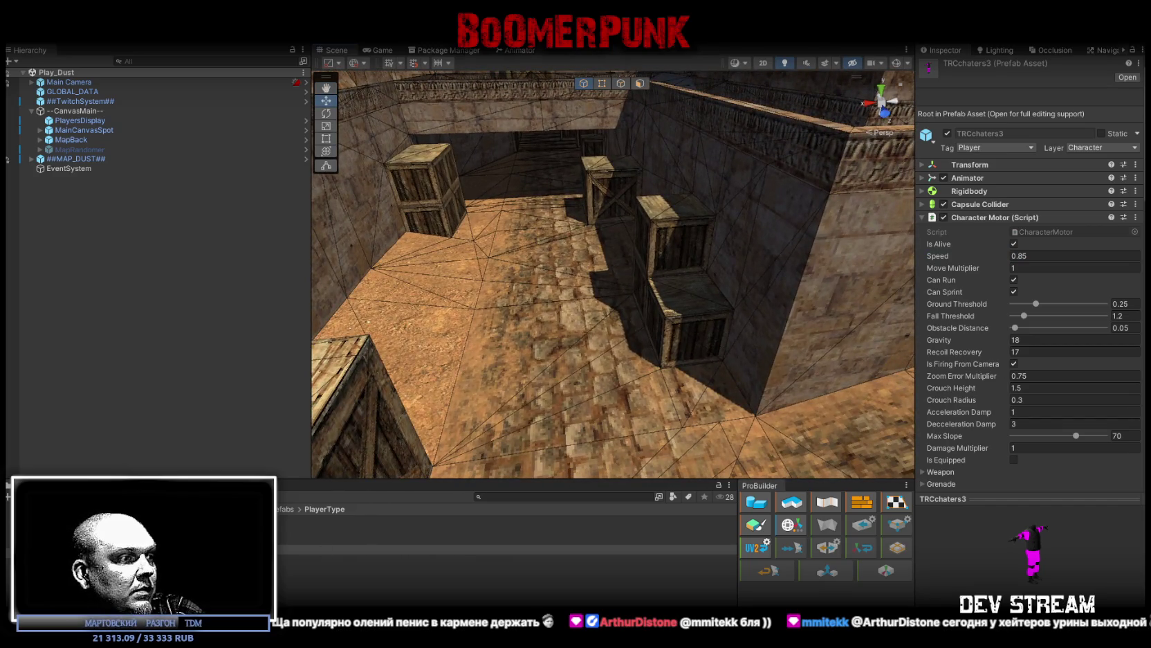
{"action": "left_click", "coordinate": [1020, 255]}
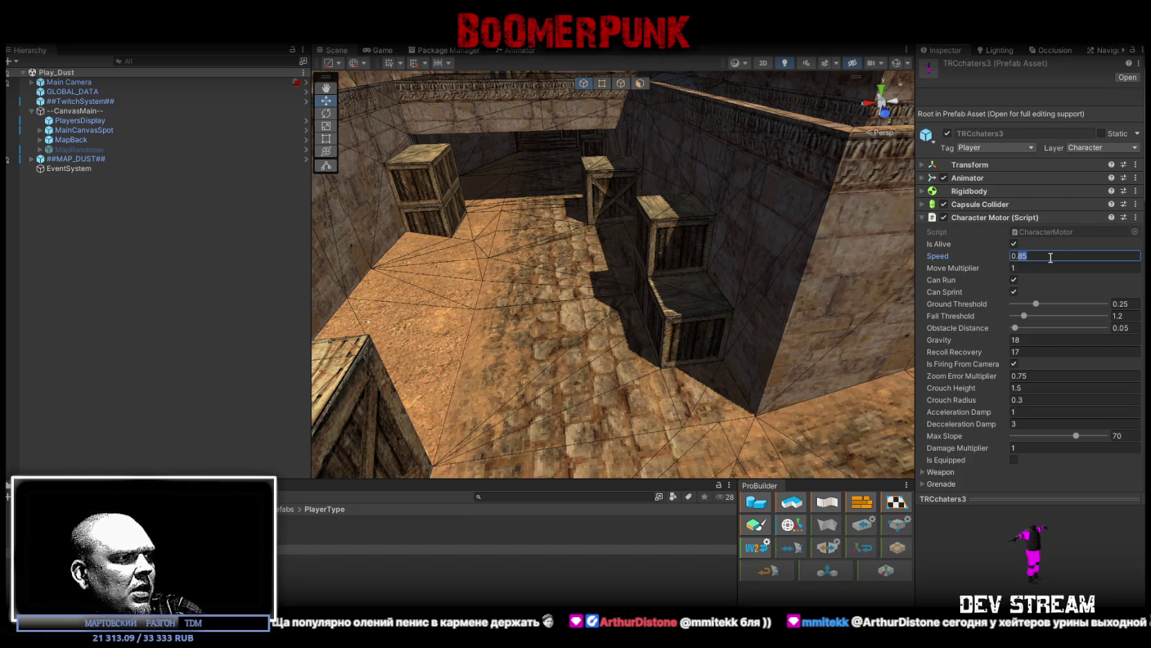
{"action": "left_click_drag", "start_coordinate": [678, 368], "coordinate": [684, 374]}
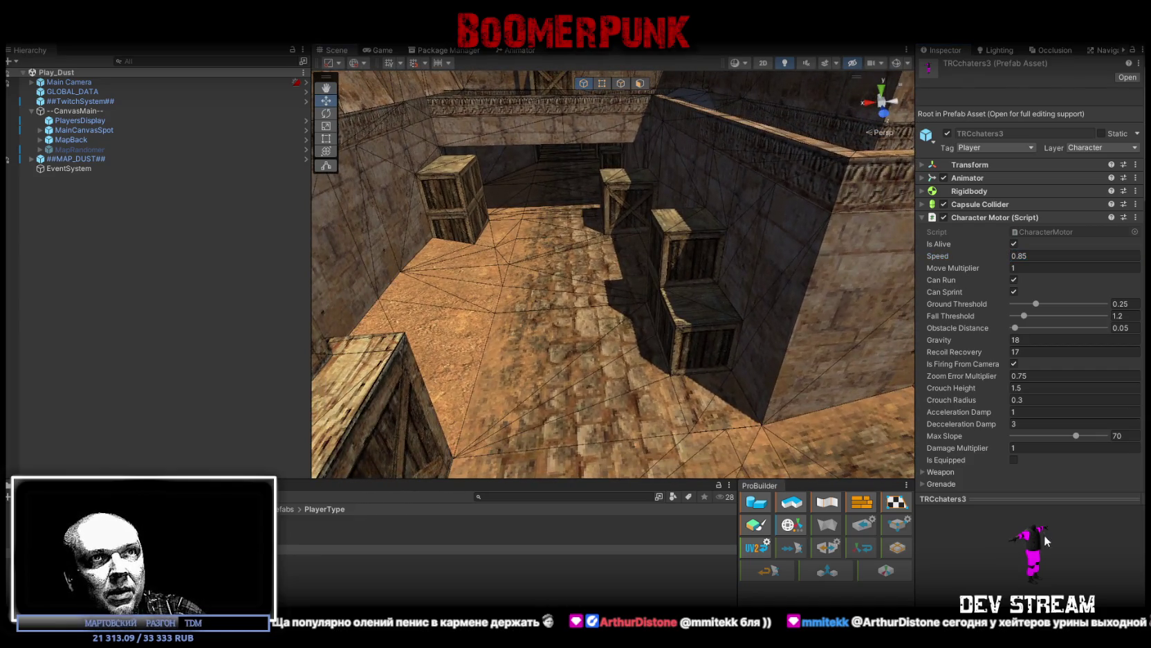
{"action": "scroll", "coordinate": [1033, 420], "scroll_direction": "down", "scroll_amount": 2}
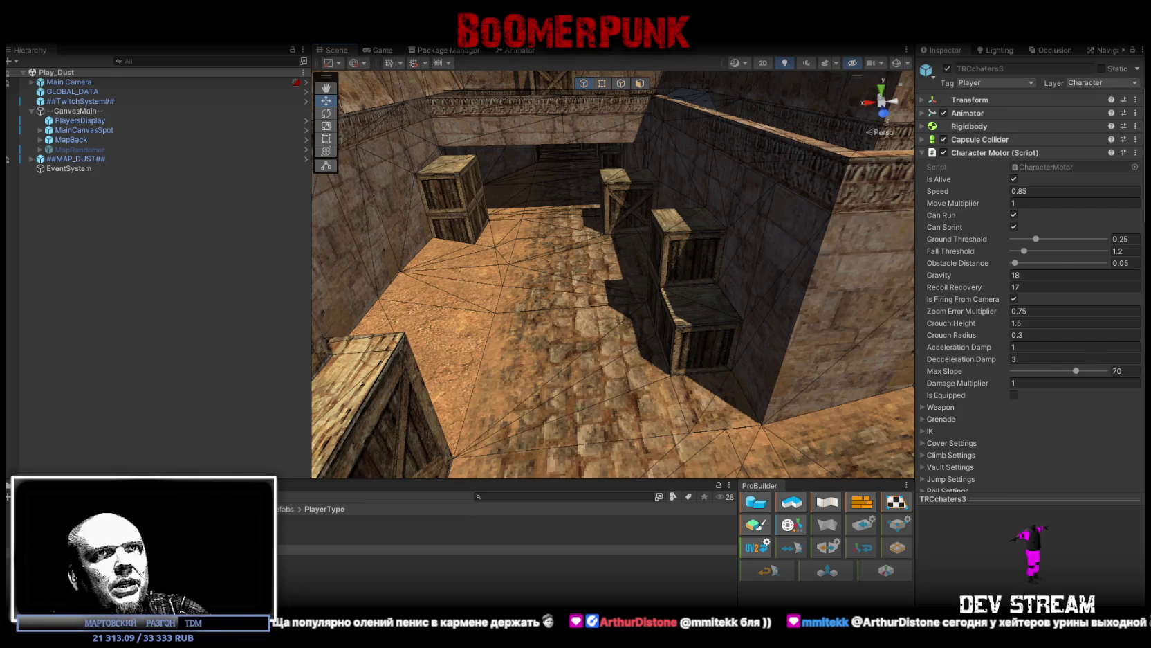
Step: Open a subfolder inside Prefabs > PlayerType in the Project window to browse its contents
{"action": "mouse_move", "coordinate": [568, 372]}
{"action": "left_mouse_down"}
{"action": "mouse_move", "coordinate": [575, 249]}
{"action": "mouse_move", "coordinate": [537, 255]}
{"action": "mouse_move", "coordinate": [522, 206]}
{"action": "left_mouse_up"}
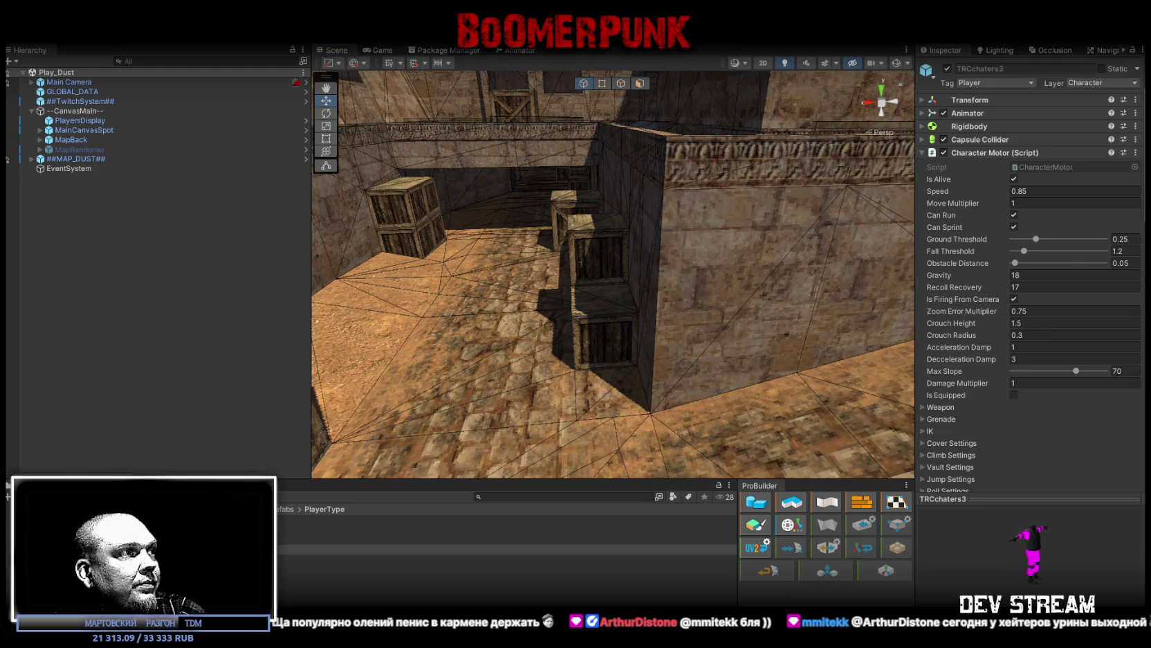
{"action": "left_click", "coordinate": [505, 549]}
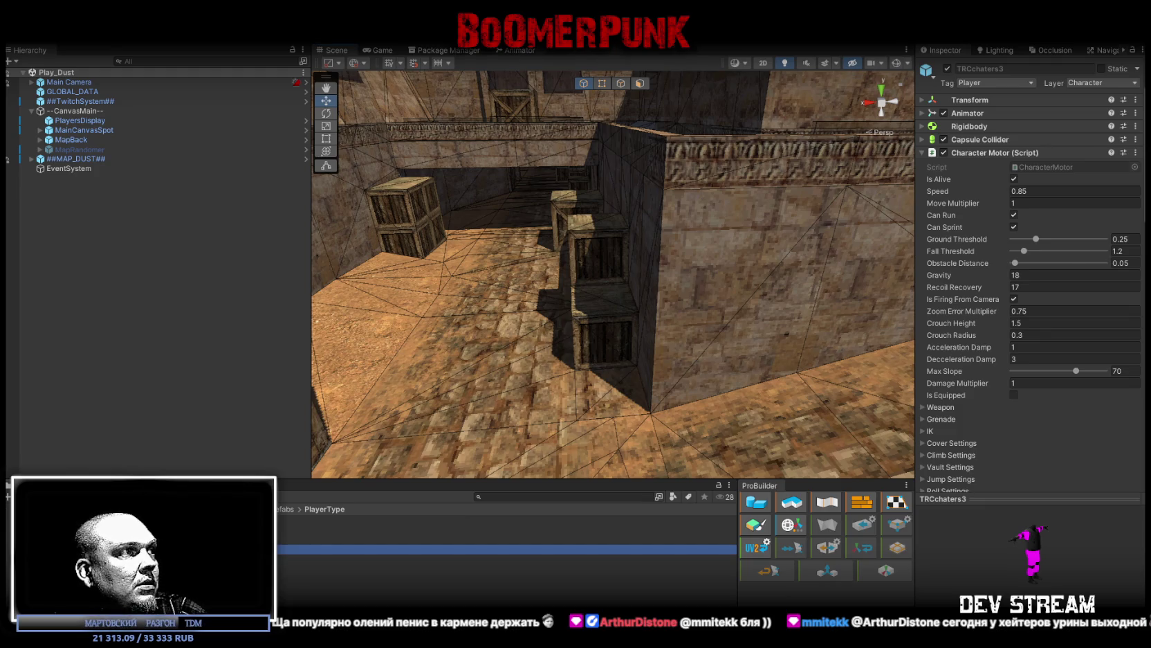
{"action": "double_click", "coordinate": [374, 550]}
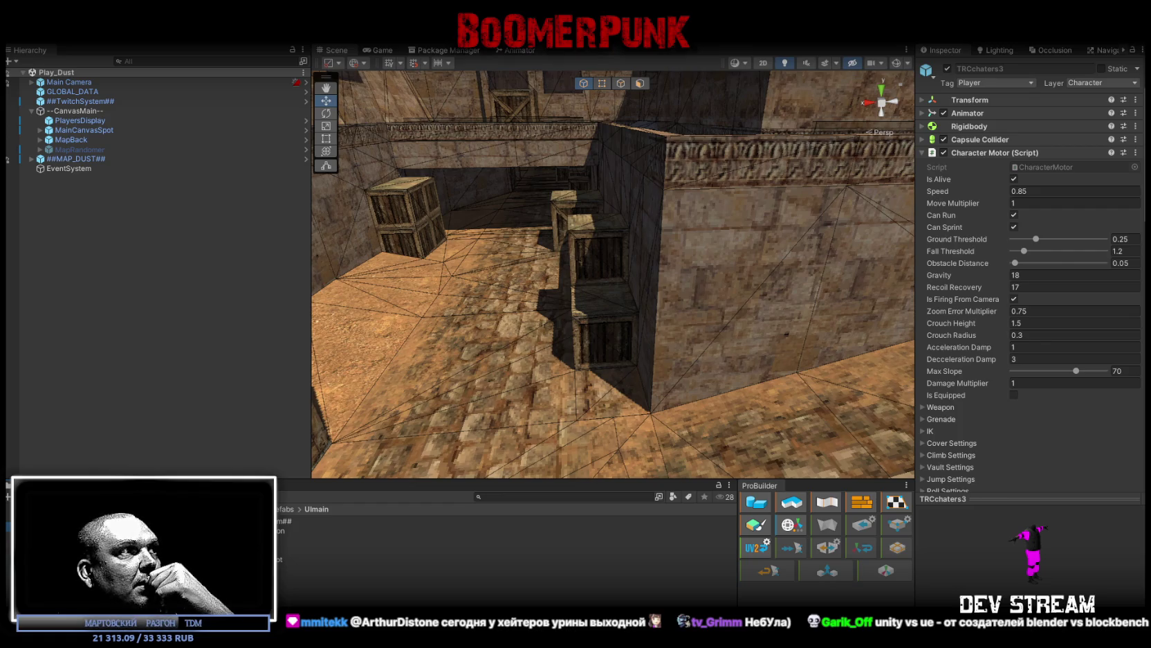
Step: Browse Heads, WeaponPix and LvLpix to Models > Camo and select the TRC_camo texture
{"action": "left_click", "coordinate": [346, 549]}
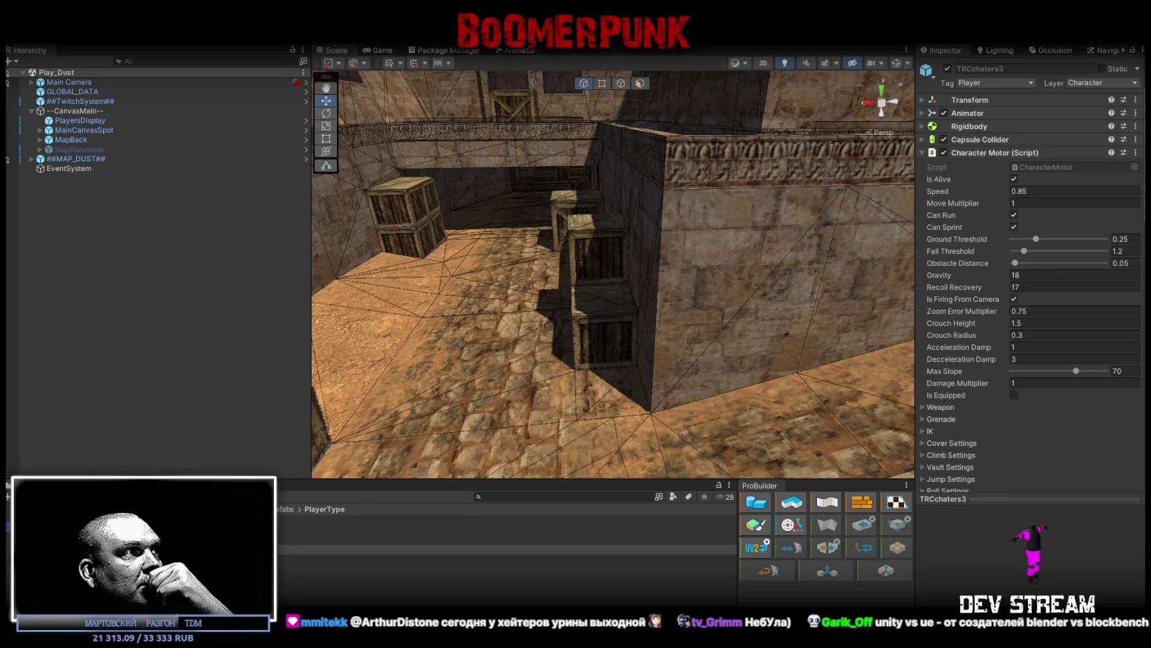
{"action": "double_click", "coordinate": [346, 548]}
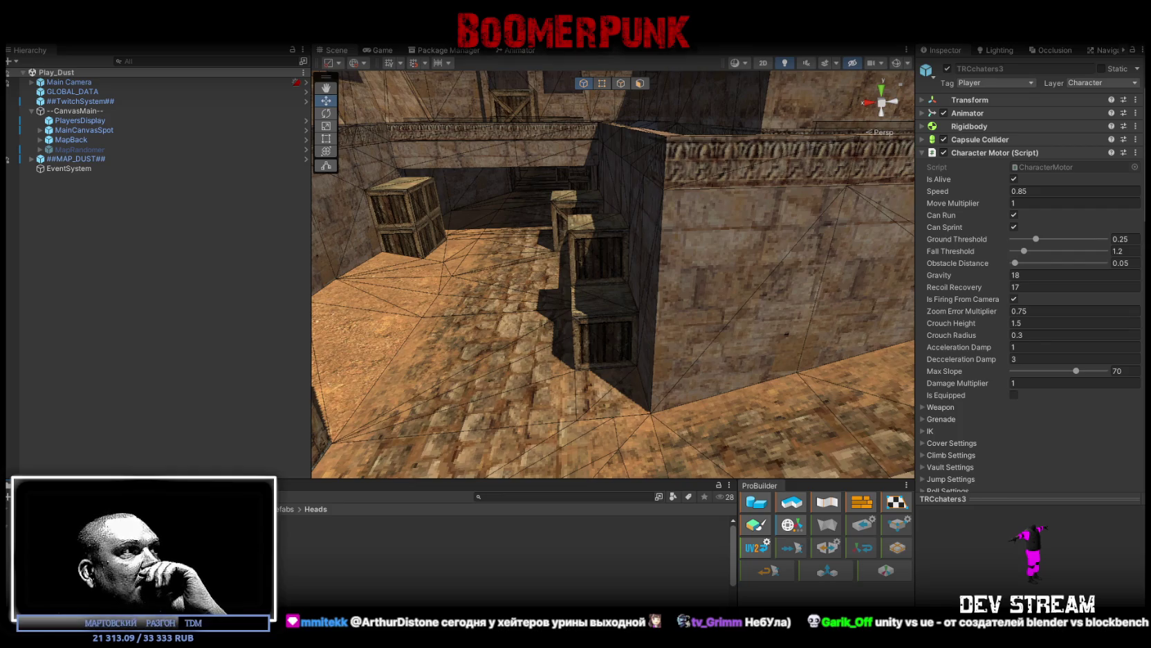
{"action": "left_click", "coordinate": [69, 553]}
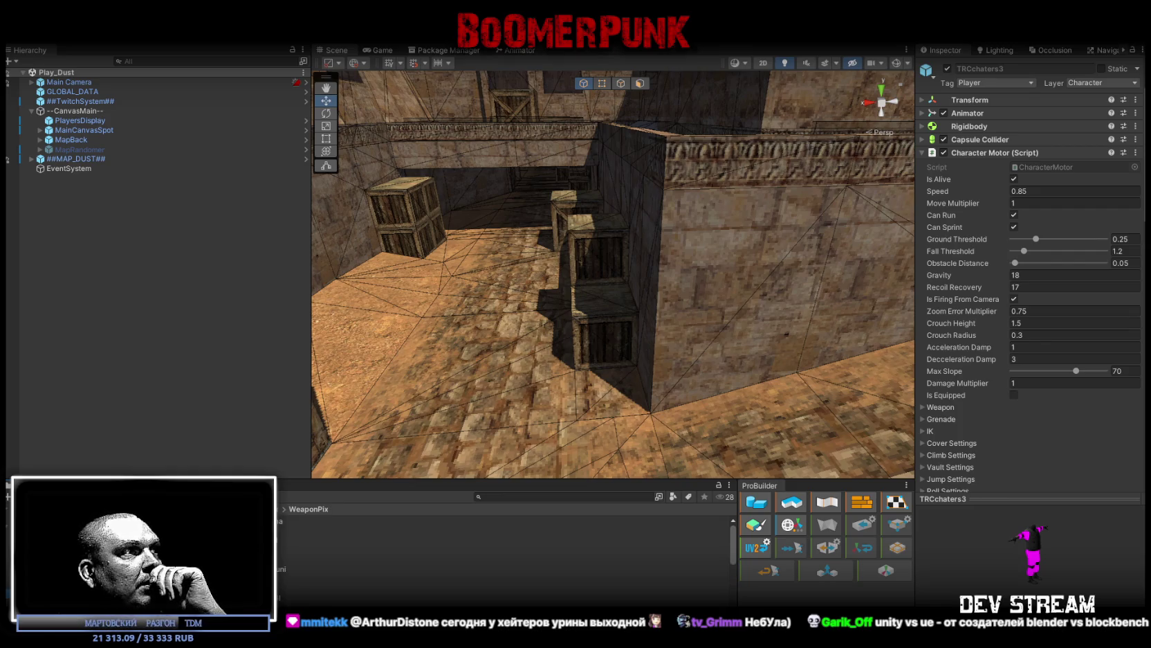
{"action": "left_click", "coordinate": [69, 539]}
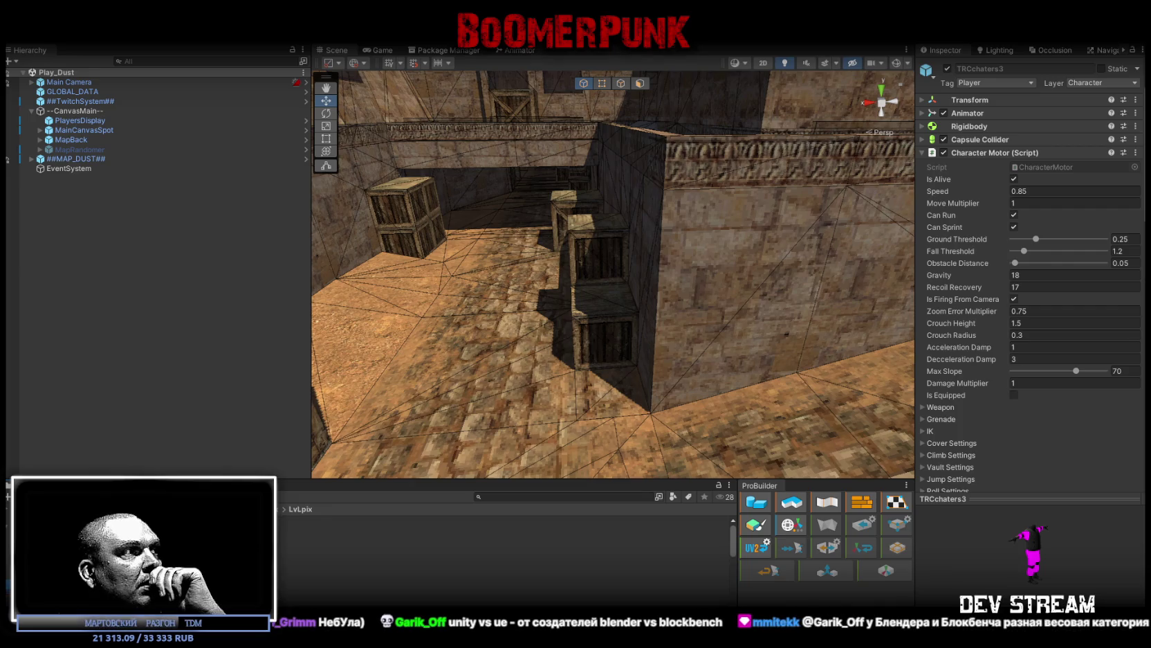
{"action": "scroll", "coordinate": [336, 604], "scroll_direction": "down", "scroll_amount": 5}
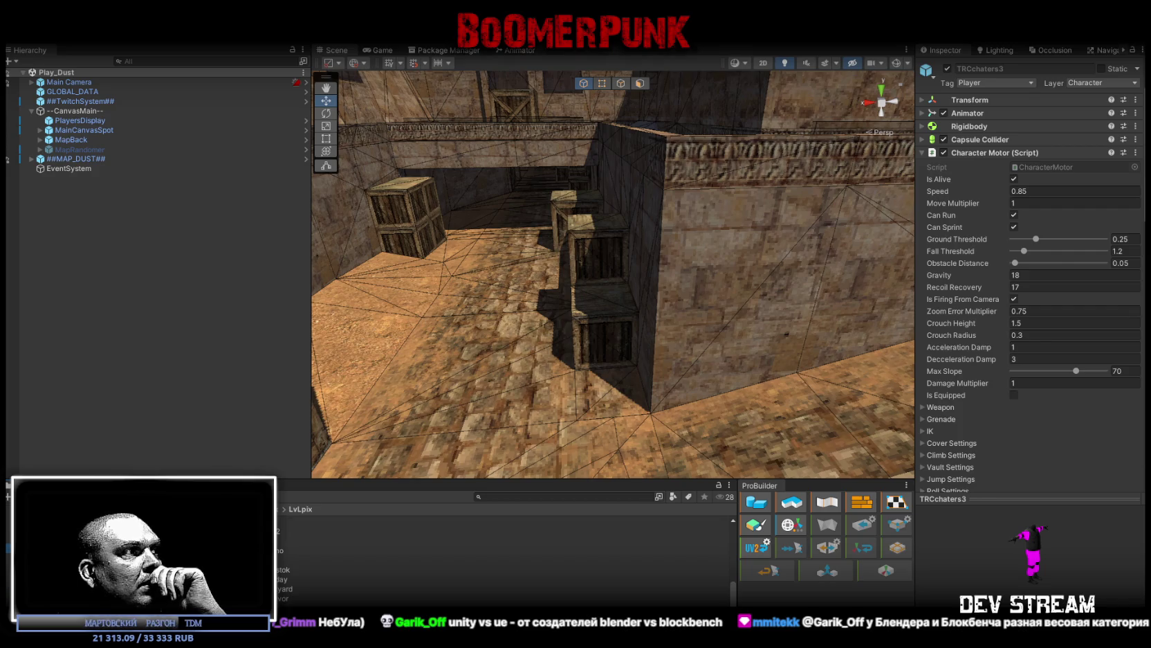
{"action": "left_click", "coordinate": [69, 538]}
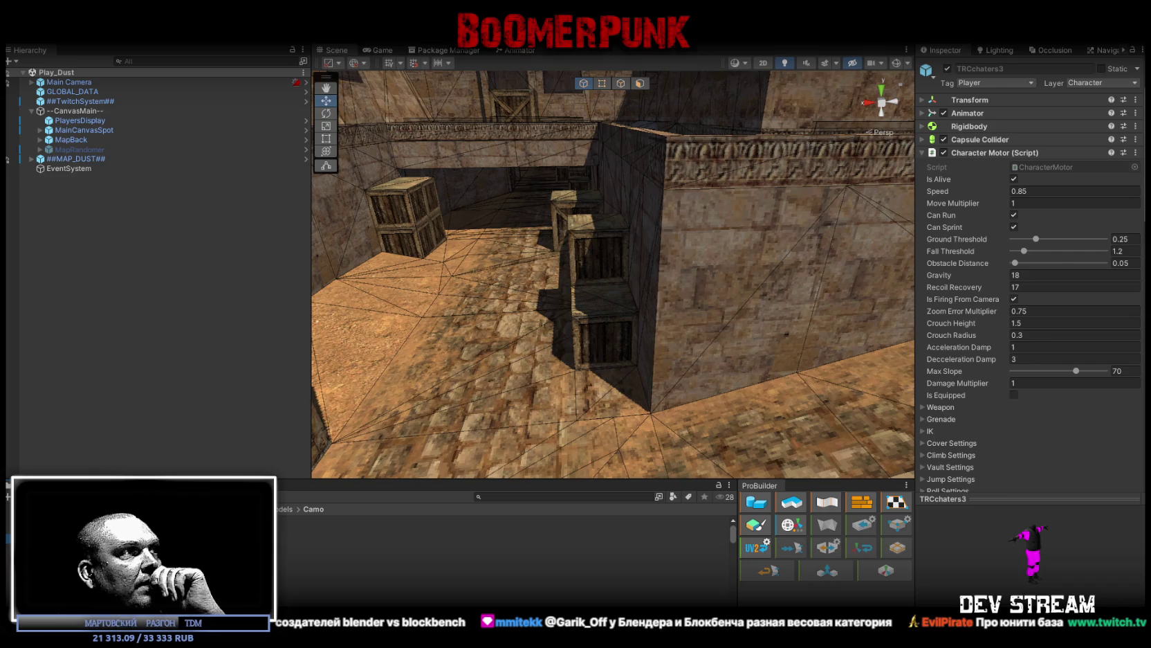
{"action": "left_click", "coordinate": [332, 520]}
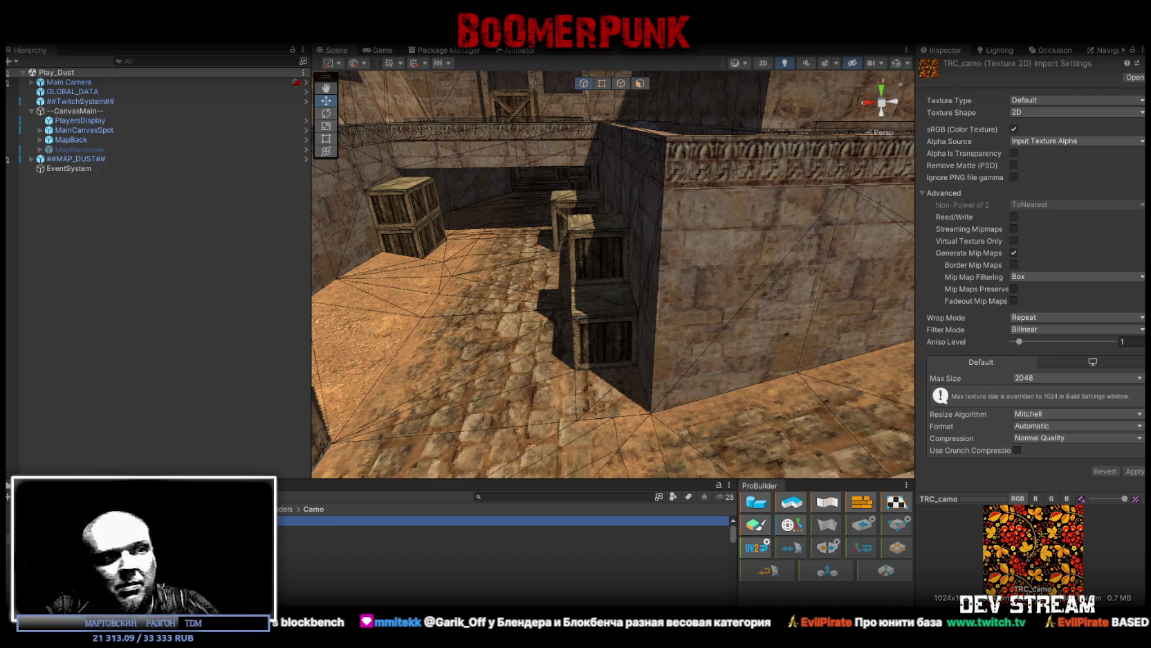
Step: Switch from Unity to Photoshop, where TRC_camo.psd is open
{"action": "key", "text": "alt+Tab"}
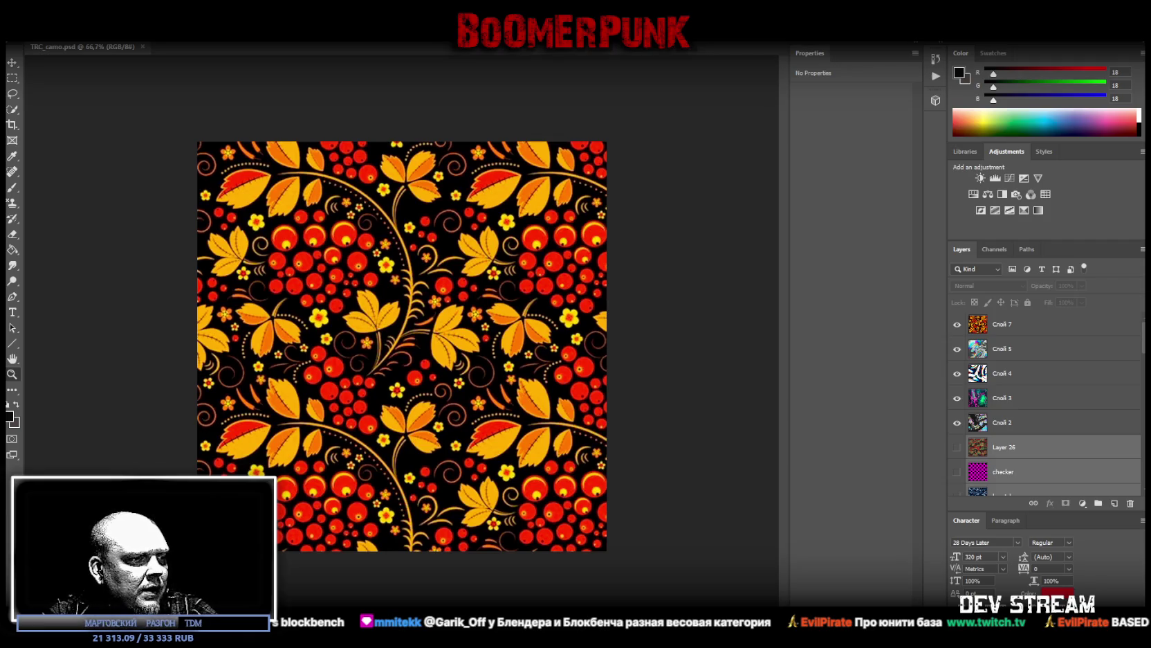
{"action": "key", "text": "super+d"}
{"action": "key", "text": "super+d"}
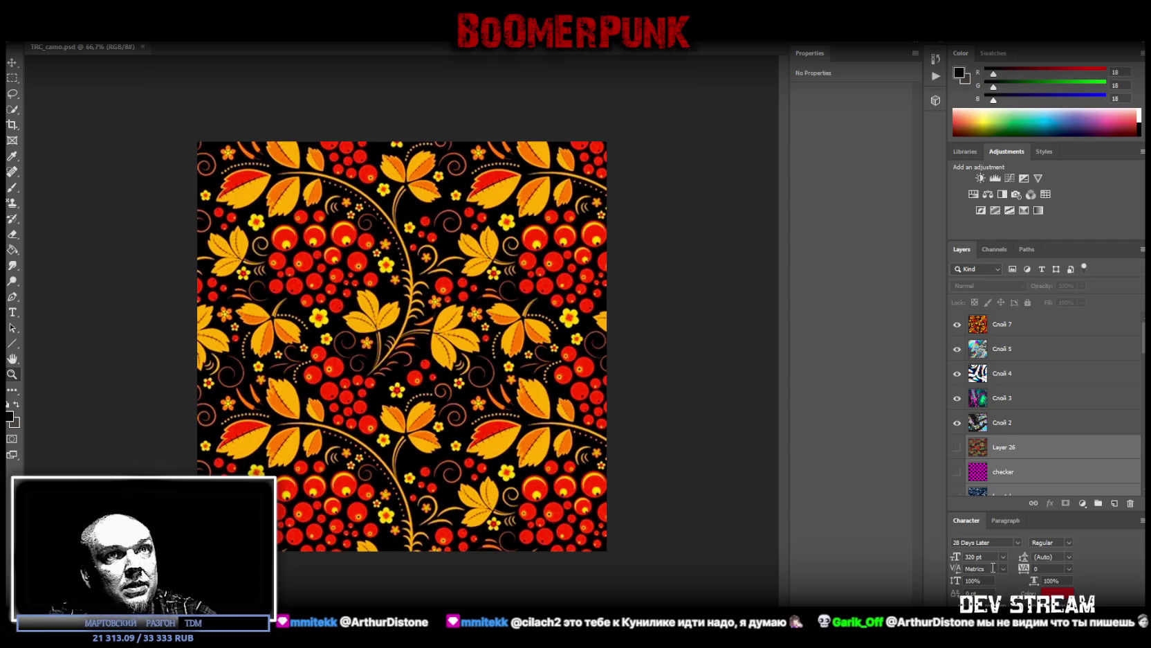
{"action": "left_click", "coordinate": [1021, 324]}
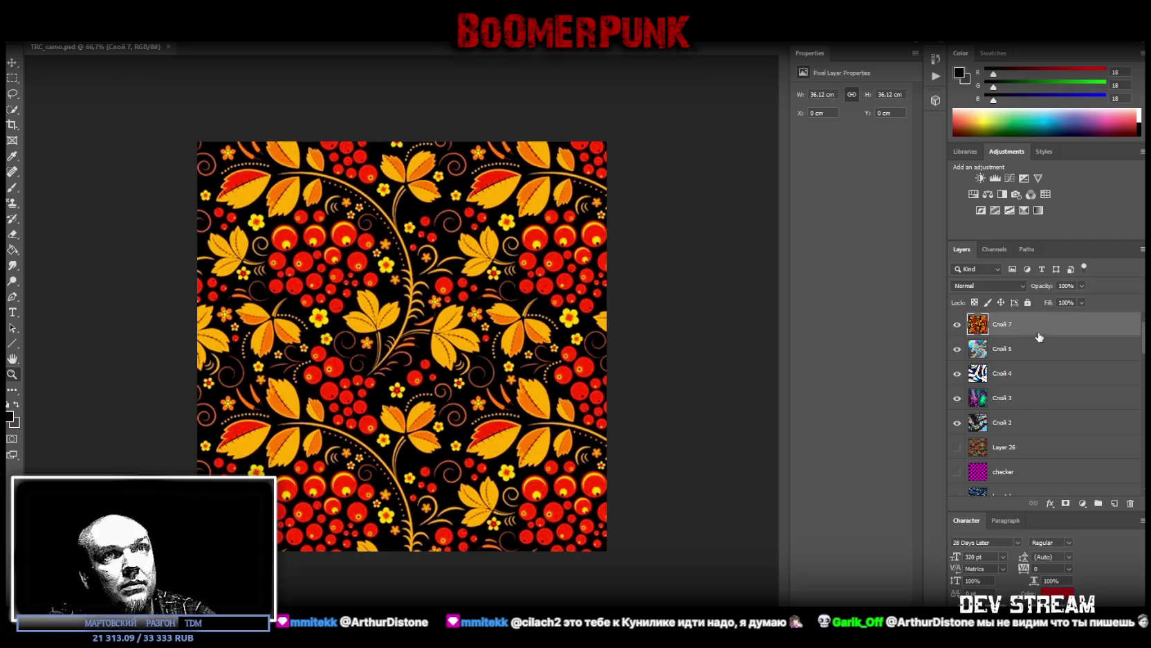
Step: Paste the red bubble image as Layer 27, convert it to a smart object, and scale it to fill the canvas
{"action": "key", "text": "ctrl+v"}
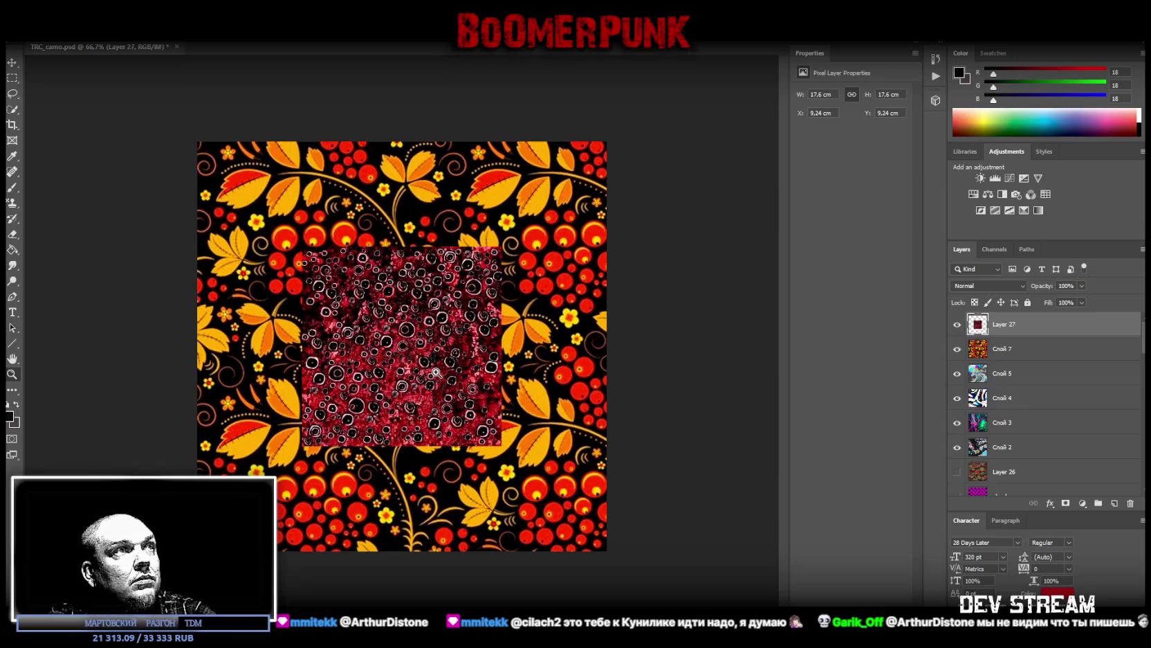
{"action": "right_click", "coordinate": [1029, 326]}
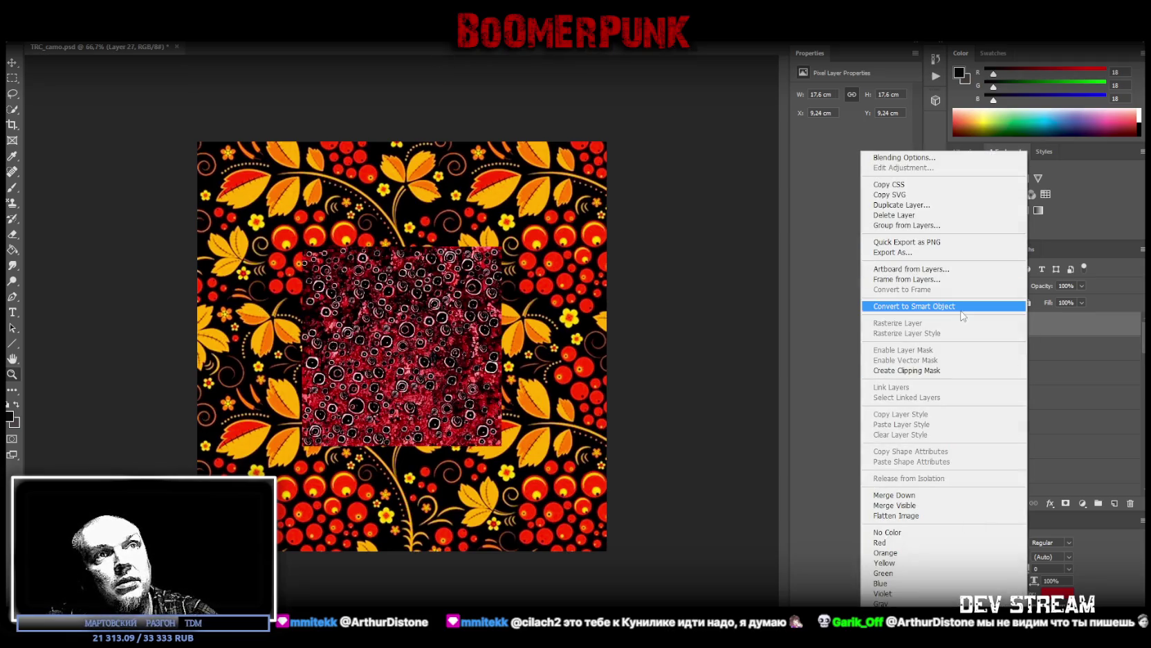
{"action": "left_click", "coordinate": [960, 307]}
{"action": "key", "text": "ctrl+t"}
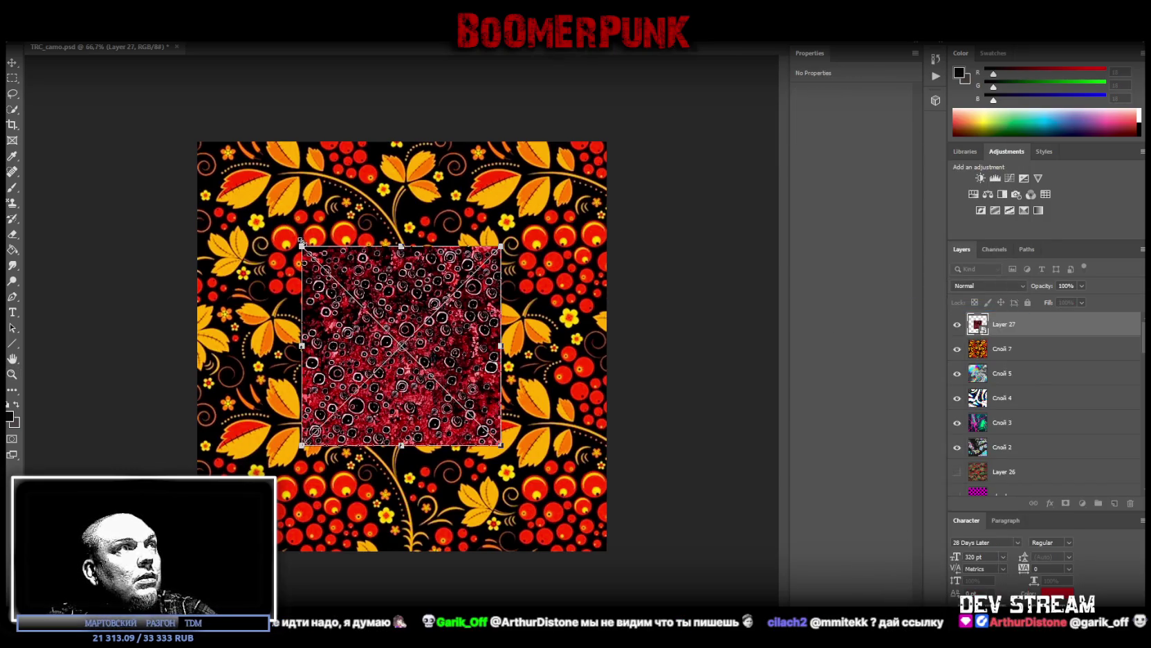
{"action": "left_click_drag", "start_coordinate": [303, 246], "coordinate": [198, 140]}
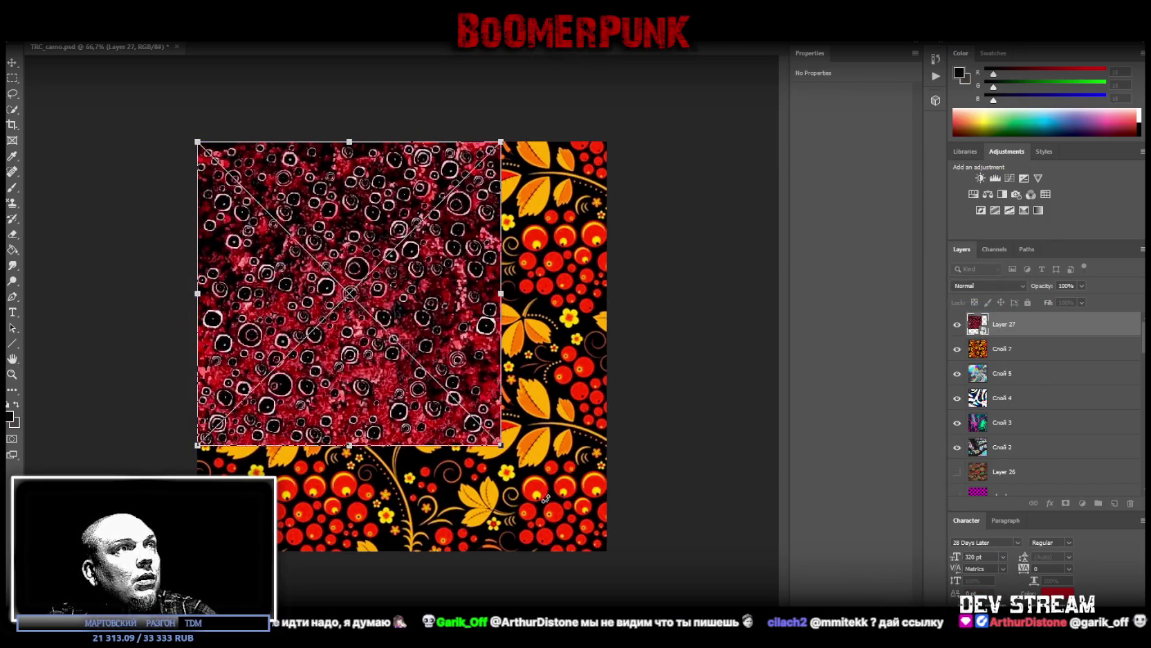
{"action": "left_click_drag", "start_coordinate": [501, 445], "coordinate": [607, 552]}
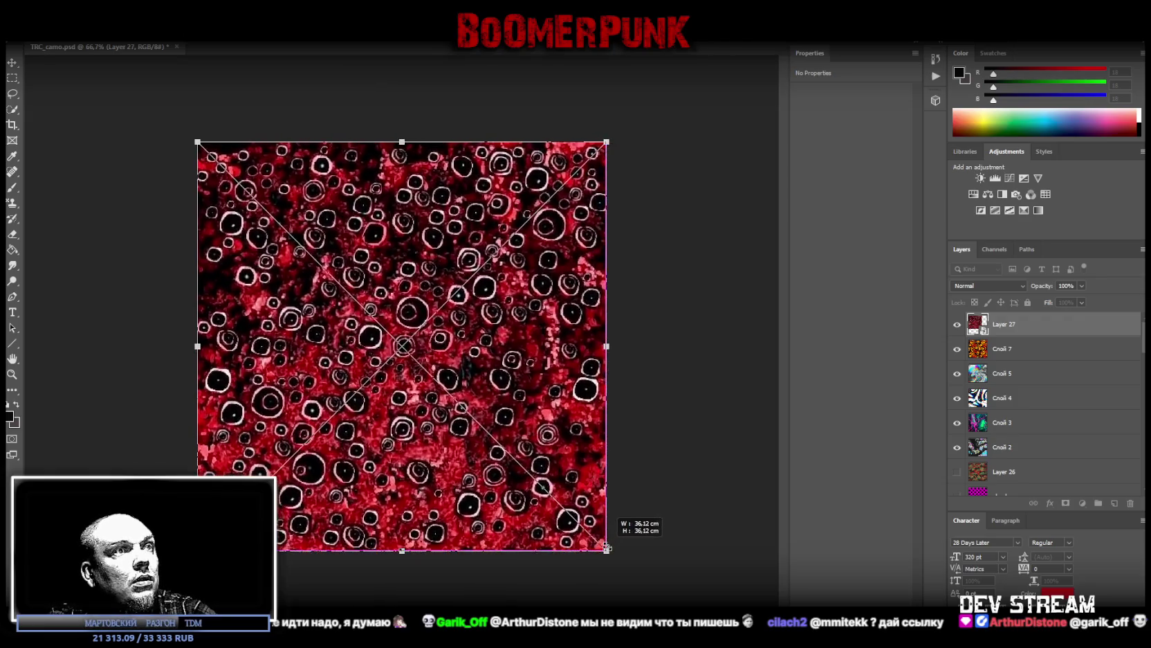
{"action": "key", "text": "Return"}
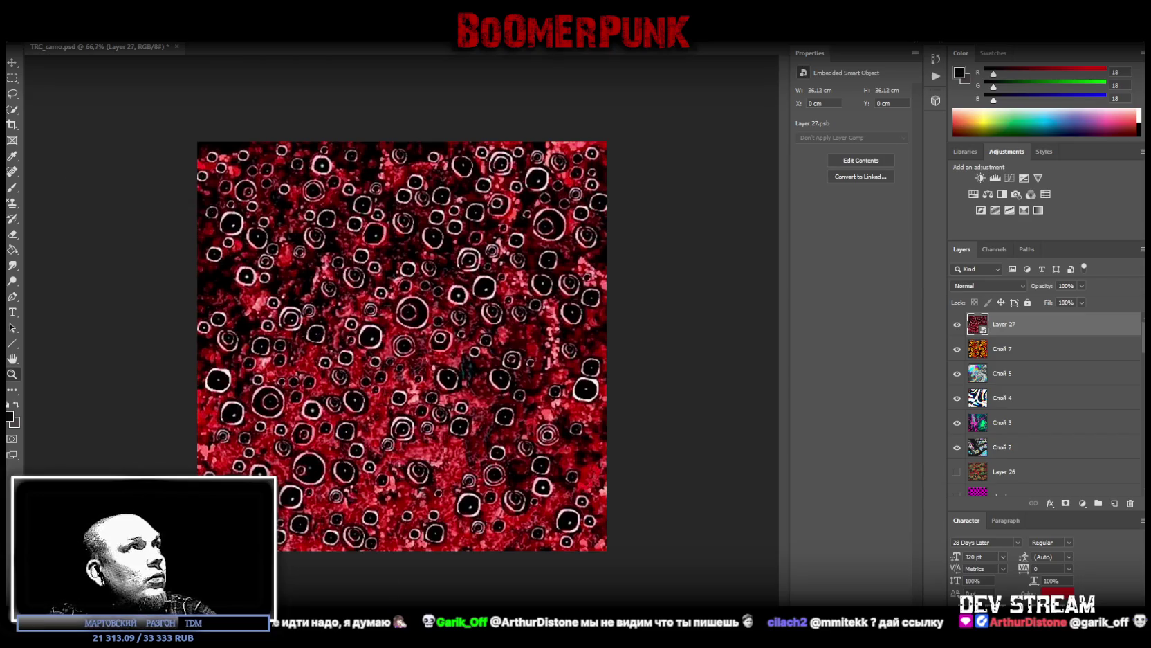
Step: Save the document as TRC_camo.psd via File > Save As
{"action": "key", "text": "alt+f"}
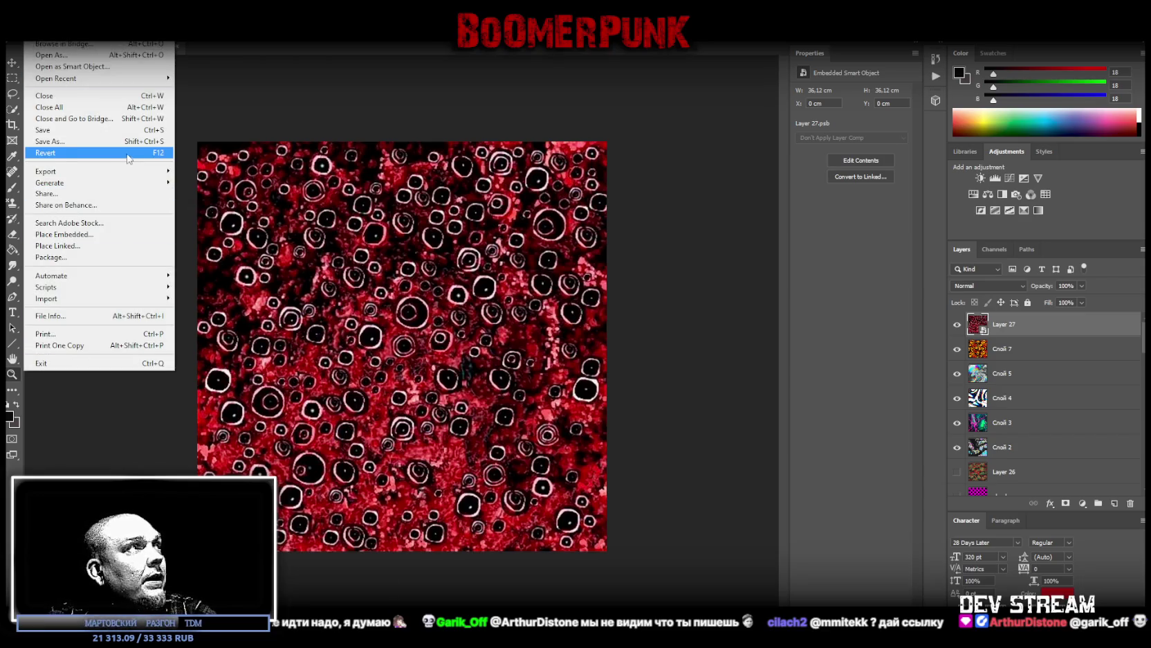
{"action": "left_click", "coordinate": [97, 141]}
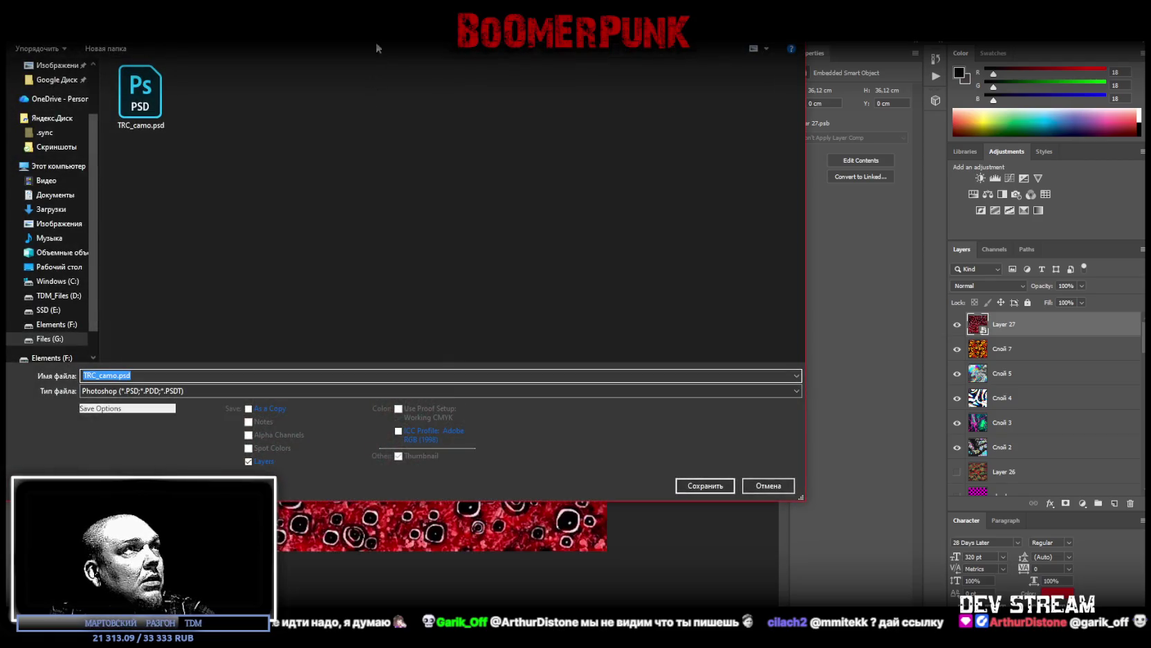
{"action": "key", "text": "Escape"}
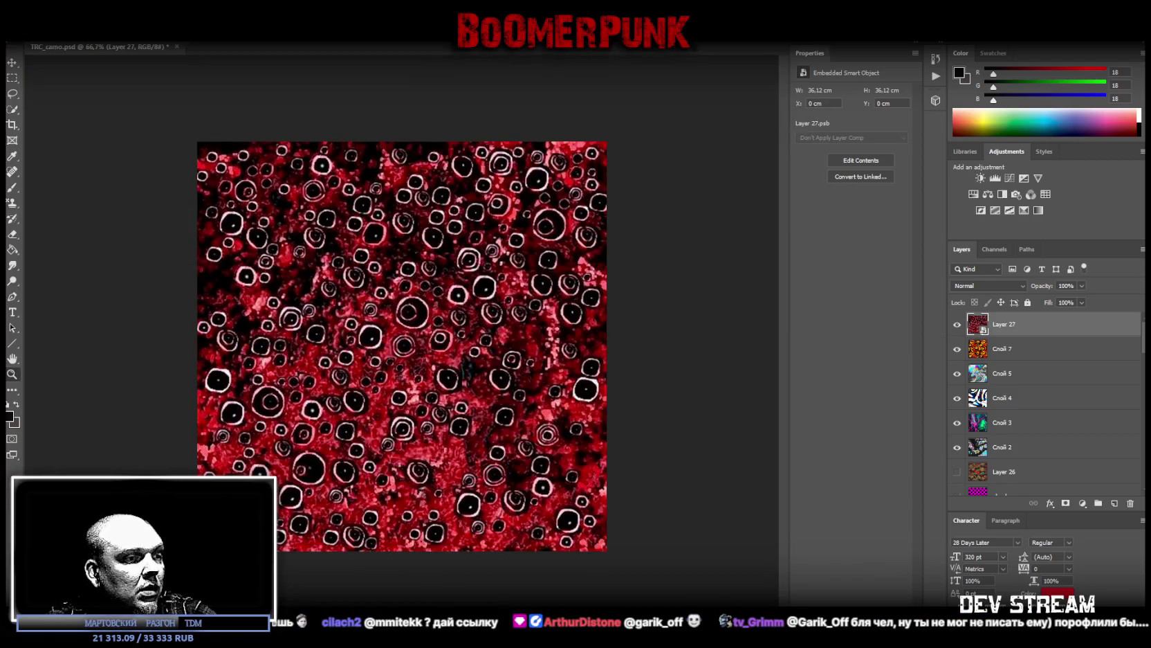
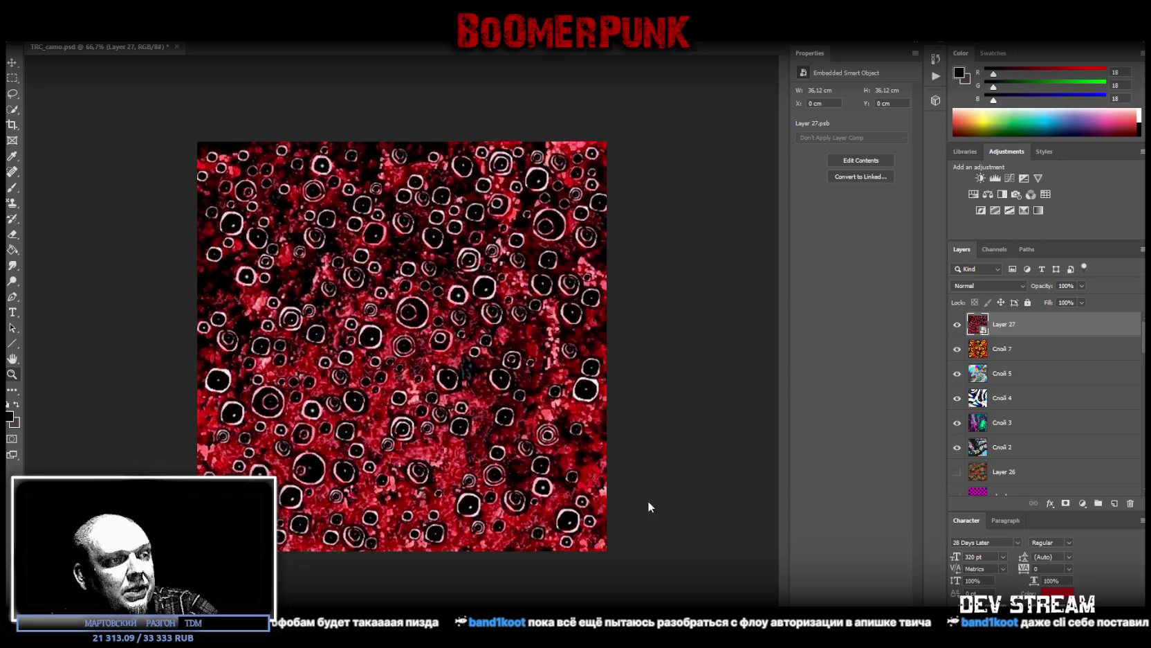
Step: Paste the colourful swirl artwork as a smart object, then rotate and stretch it to fill the canvas
{"action": "key", "text": "ctrl+v"}
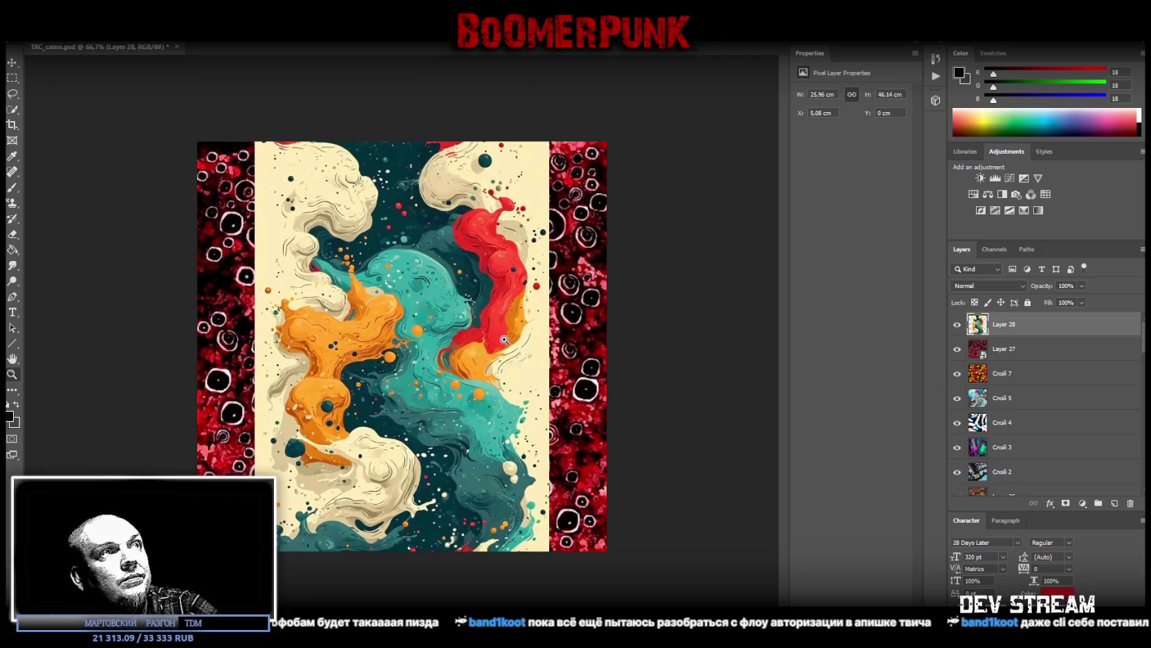
{"action": "right_click", "coordinate": [1035, 327]}
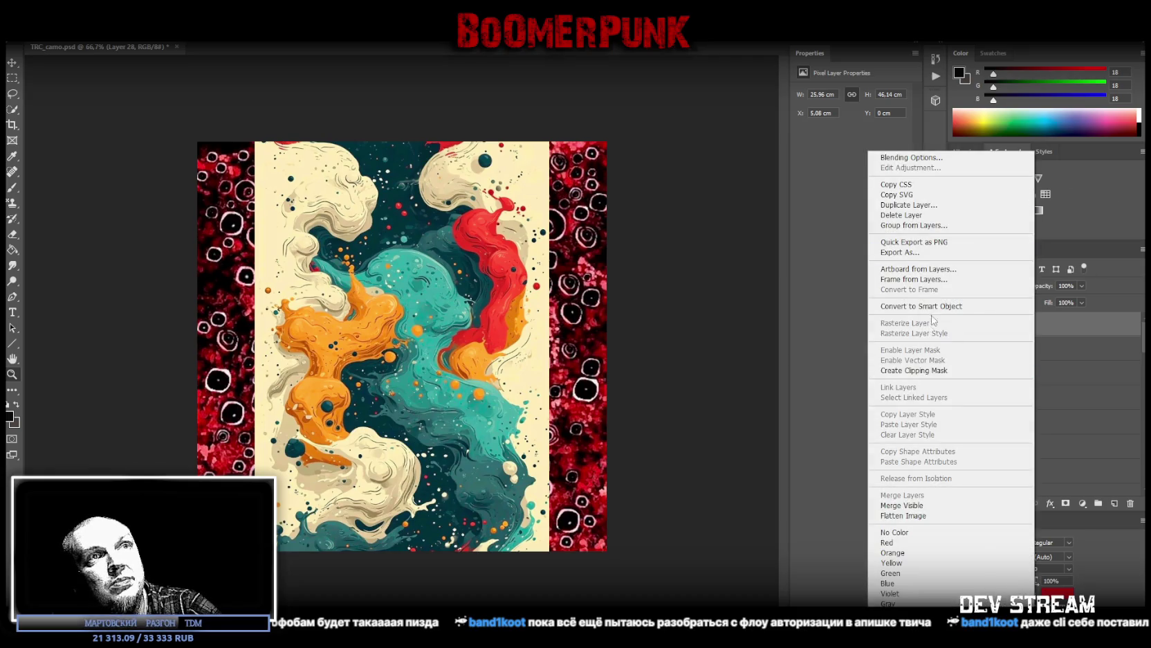
{"action": "left_click", "coordinate": [930, 306]}
{"action": "key", "text": "ctrl+t"}
{"action": "mouse_move", "coordinate": [301, 117]}
{"action": "left_mouse_down"}
{"action": "mouse_move", "coordinate": [363, 104]}
{"action": "mouse_move", "coordinate": [596, 189]}
{"action": "mouse_move", "coordinate": [519, 385]}
{"action": "left_mouse_up"}
{"action": "left_click_drag", "start_coordinate": [140, 402], "coordinate": [198, 402]}
{"action": "left_click_drag", "start_coordinate": [430, 255], "coordinate": [430, 141]}
{"action": "left_click_drag", "start_coordinate": [681, 345], "coordinate": [624, 345]}
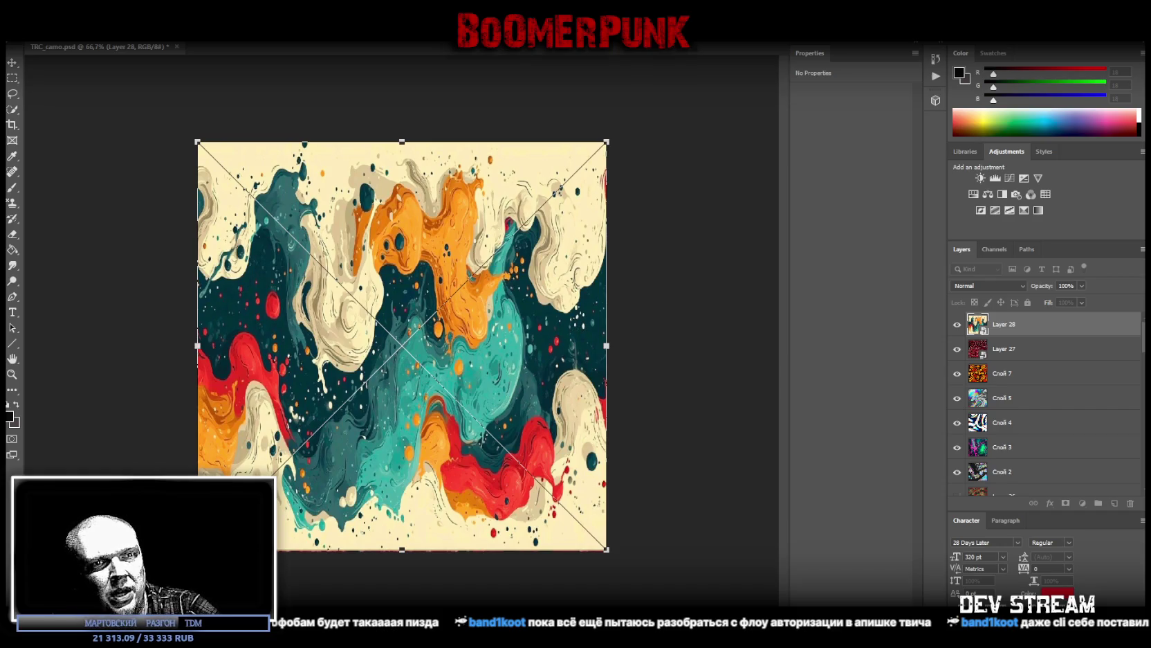
{"action": "key", "text": "Return"}
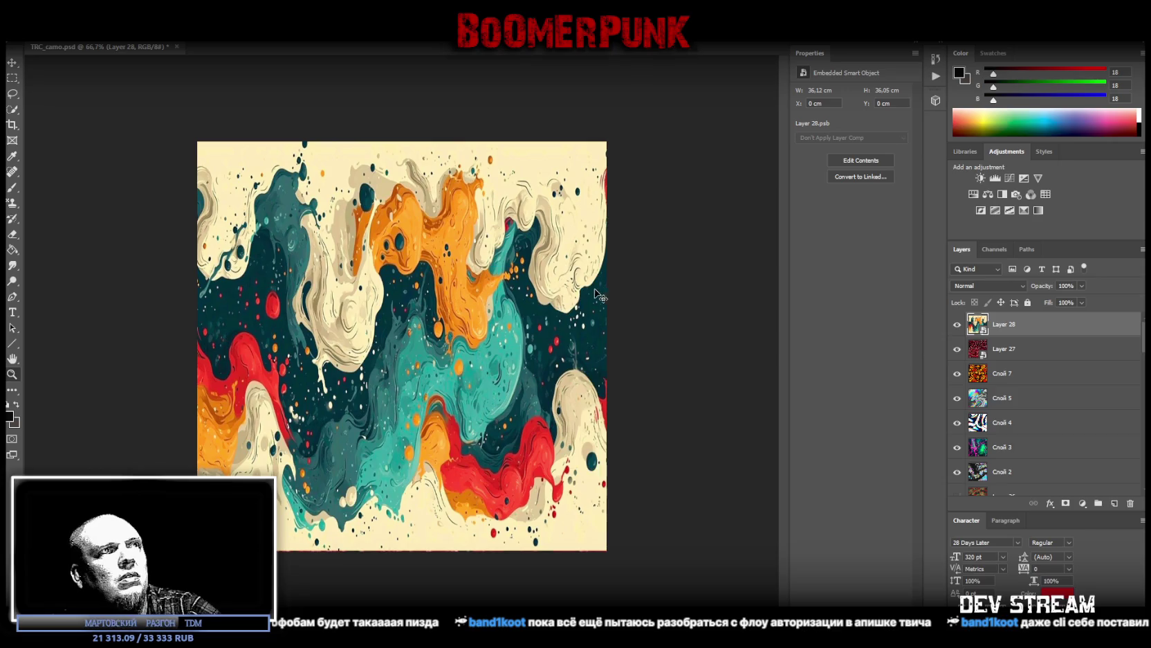
Step: Rotate the artwork a quarter turn back upright and save the camo texture
{"action": "key", "text": "ctrl+t"}
{"action": "mouse_move", "coordinate": [673, 129]}
{"action": "left_mouse_down"}
{"action": "mouse_move", "coordinate": [470, 55]}
{"action": "mouse_move", "coordinate": [312, 220]}
{"action": "left_mouse_up"}
{"action": "key", "text": "Return"}
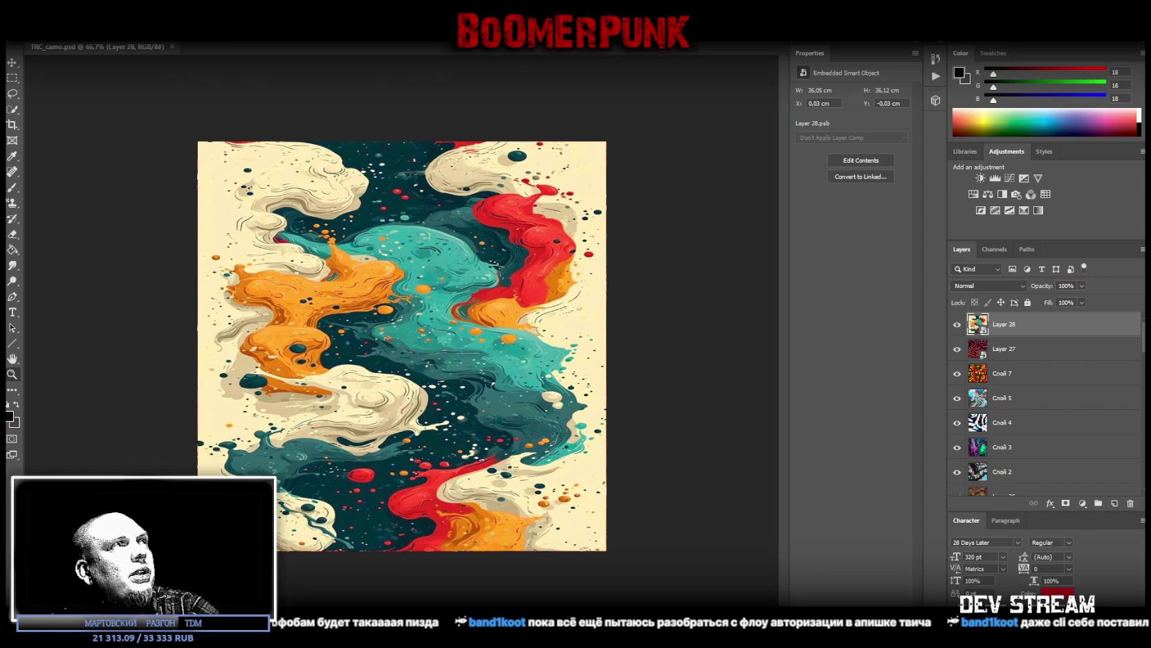
{"action": "left_click", "coordinate": [32, 11]}
{"action": "left_click", "coordinate": [50, 141]}
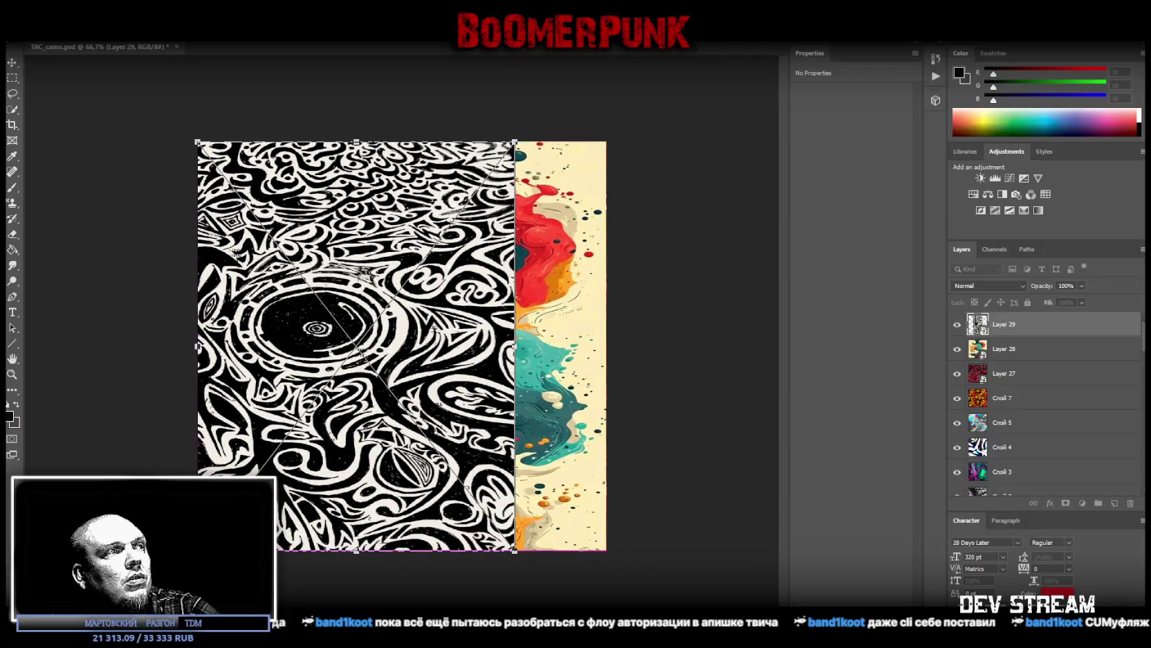
Step: Widen the black-and-white pattern, rotate it upright to fill the canvas, and save the texture
{"action": "mouse_move", "coordinate": [515, 142]}
{"action": "left_mouse_down"}
{"action": "mouse_move", "coordinate": [606, 140]}
{"action": "mouse_move", "coordinate": [649, 205]}
{"action": "left_mouse_up"}
{"action": "key", "text": "Return"}
{"action": "left_click_drag", "start_coordinate": [612, 467], "coordinate": [585, 505]}
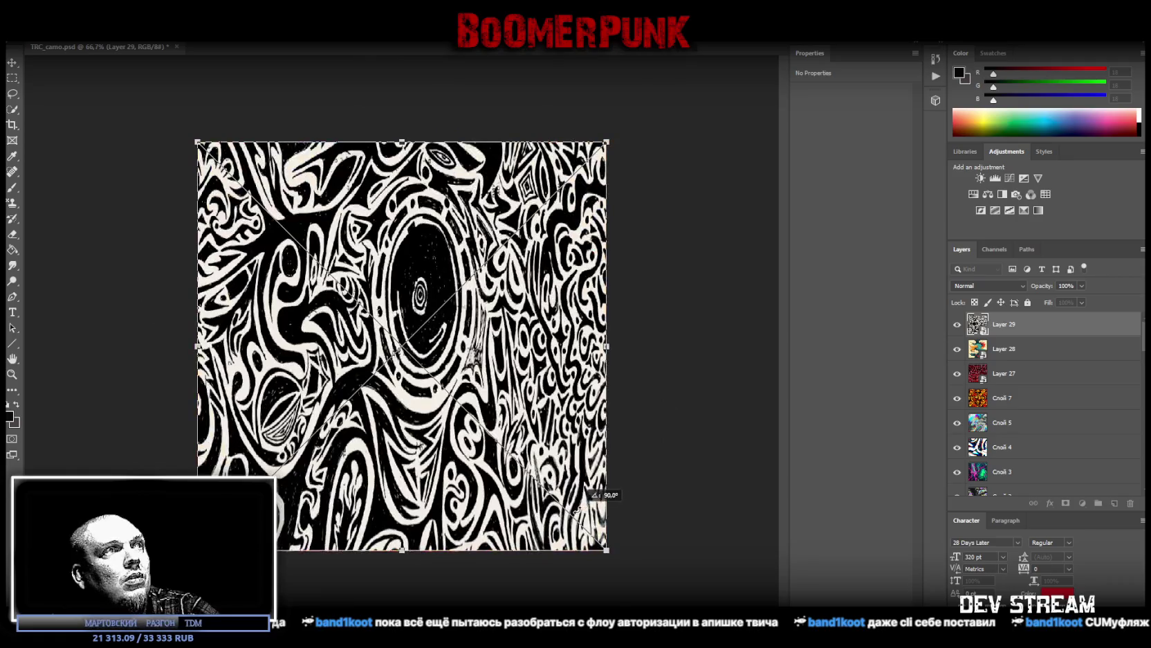
{"action": "key", "text": "Return"}
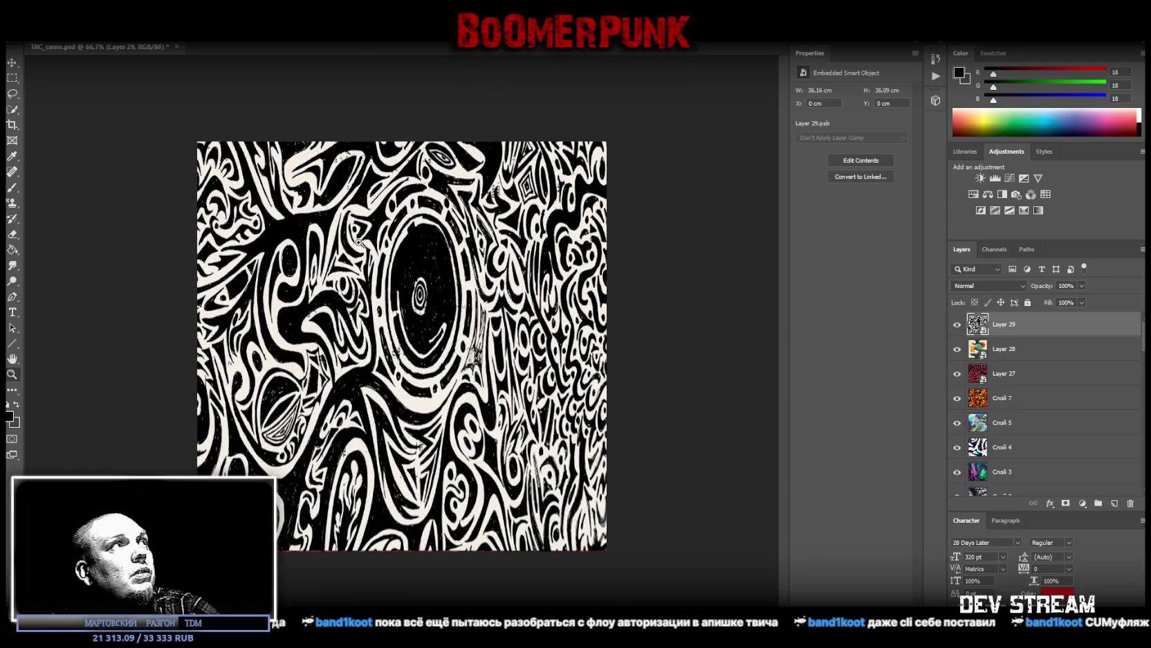
{"action": "left_click", "coordinate": [15, 9]}
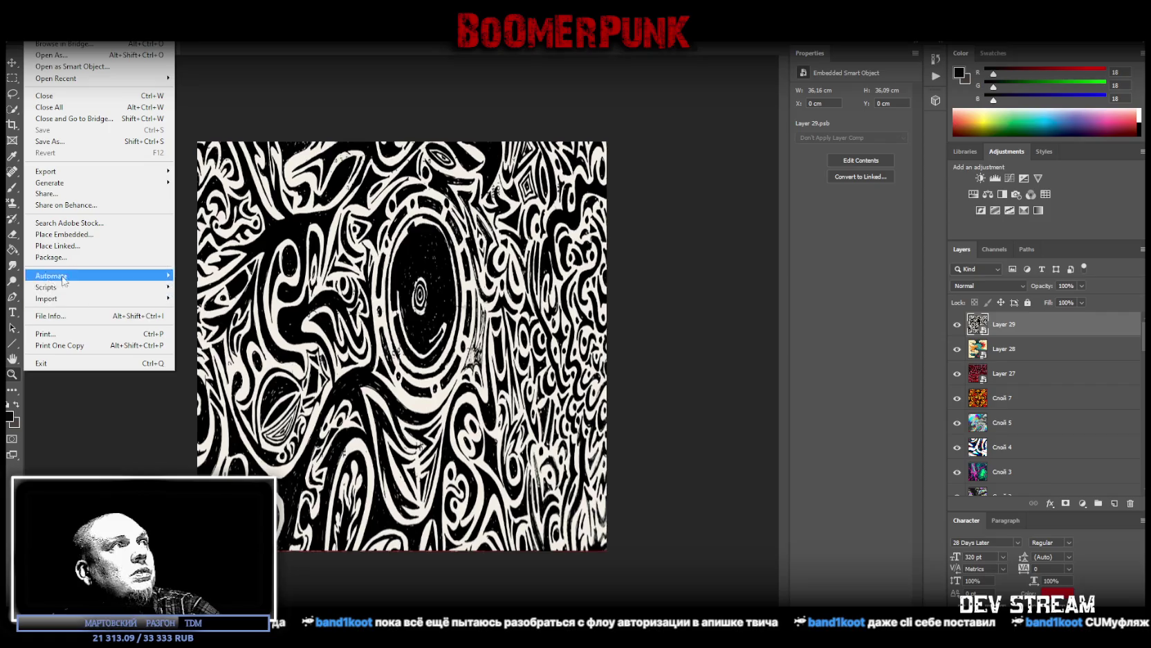
{"action": "left_click", "coordinate": [73, 143]}
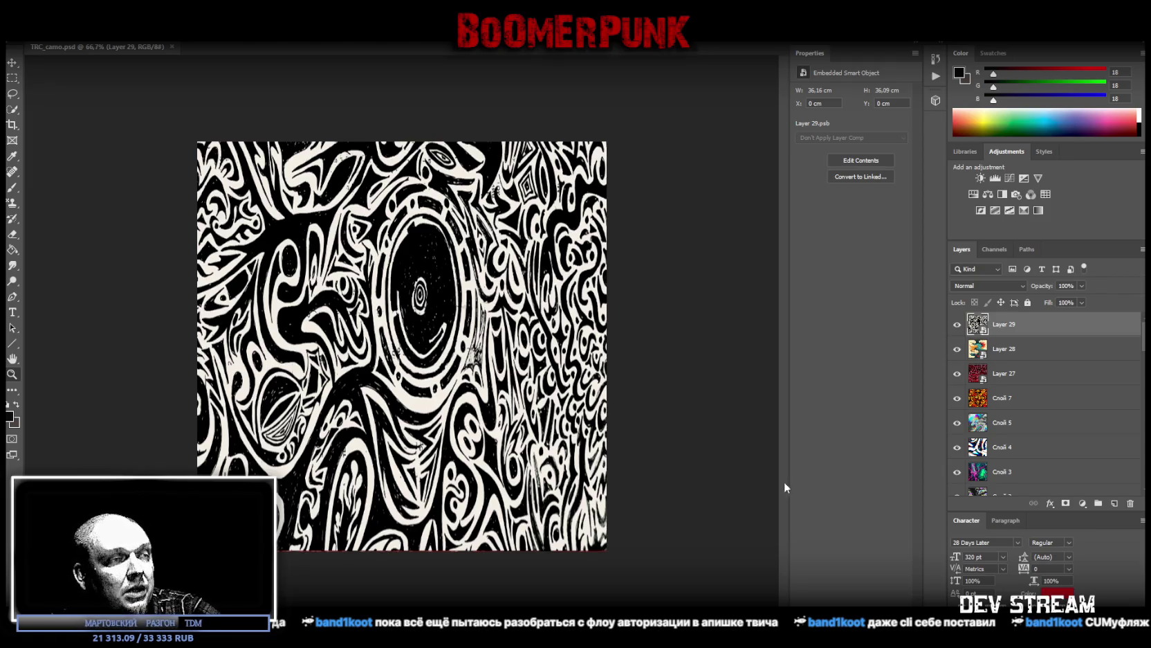
Step: Paste the red-and-white burst as Layer 30, convert it to a smart object, and scale it to the canvas edges
{"action": "key", "text": "ctrl+v"}
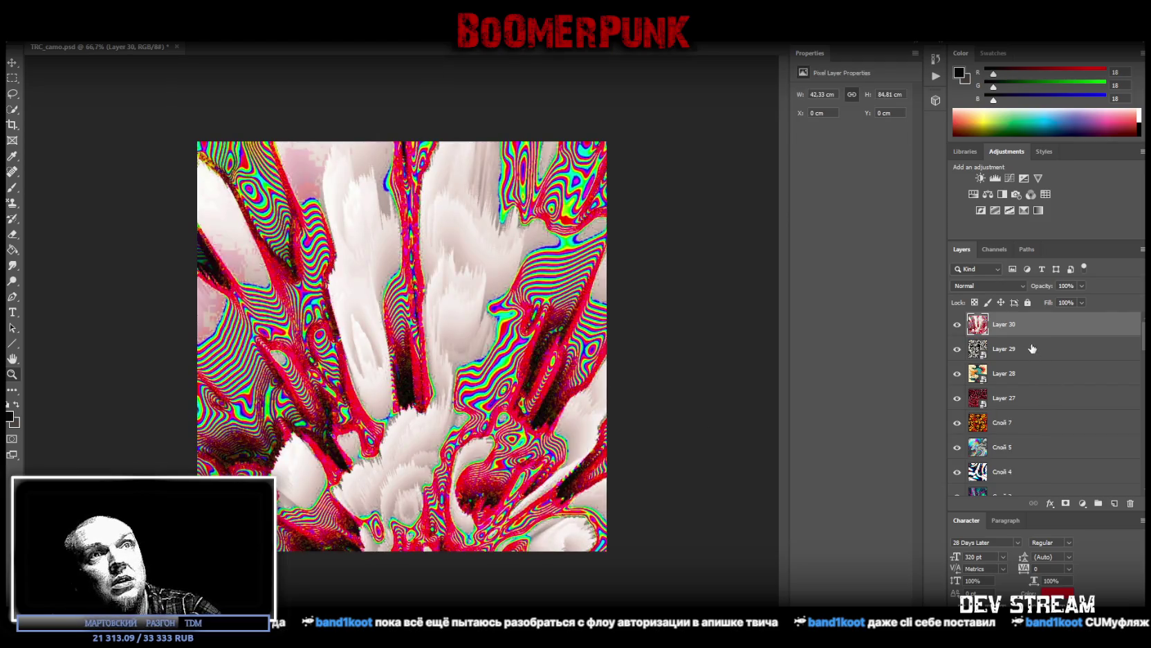
{"action": "right_click", "coordinate": [1022, 330]}
{"action": "left_click", "coordinate": [908, 305]}
{"action": "key", "text": "ctrl+t"}
{"action": "mouse_move", "coordinate": [672, 573]}
{"action": "left_mouse_down"}
{"action": "mouse_move", "coordinate": [424, 544]}
{"action": "mouse_move", "coordinate": [388, 464]}
{"action": "mouse_move", "coordinate": [444, 259]}
{"action": "left_mouse_up"}
{"action": "left_click_drag", "start_coordinate": [288, 132], "coordinate": [197, 140]}
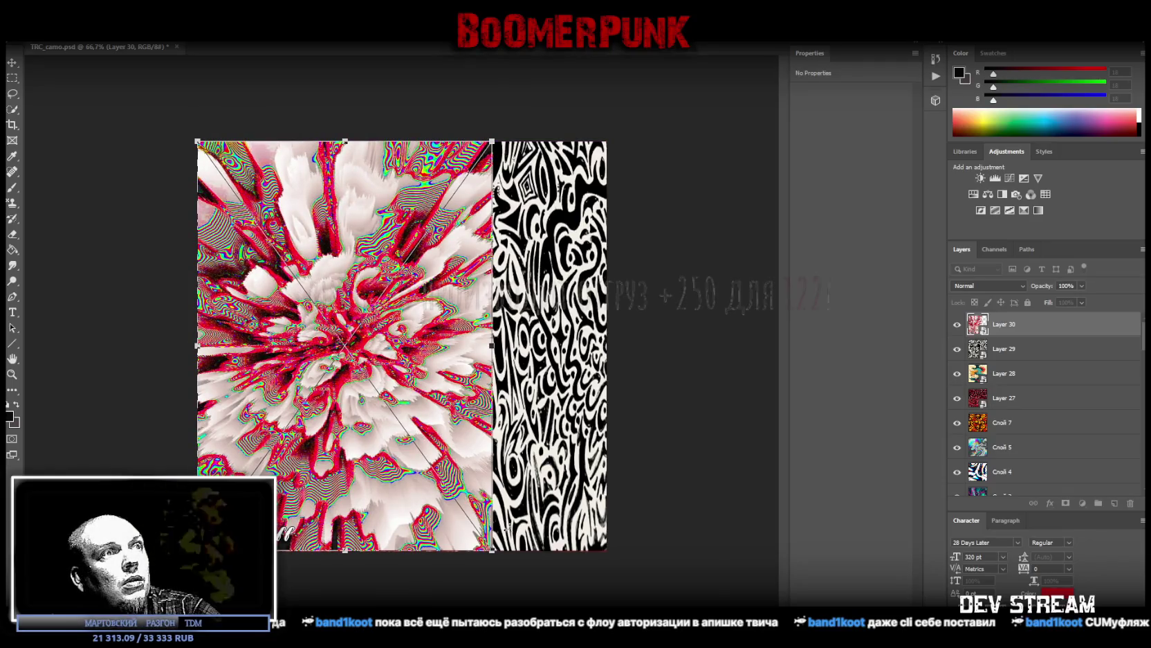
{"action": "left_click_drag", "start_coordinate": [491, 552], "coordinate": [606, 550]}
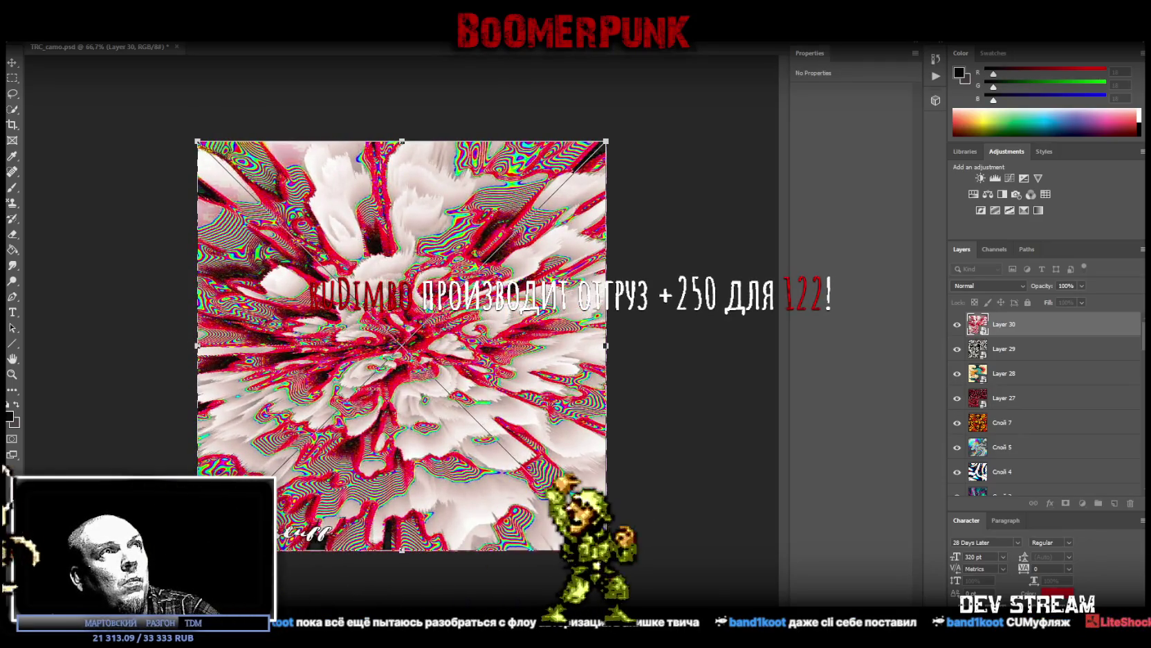
{"action": "key", "text": "Return"}
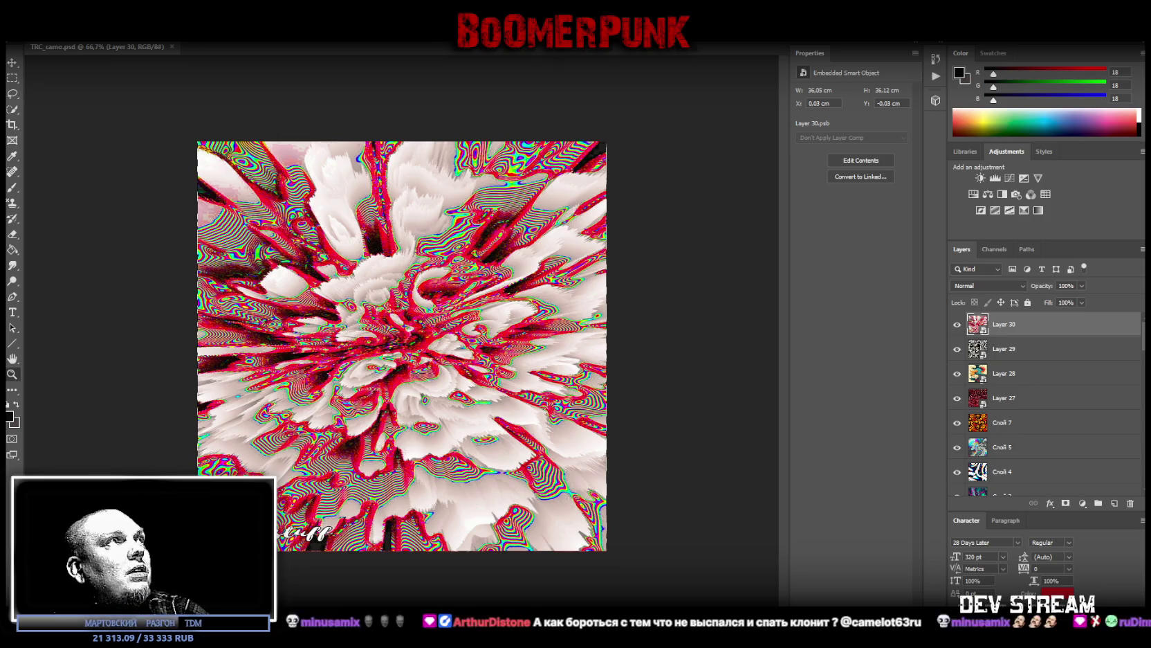
{"action": "left_click", "coordinate": [31, 33]}
{"action": "left_click", "coordinate": [84, 142]}
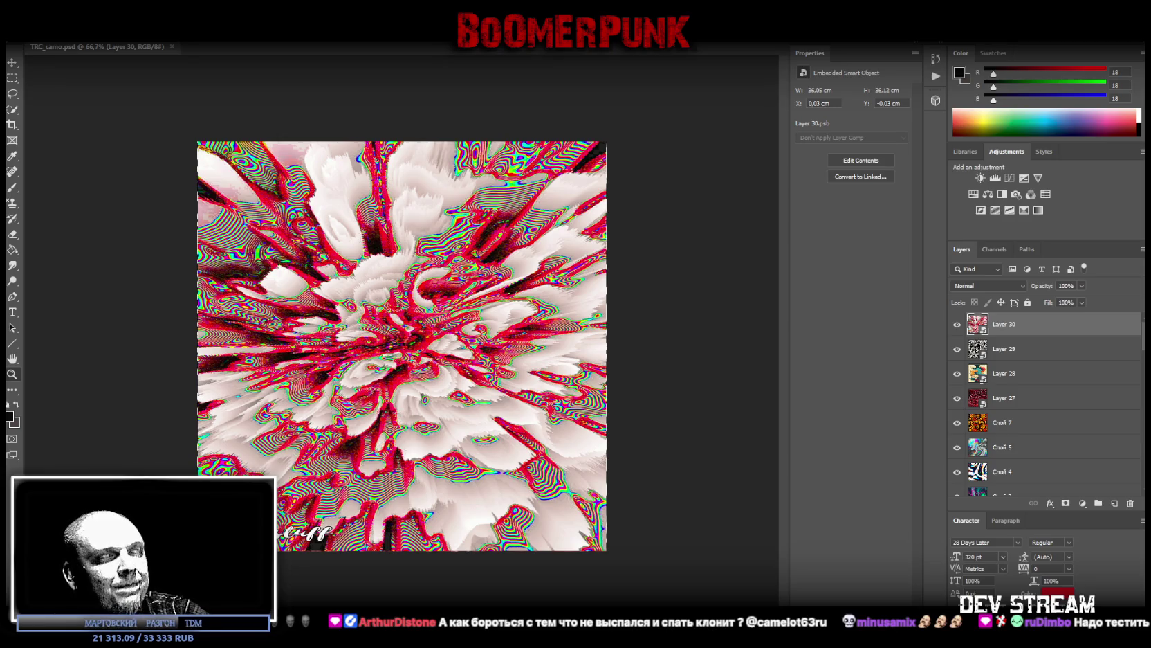
{"action": "key", "text": "ctrl+v"}
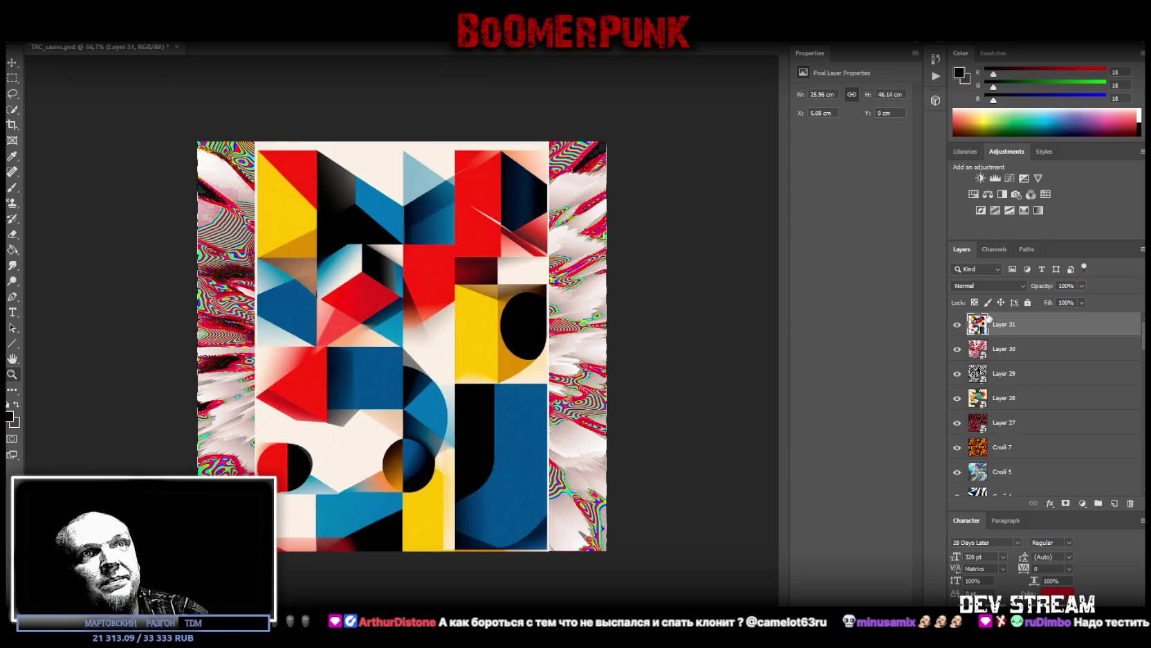
Step: Convert the geometric artwork layer to a smart object and stretch it to the canvas corners
{"action": "right_click", "coordinate": [990, 320]}
{"action": "left_click", "coordinate": [873, 306]}
{"action": "key", "text": "ctrl+t"}
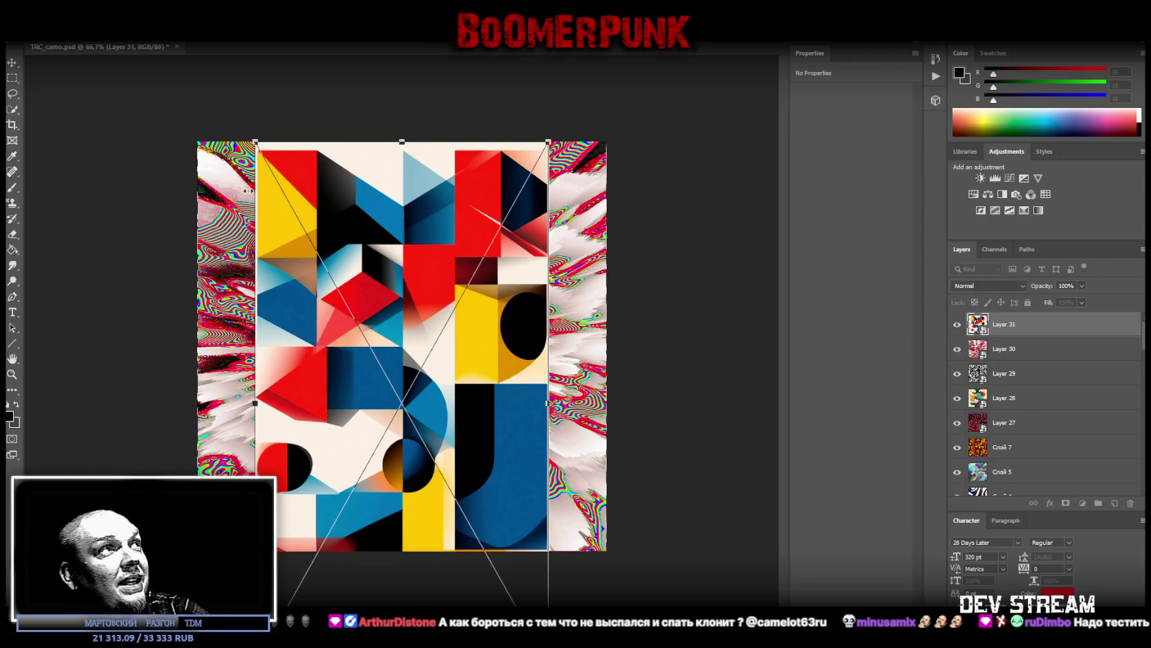
{"action": "mouse_move", "coordinate": [502, 270]}
{"action": "left_mouse_down"}
{"action": "mouse_move", "coordinate": [509, 200]}
{"action": "mouse_move", "coordinate": [509, 212]}
{"action": "left_mouse_up"}
{"action": "left_click_drag", "start_coordinate": [263, 83], "coordinate": [198, 141]}
{"action": "mouse_move", "coordinate": [555, 605]}
{"action": "left_mouse_down"}
{"action": "mouse_move", "coordinate": [617, 544]}
{"action": "mouse_move", "coordinate": [607, 550]}
{"action": "left_mouse_up"}
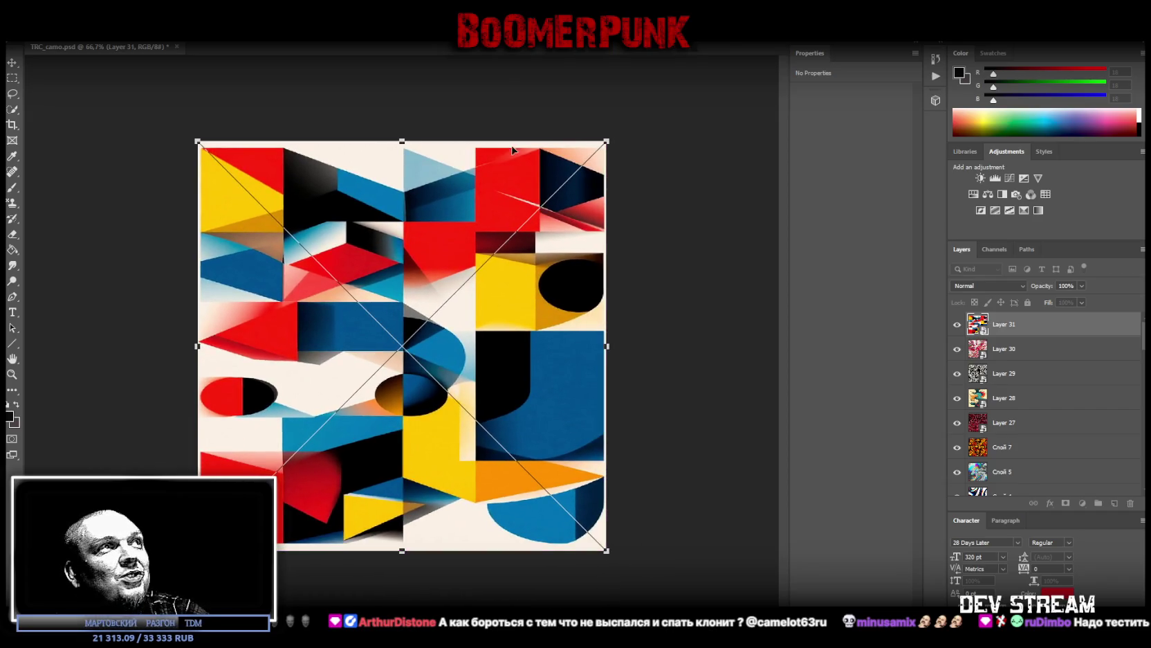
{"action": "key", "text": "Return"}
{"action": "key", "text": "z"}
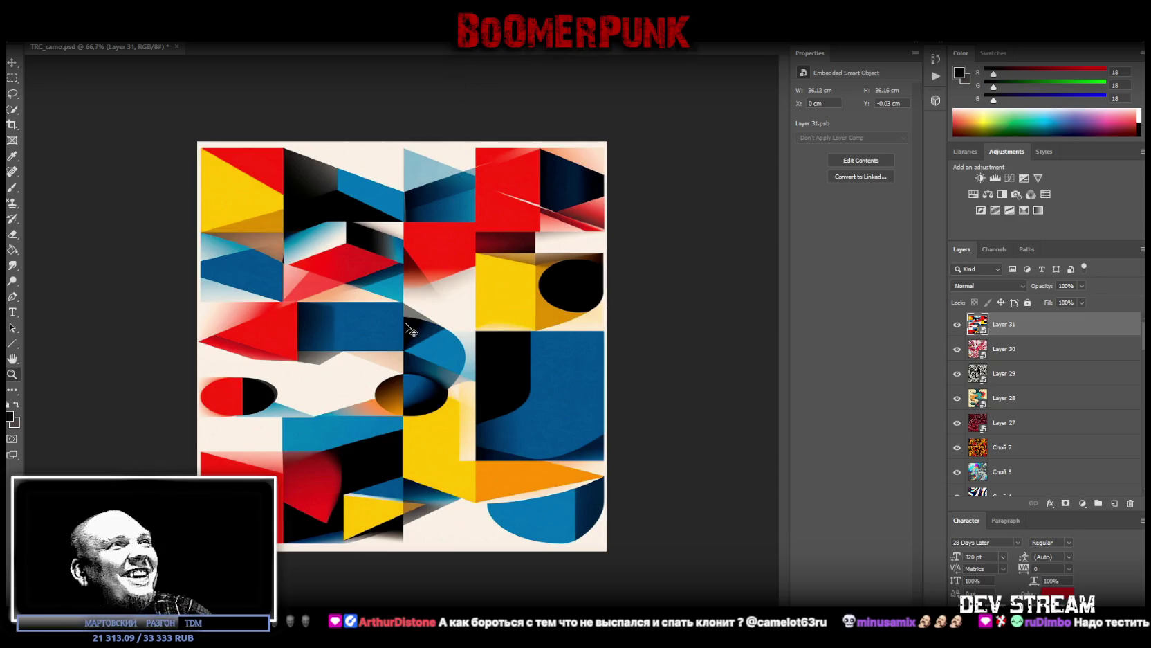
{"action": "left_click", "coordinate": [33, 11]}
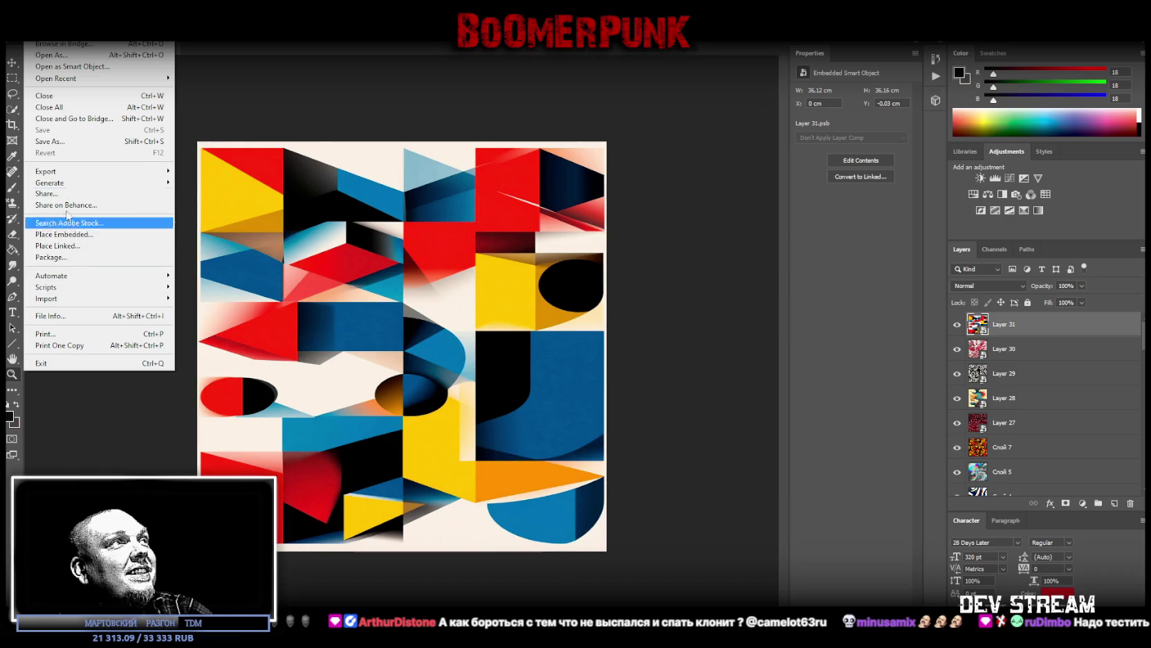
{"action": "left_click", "coordinate": [615, 455]}
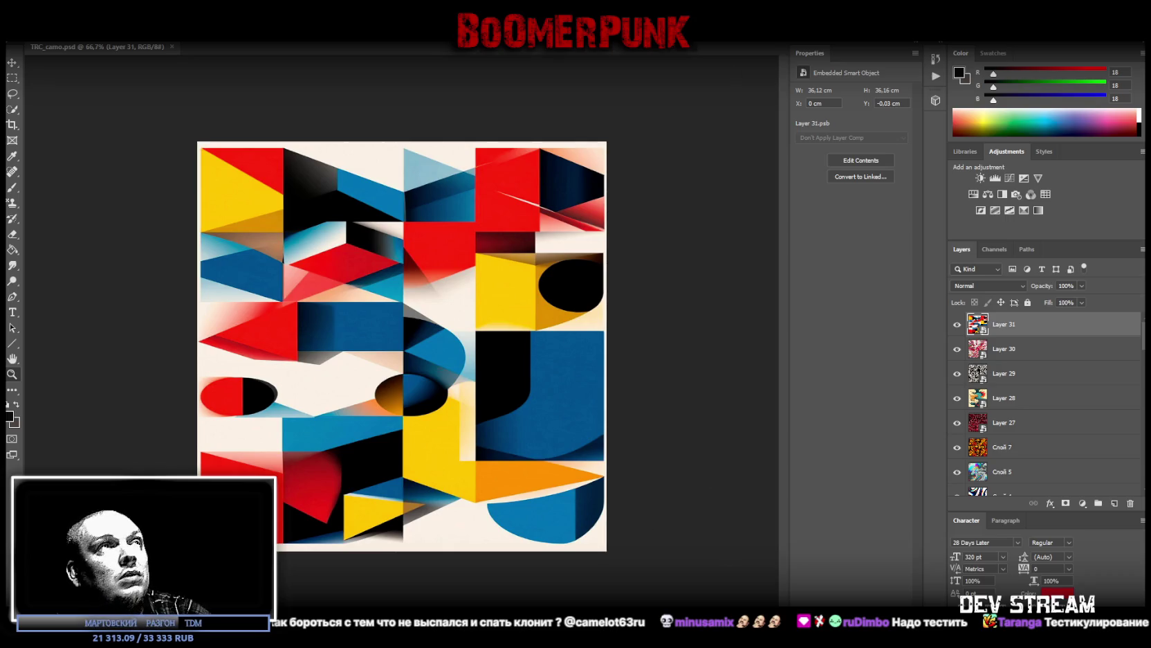
Step: Paste the green-and-pink swirl as a smart object layer scaled to fill the canvas
{"action": "key", "text": "ctrl+v"}
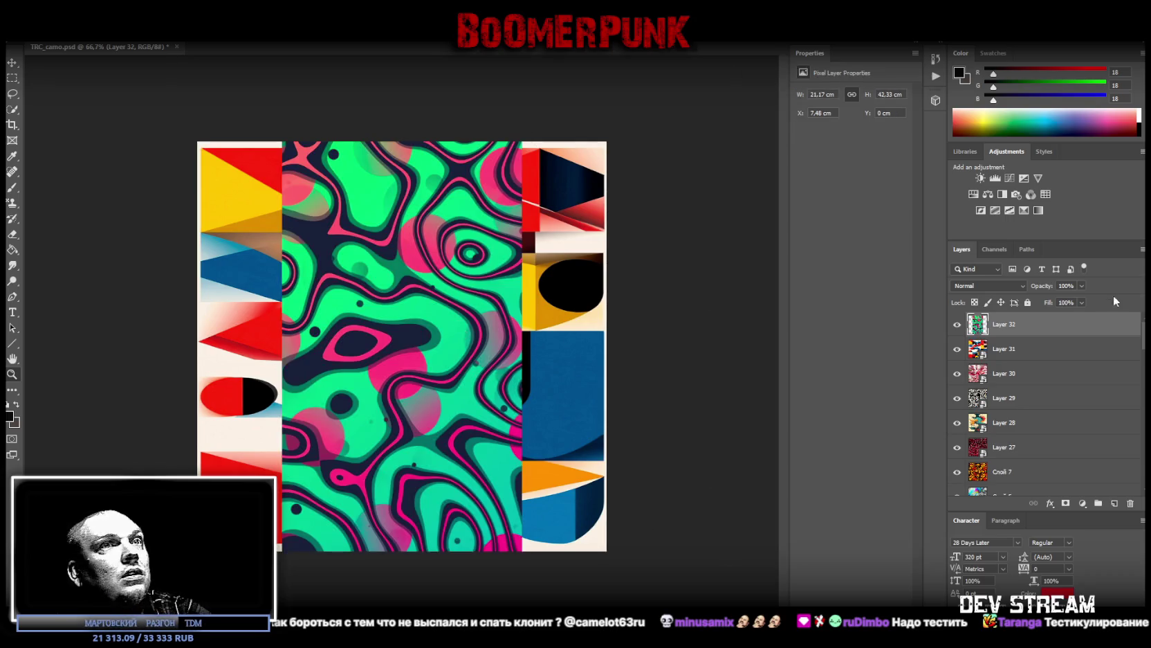
{"action": "right_click", "coordinate": [1029, 328]}
{"action": "left_click", "coordinate": [942, 308]}
{"action": "key", "text": "ctrl+t"}
{"action": "left_click_drag", "start_coordinate": [282, 142], "coordinate": [197, 140]}
{"action": "mouse_move", "coordinate": [521, 551]}
{"action": "left_mouse_down"}
{"action": "mouse_move", "coordinate": [586, 563]}
{"action": "mouse_move", "coordinate": [616, 535]}
{"action": "mouse_move", "coordinate": [607, 552]}
{"action": "left_mouse_up"}
{"action": "key", "text": "Return"}
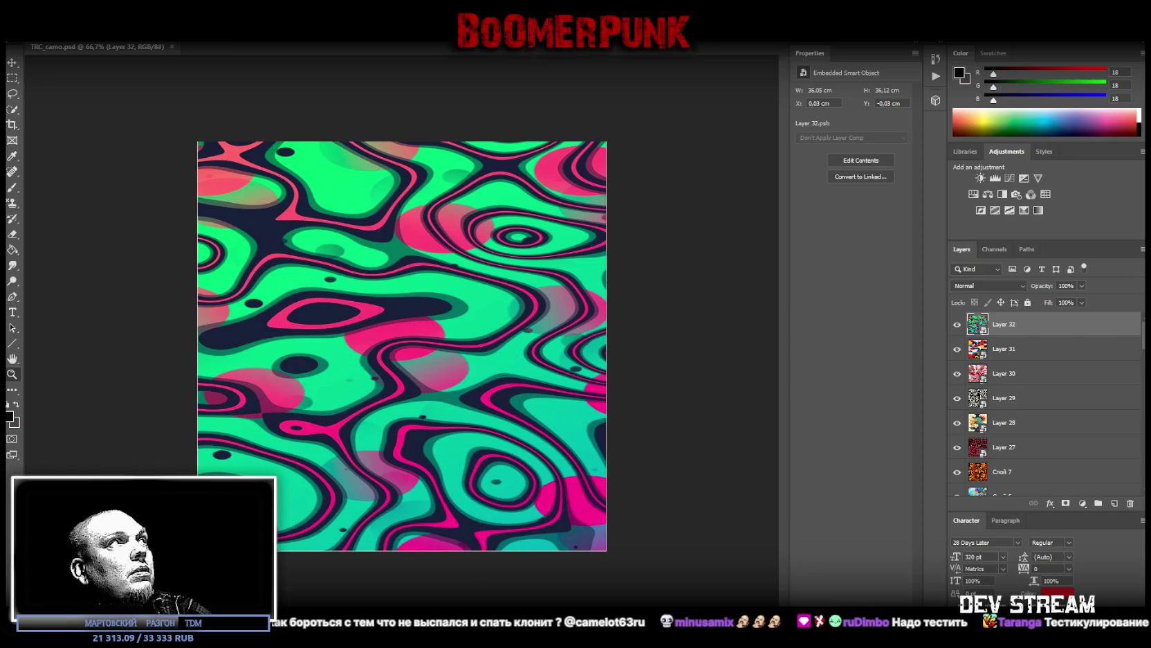
Step: Switch back from Photoshop to the Unity editor
{"action": "left_click", "coordinate": [31, 35]}
{"action": "left_click", "coordinate": [265, 208]}
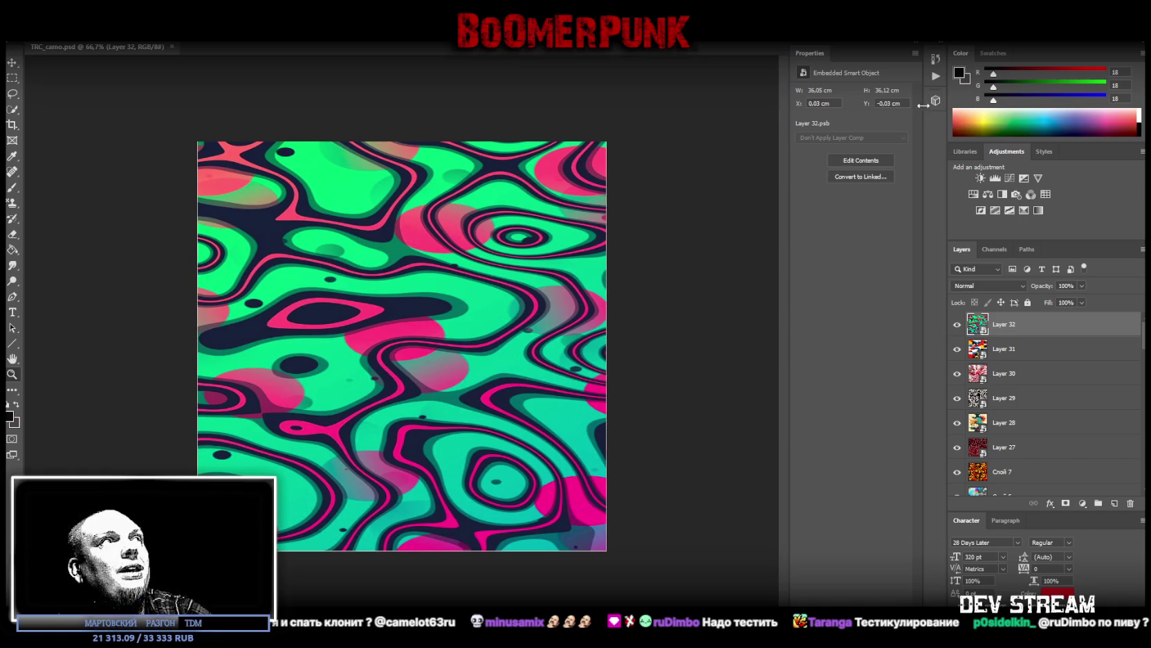
{"action": "key", "text": "alt+Tab"}
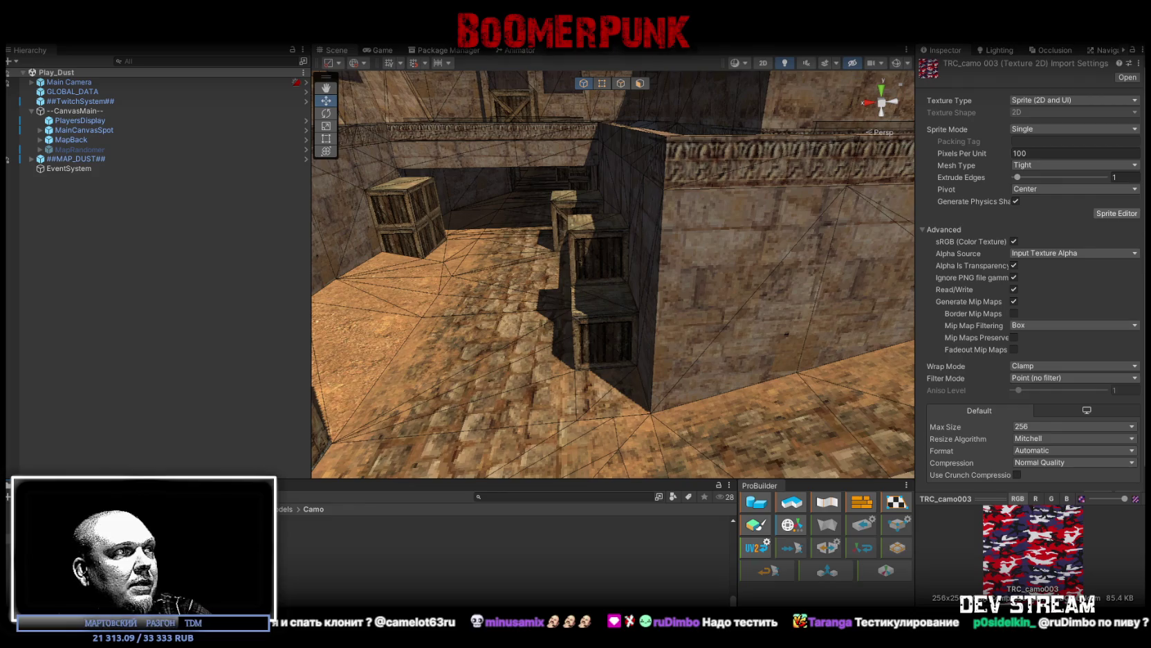
Step: Select the six new camo textures, turn off filtering, and cap their max size at 256
{"action": "left_click", "coordinate": [484, 539]}
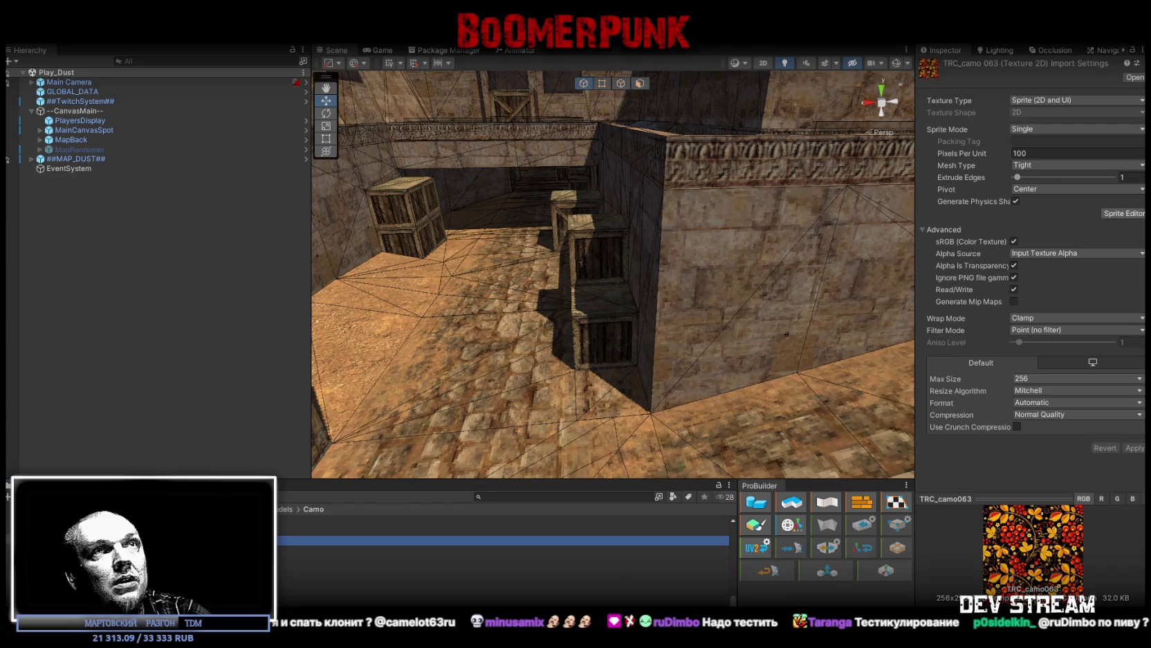
{"action": "left_click", "coordinate": [484, 549]}
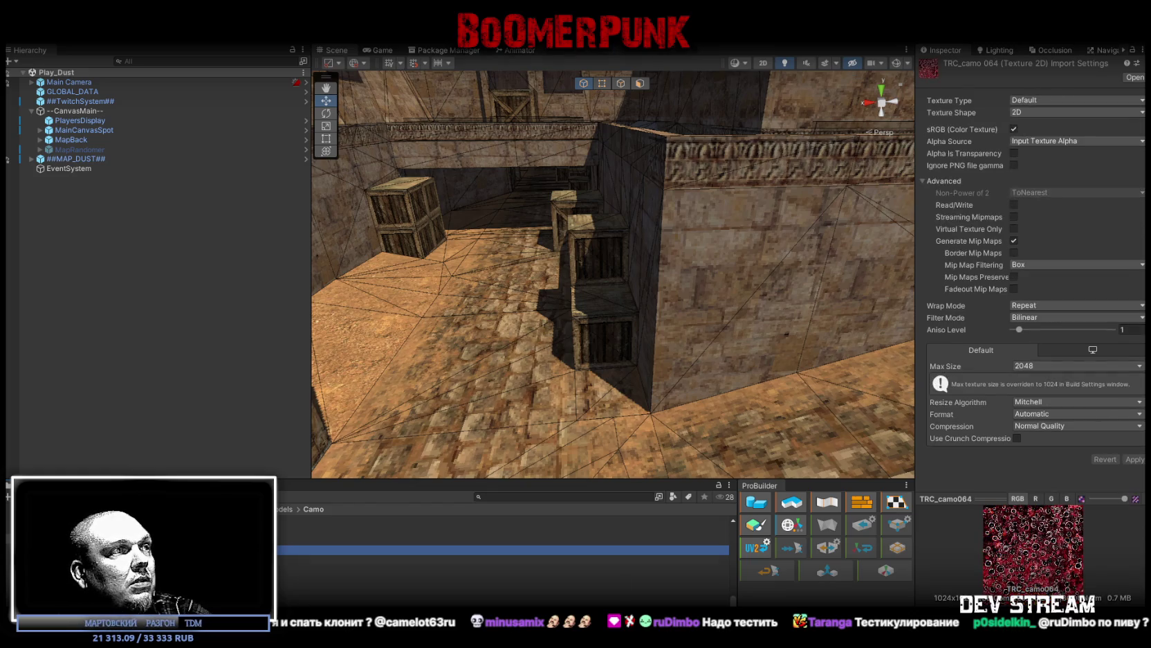
{"action": "left_click", "coordinate": [332, 599], "text": "shift"}
{"action": "left_click", "coordinate": [1036, 320]}
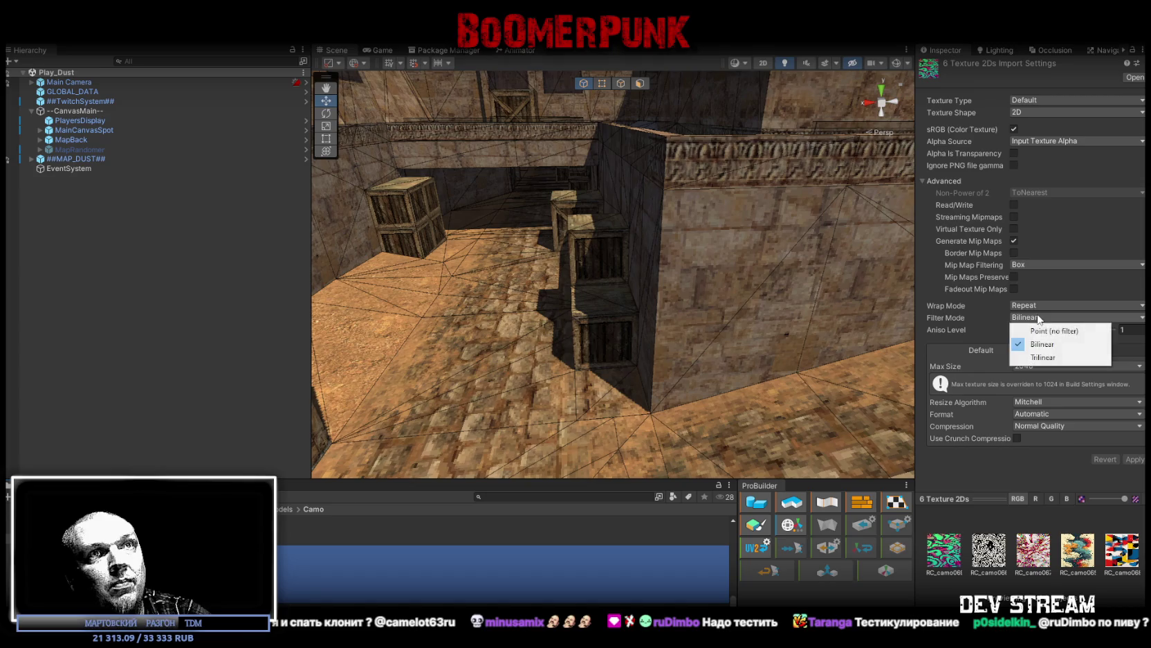
{"action": "left_click", "coordinate": [1038, 330]}
{"action": "left_click", "coordinate": [1042, 366]}
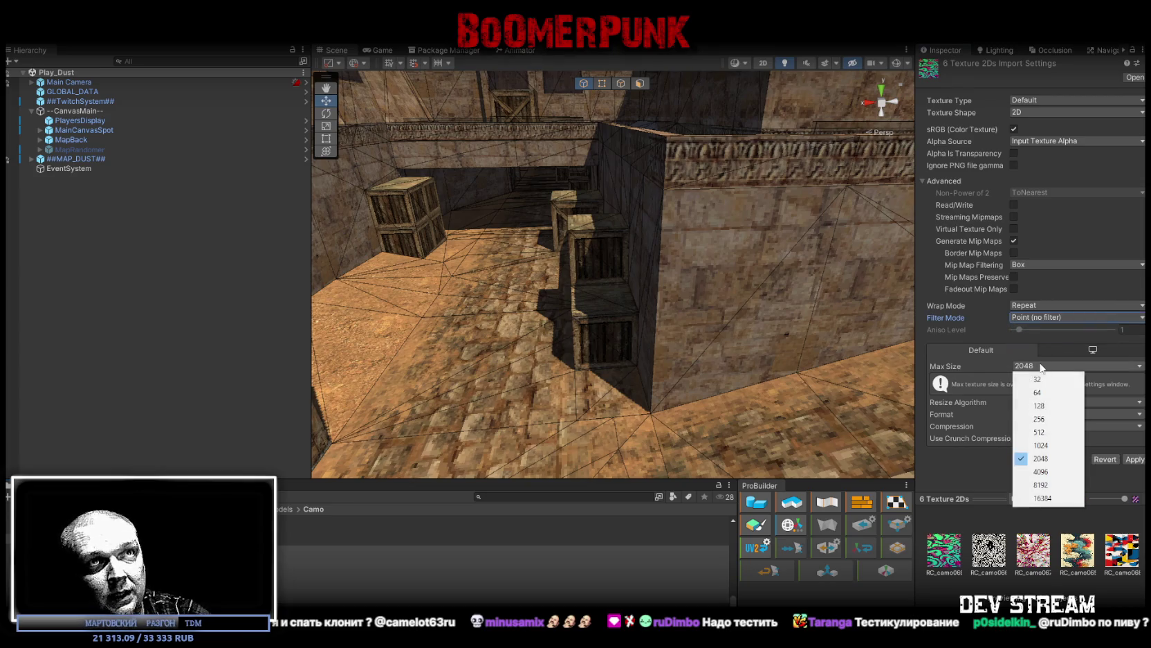
{"action": "left_click", "coordinate": [1046, 419]}
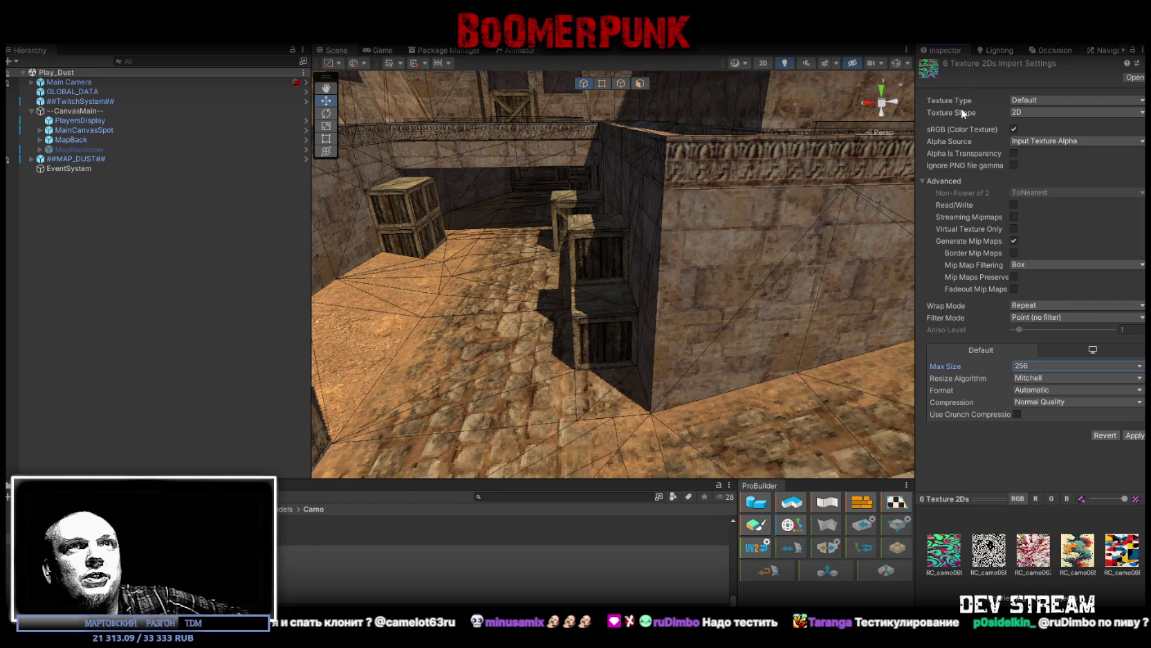
Step: Set them to Sprite (2D and UI) with Ignore PNG file gamma and Read/Write enabled, and apply
{"action": "left_click", "coordinate": [1068, 101]}
{"action": "left_click", "coordinate": [1046, 156]}
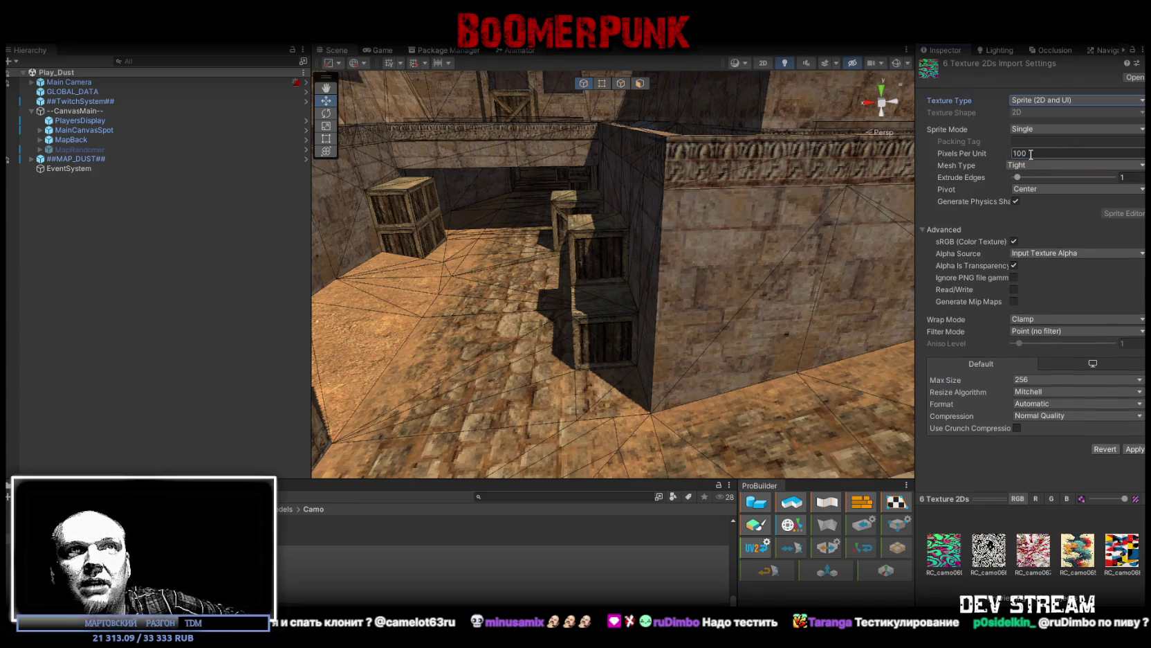
{"action": "left_click", "coordinate": [1014, 277]}
{"action": "left_click", "coordinate": [1014, 289]}
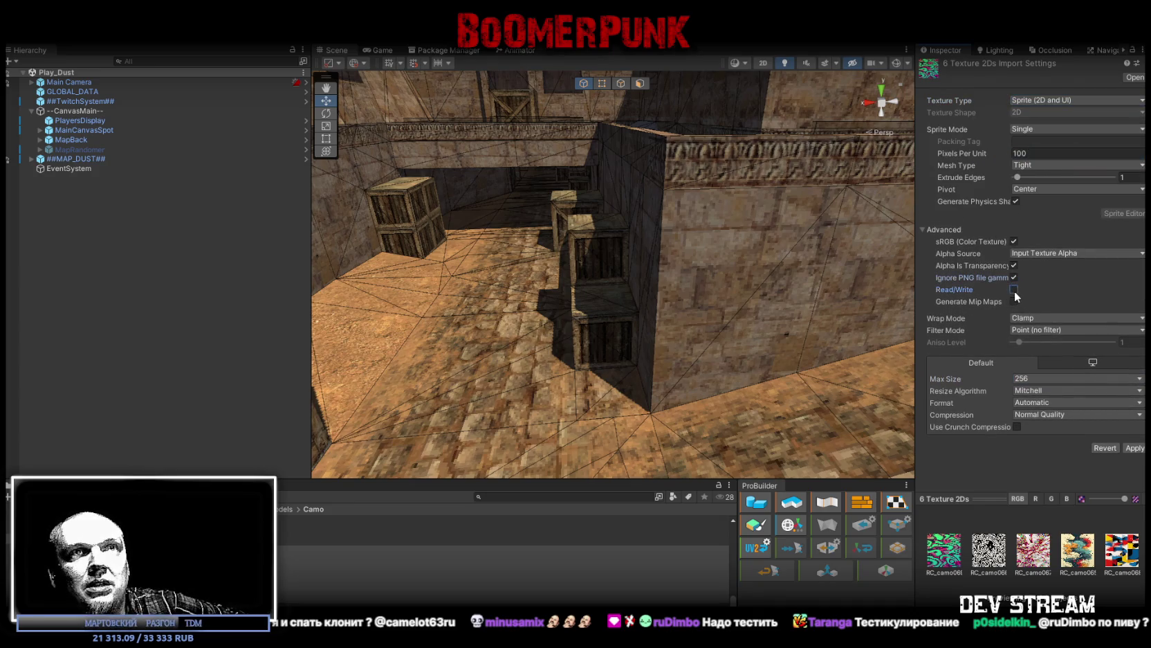
{"action": "left_click", "coordinate": [1134, 448]}
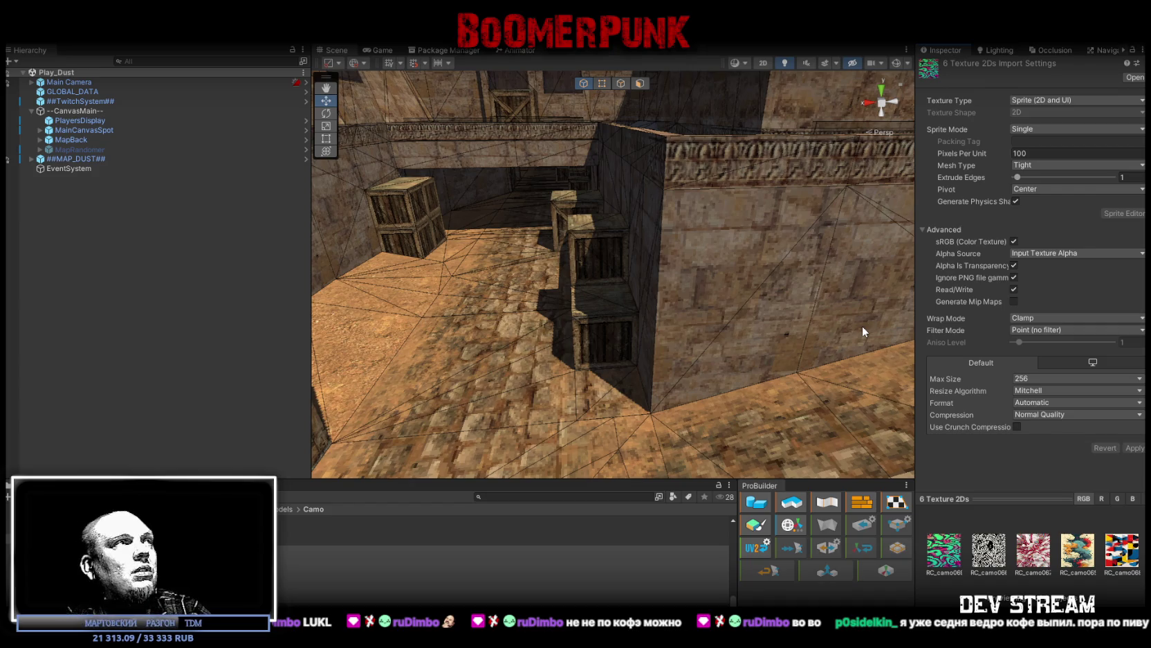
{"action": "left_click", "coordinate": [333, 530]}
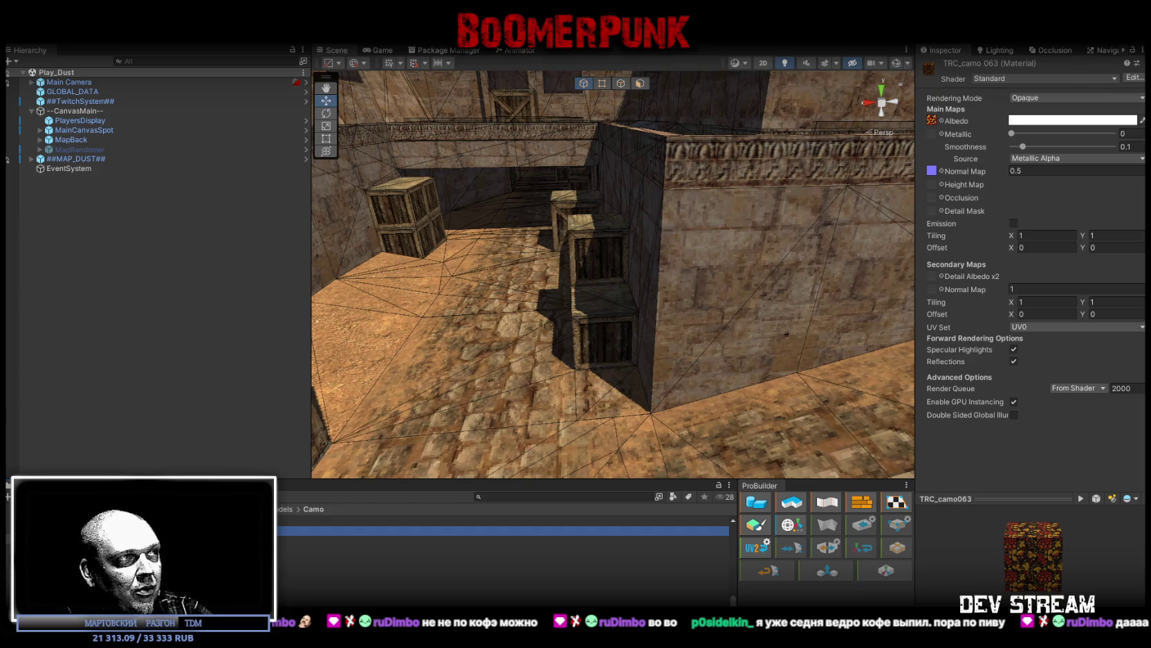
Step: Duplicate TRC_camo063 and rename the copies TRC_camo064 through TRC_camo067
{"action": "key", "text": "ctrl+d"}
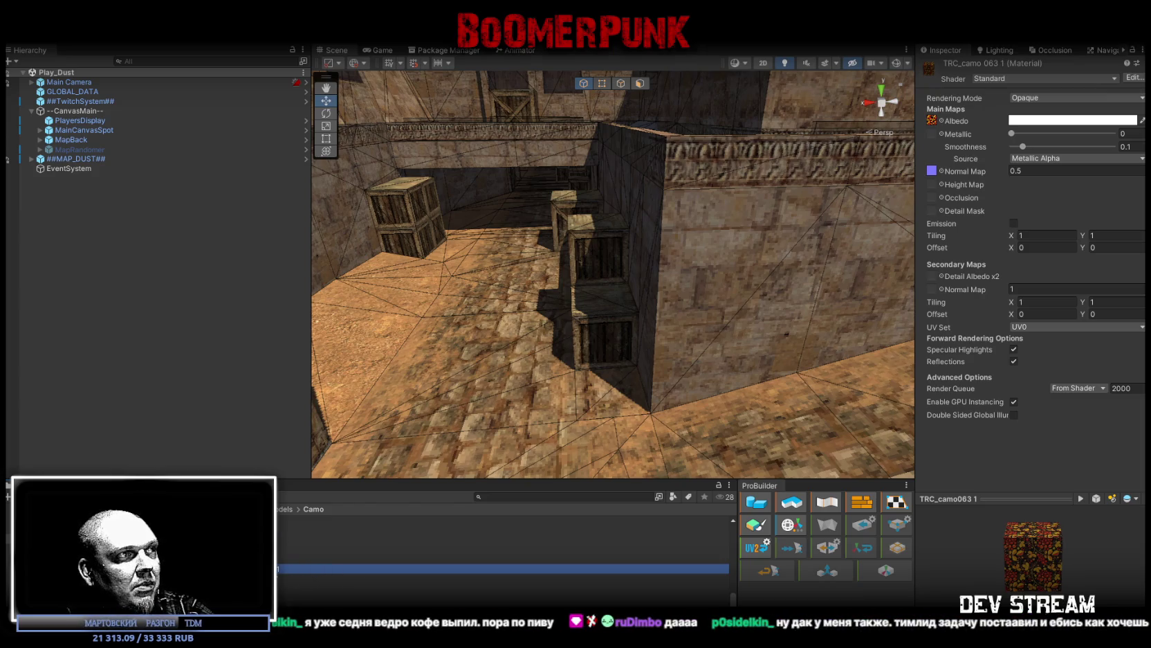
{"action": "key", "text": "ctrl+d"}
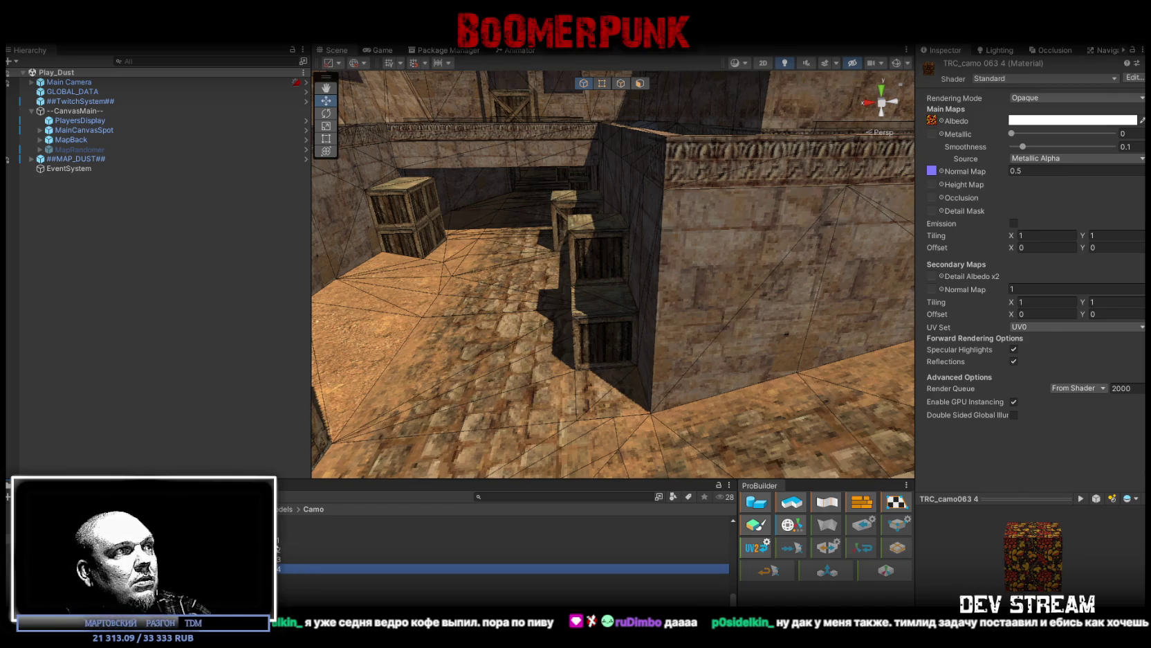
{"action": "left_click", "coordinate": [484, 539]}
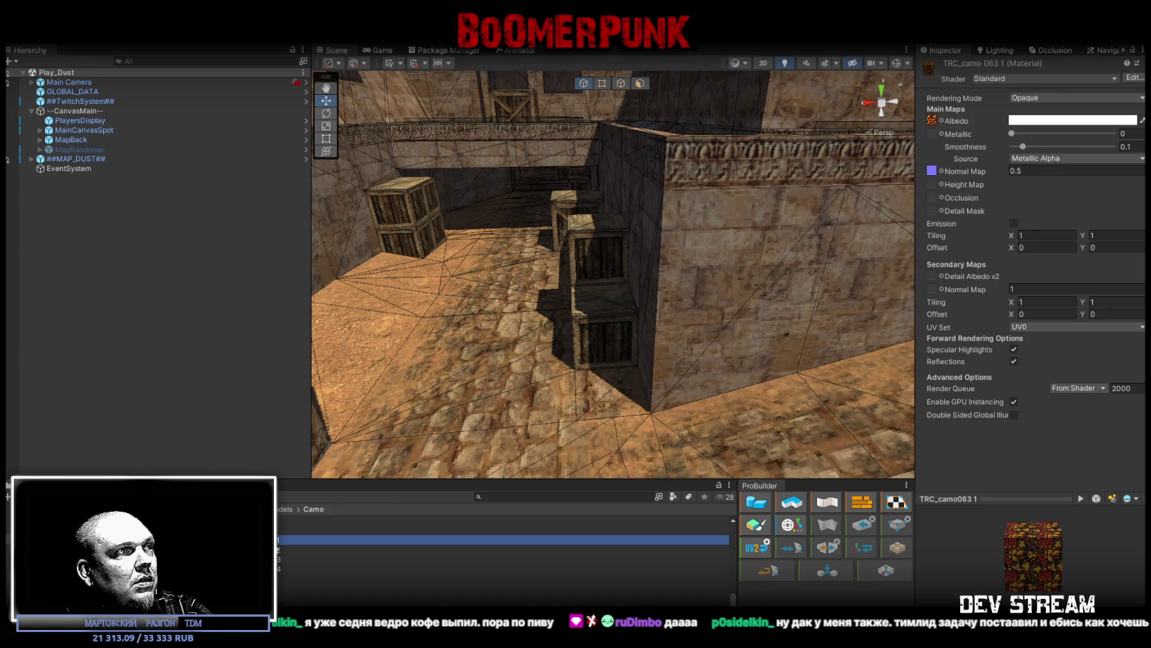
{"action": "key", "text": "Return"}
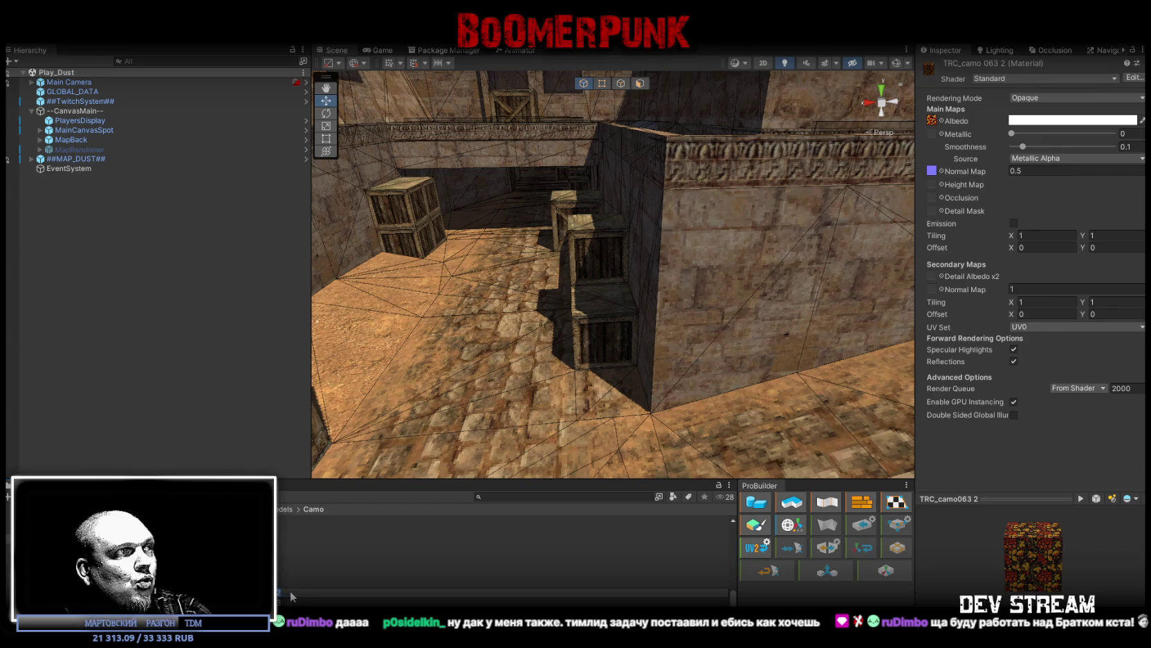
{"action": "left_click", "coordinate": [320, 590]}
{"action": "left_click", "coordinate": [288, 546]}
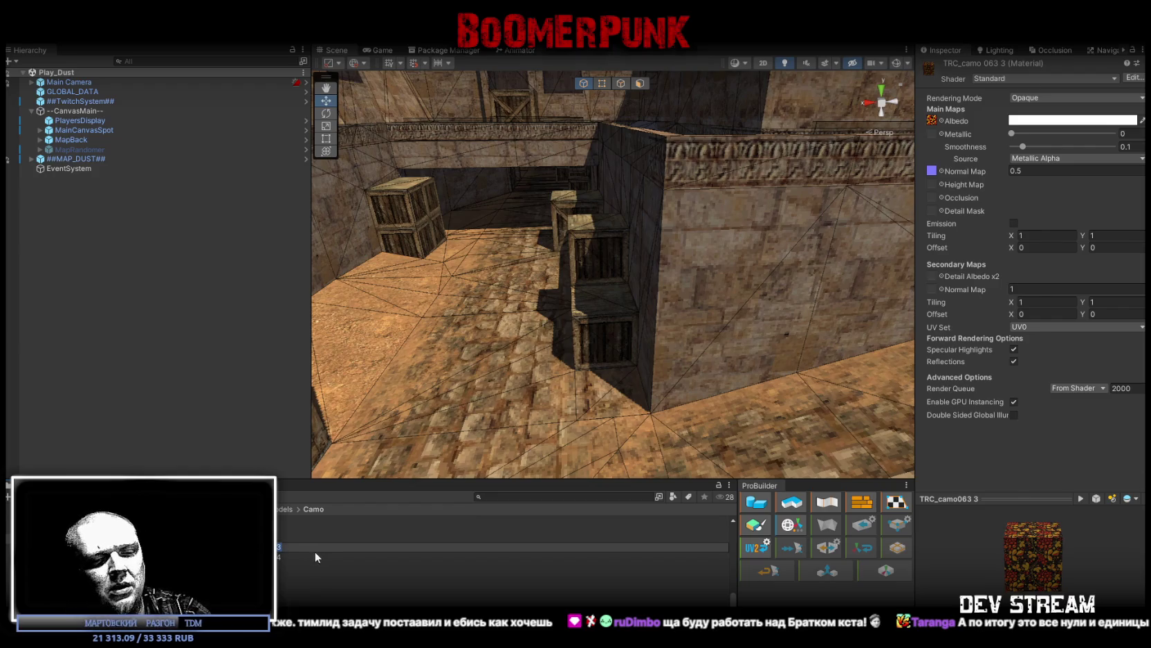
{"action": "left_click", "coordinate": [283, 563]}
{"action": "left_click", "coordinate": [278, 541]}
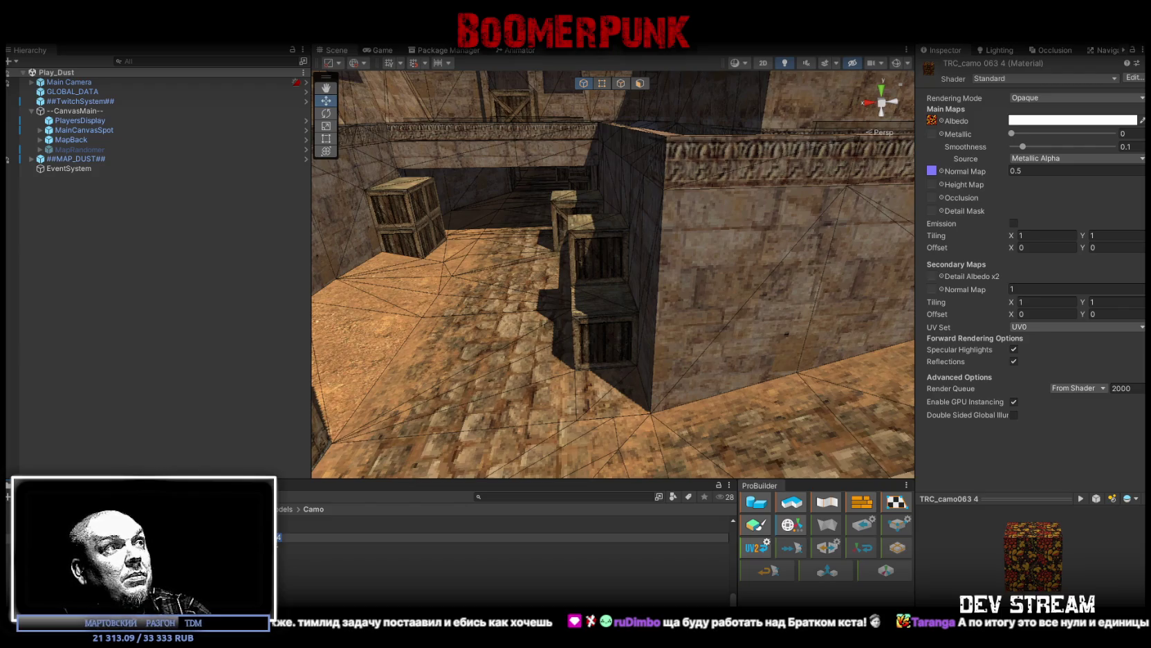
{"action": "type", "text": "TRC_camo067"}
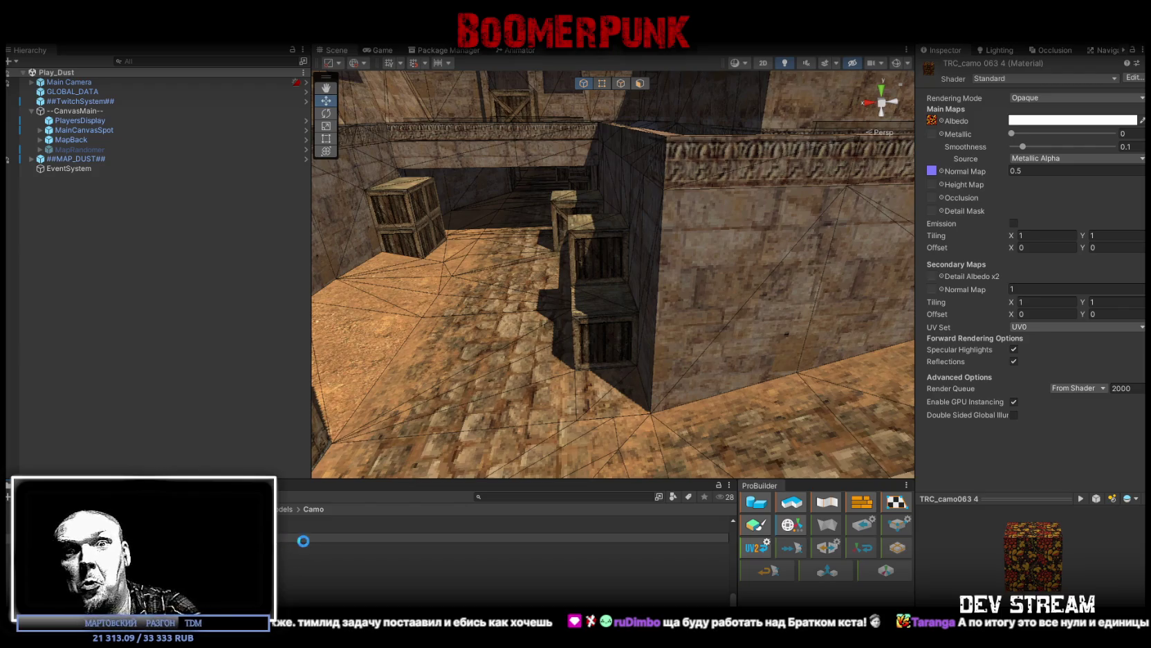
{"action": "key", "text": "Return"}
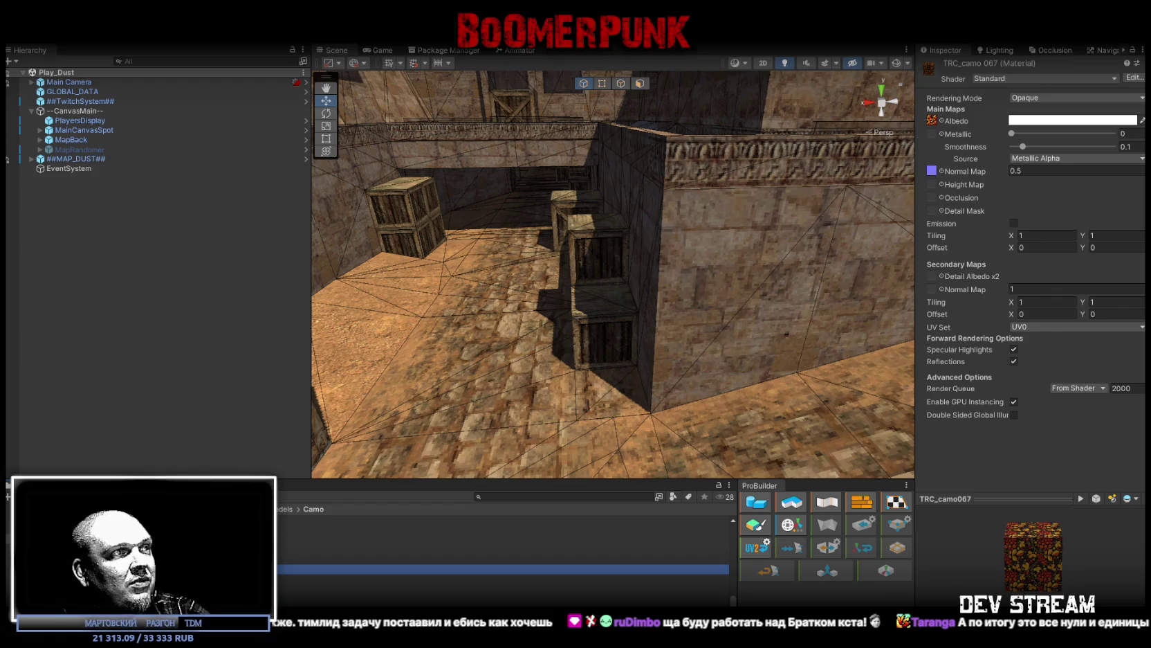
Step: Duplicate TRC_camo067 into TRC_camo068 and TRC_camo069, deleting the spare third copy
{"action": "left_click", "coordinate": [281, 575]}
{"action": "key", "text": "ctrl+d"}
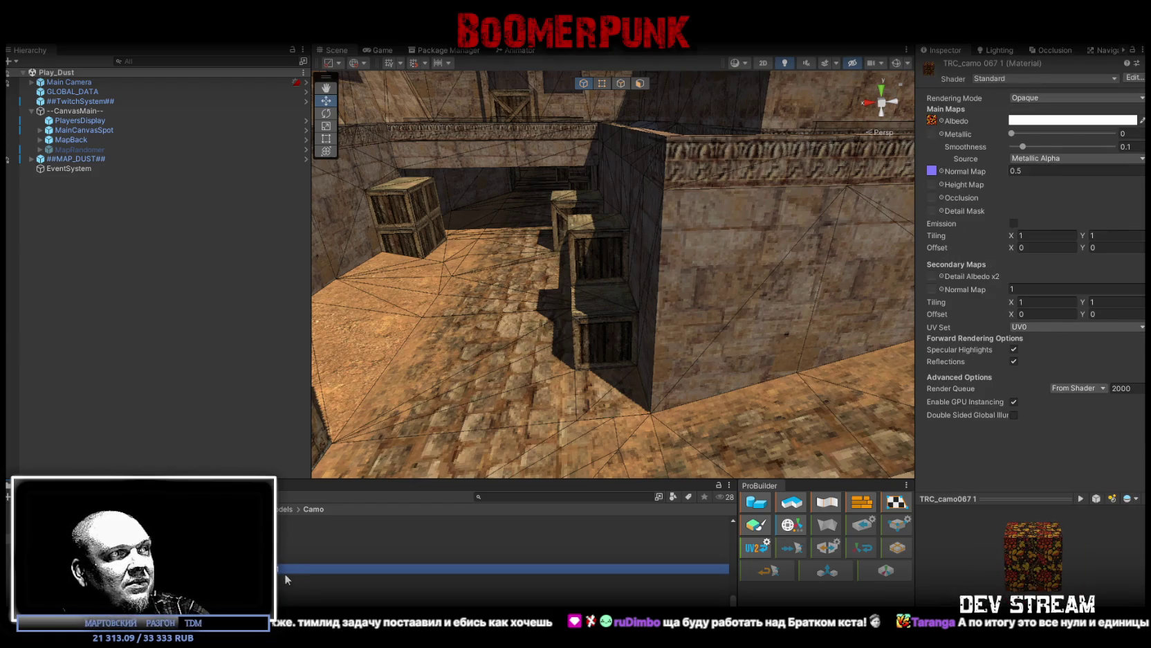
{"action": "key", "text": "ctrl+d"}
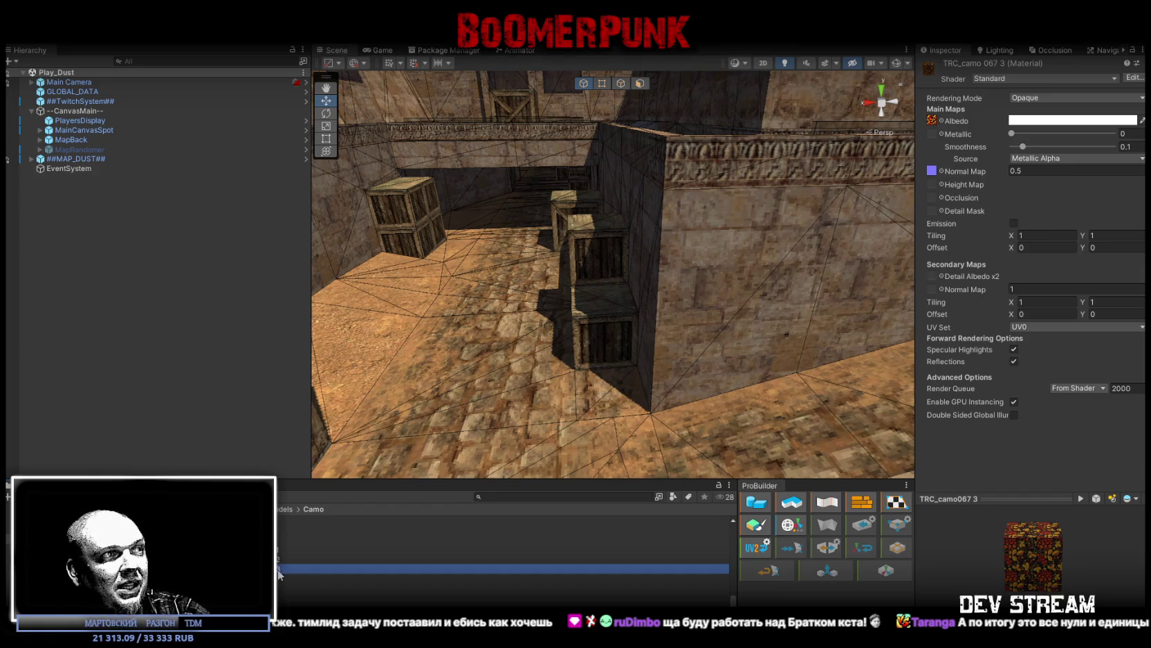
{"action": "left_click", "coordinate": [275, 549]}
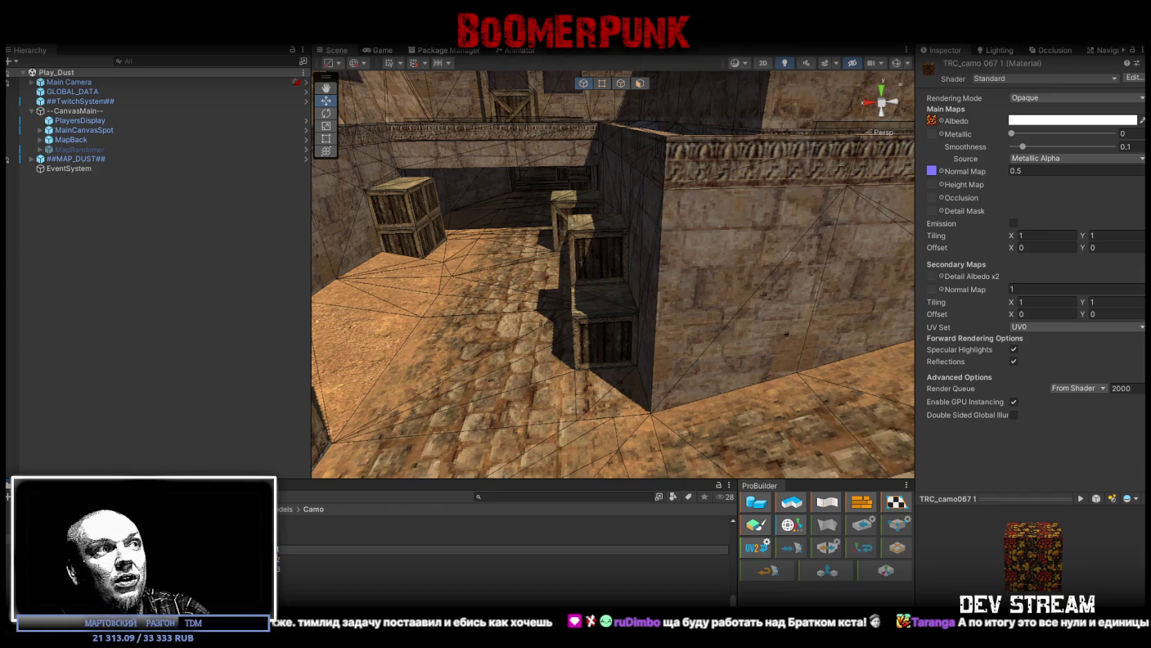
{"action": "key", "text": "Return"}
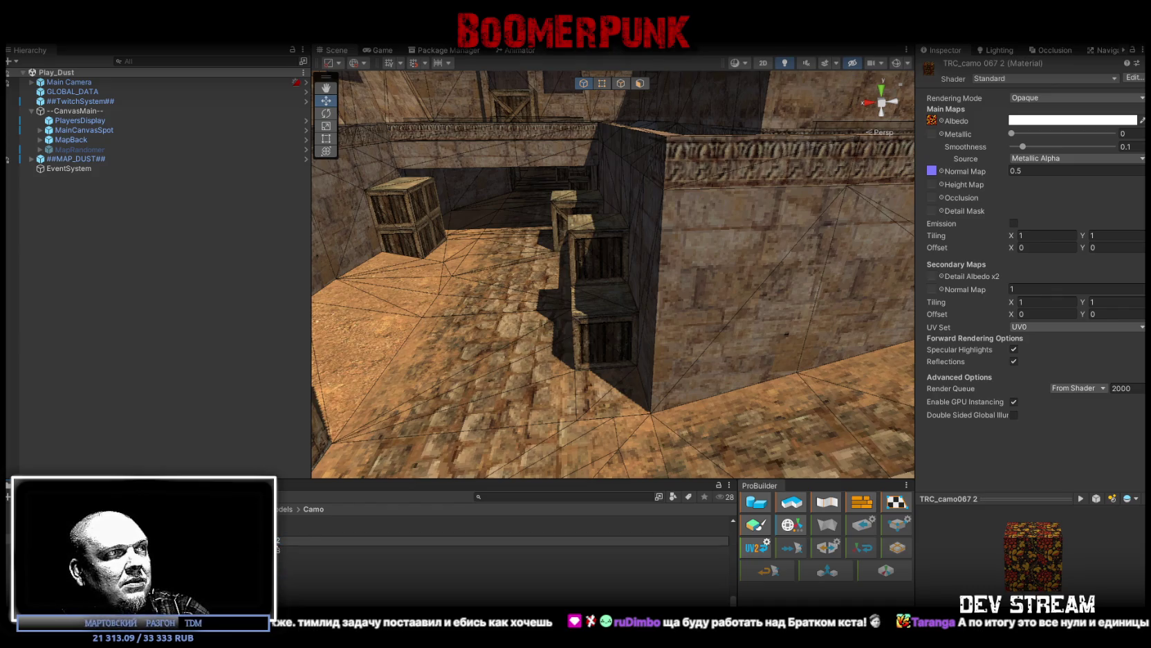
{"action": "left_click", "coordinate": [283, 546]}
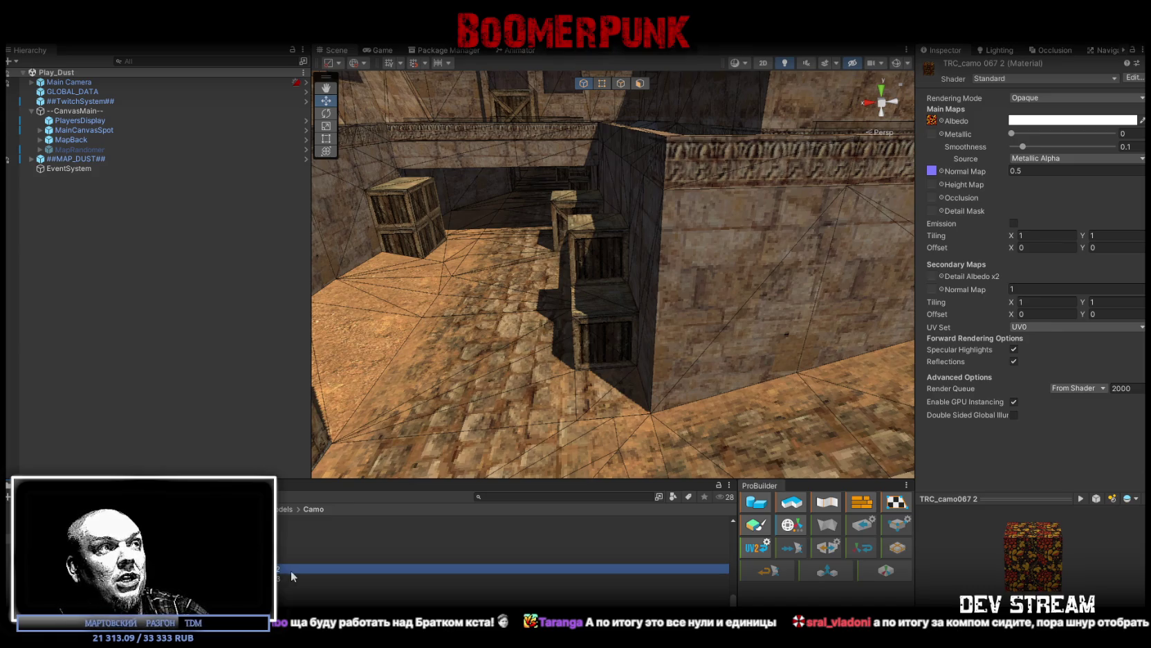
{"action": "left_click", "coordinate": [294, 577]}
{"action": "key", "text": "Delete"}
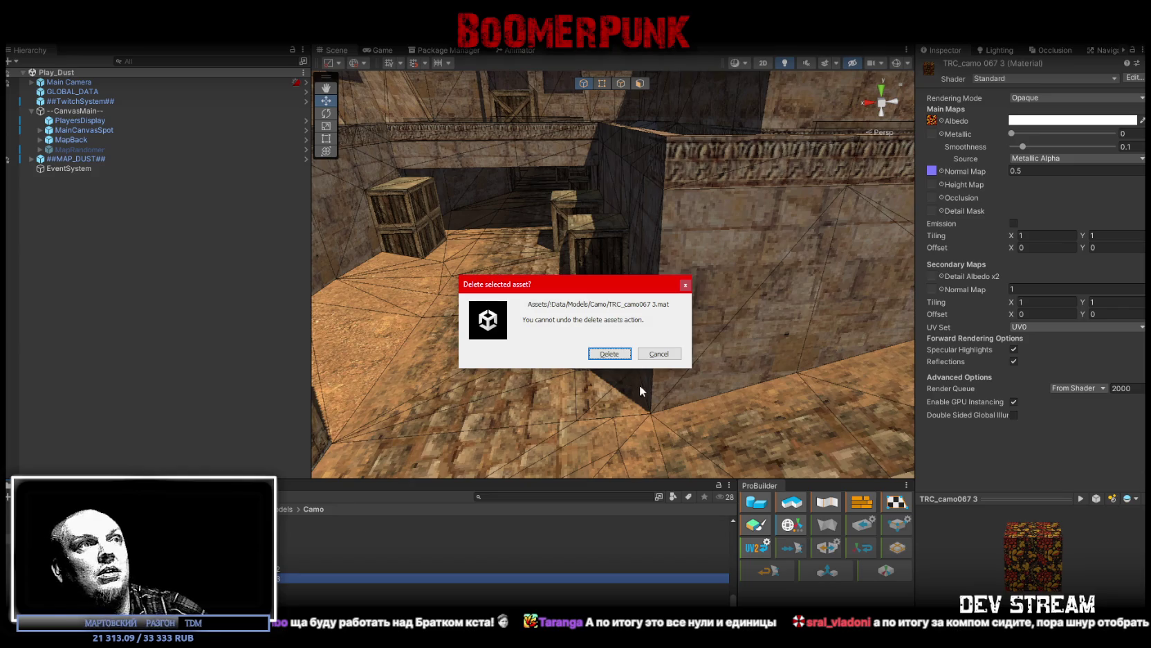
{"action": "left_click", "coordinate": [613, 357]}
{"action": "left_click", "coordinate": [294, 568]}
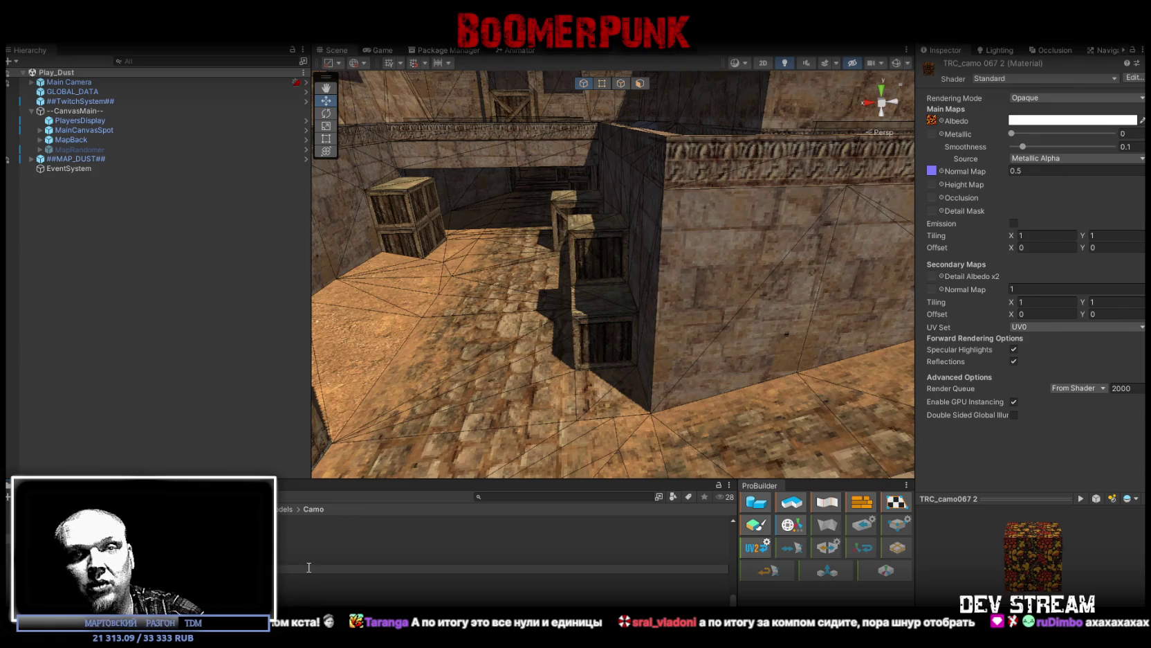
{"action": "key", "text": "Down"}
{"action": "key", "text": "Down"}
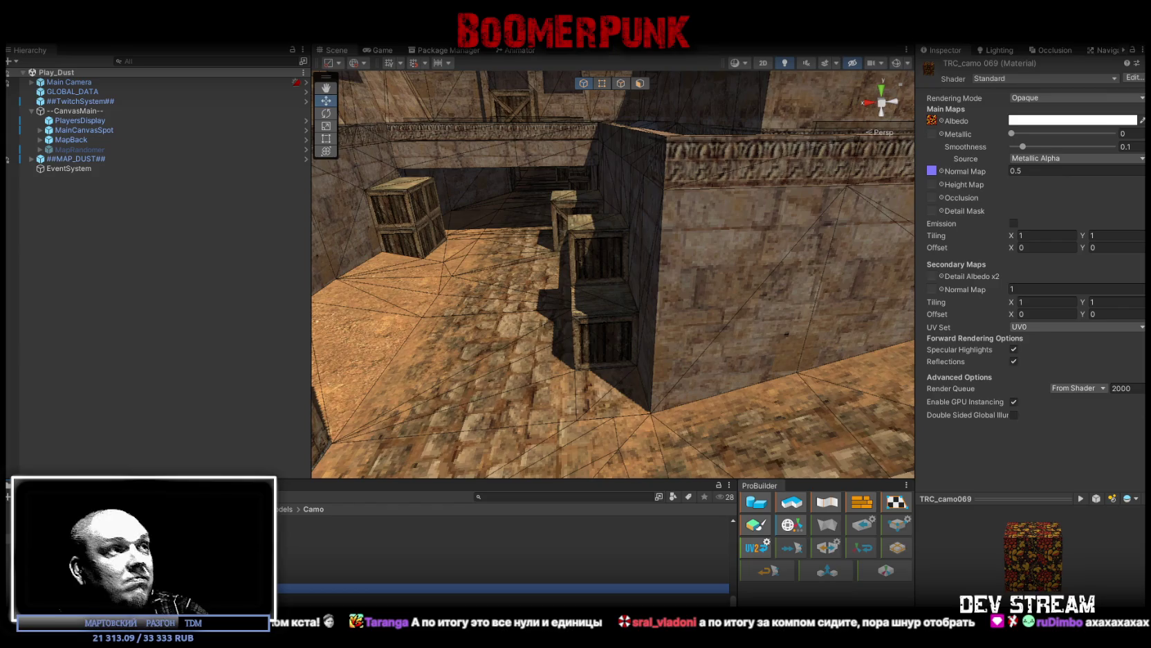
Step: Drag camo textures into the Albedo slots of TRC_camo069, TRC_camo068 and TRC_camo067
{"action": "mouse_move", "coordinate": [388, 588]}
{"action": "left_mouse_down"}
{"action": "mouse_move", "coordinate": [691, 277]}
{"action": "mouse_move", "coordinate": [933, 122]}
{"action": "left_mouse_up"}
{"action": "left_click", "coordinate": [387, 578]}
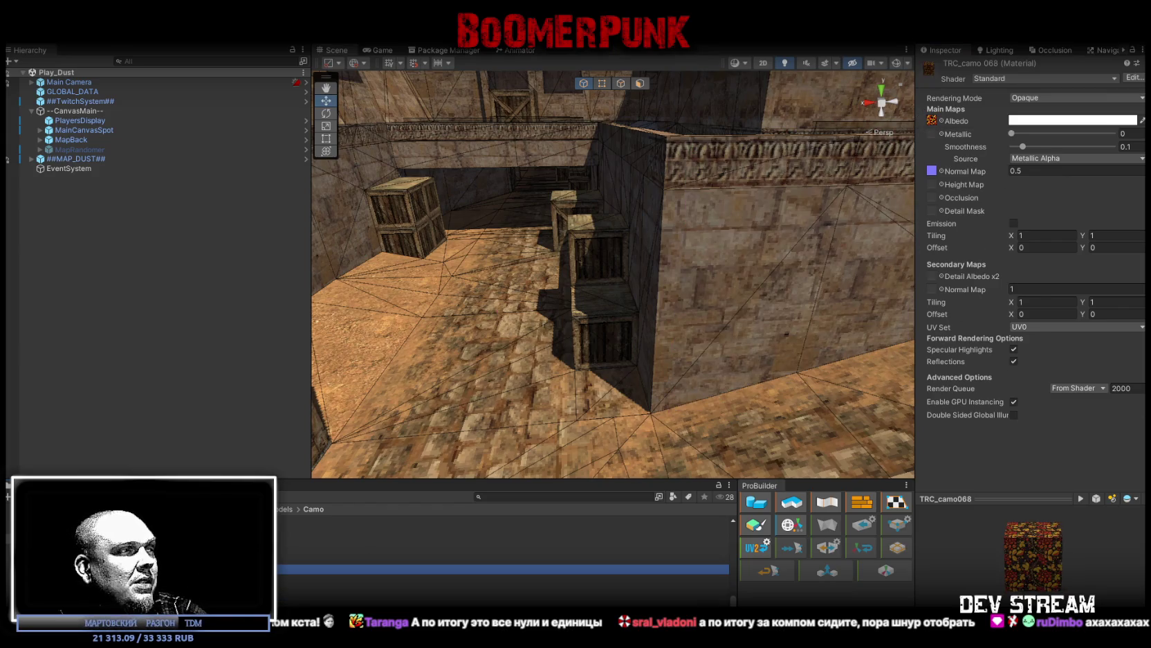
{"action": "mouse_move", "coordinate": [387, 578]}
{"action": "left_mouse_down"}
{"action": "mouse_move", "coordinate": [1003, 159]}
{"action": "mouse_move", "coordinate": [933, 122]}
{"action": "left_mouse_up"}
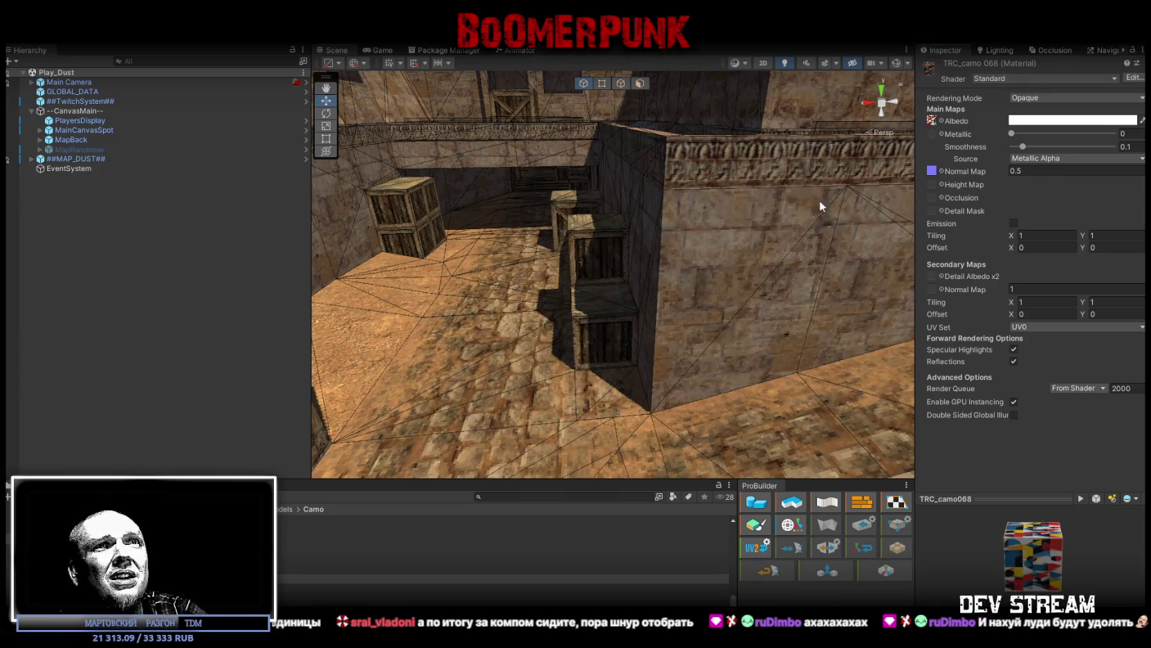
{"action": "left_click", "coordinate": [388, 559]}
{"action": "mouse_move", "coordinate": [388, 569]}
{"action": "left_mouse_down"}
{"action": "mouse_move", "coordinate": [484, 485]}
{"action": "mouse_move", "coordinate": [990, 166]}
{"action": "mouse_move", "coordinate": [931, 120]}
{"action": "left_mouse_up"}
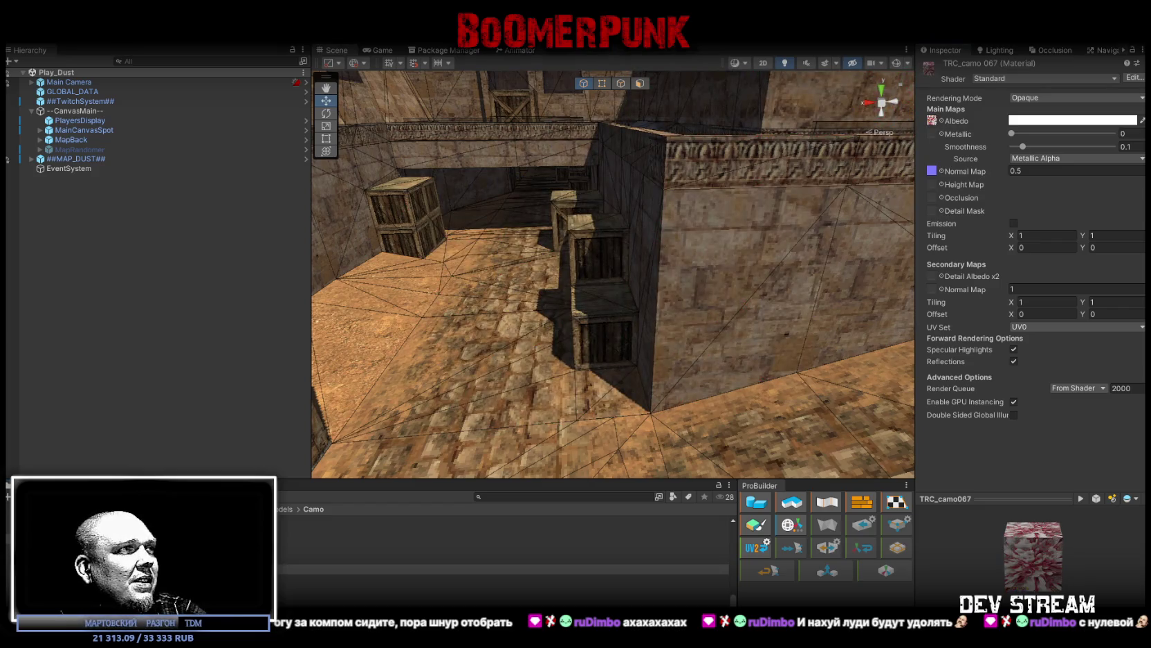
Step: Assign albedo camo textures to TRC_camo066 (orange), TRC_camo065 and TRC_camo064 (dark red)
{"action": "left_click", "coordinate": [387, 550]}
{"action": "mouse_move", "coordinate": [387, 579]}
{"action": "left_mouse_down"}
{"action": "mouse_move", "coordinate": [415, 575]}
{"action": "mouse_move", "coordinate": [987, 145]}
{"action": "mouse_move", "coordinate": [934, 123]}
{"action": "left_mouse_up"}
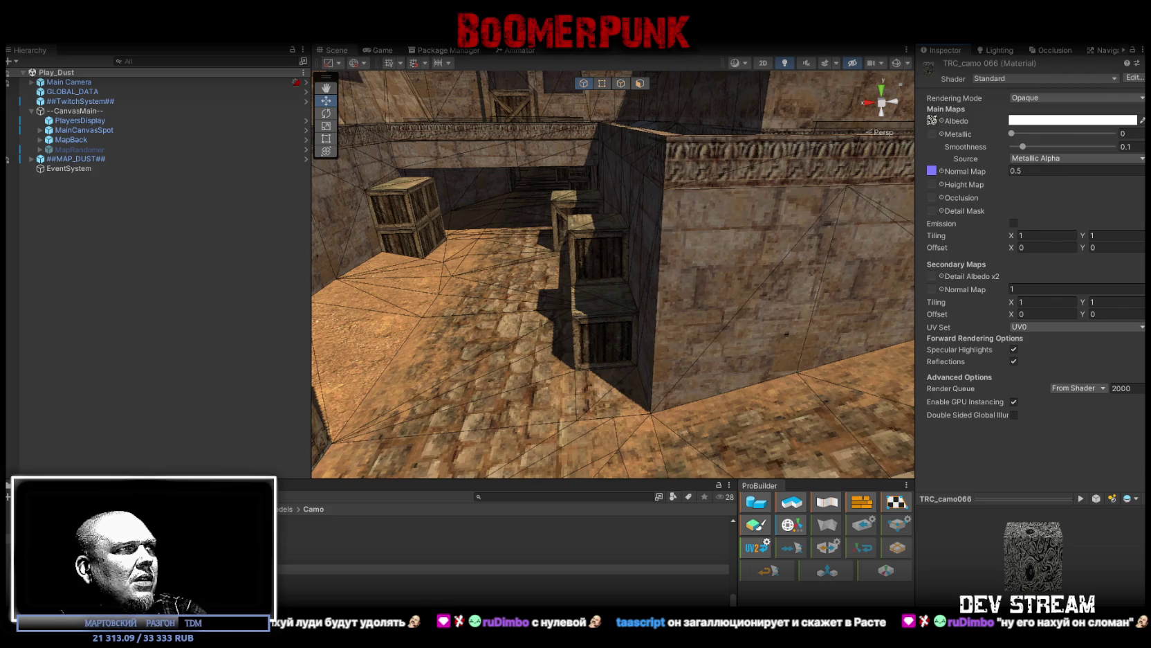
{"action": "left_click", "coordinate": [387, 550]}
{"action": "mouse_move", "coordinate": [387, 560]}
{"action": "left_mouse_down"}
{"action": "mouse_move", "coordinate": [930, 290]}
{"action": "mouse_move", "coordinate": [969, 221]}
{"action": "mouse_move", "coordinate": [932, 123]}
{"action": "left_mouse_up"}
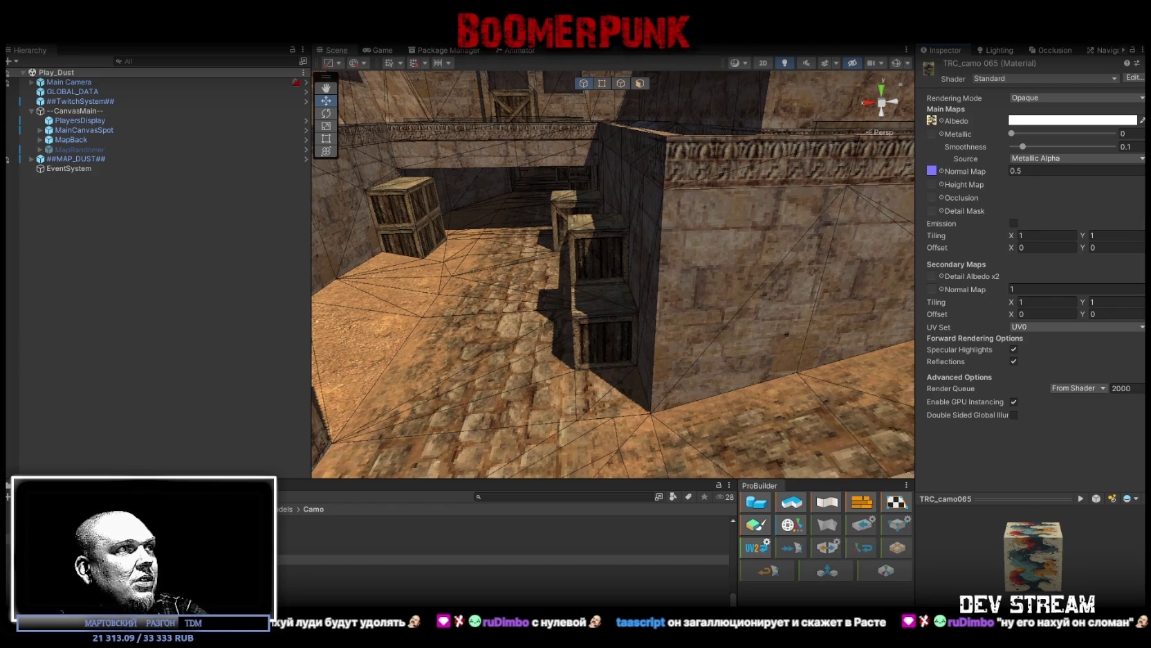
{"action": "left_click", "coordinate": [387, 540]}
{"action": "mouse_move", "coordinate": [388, 560]}
{"action": "left_mouse_down"}
{"action": "mouse_move", "coordinate": [936, 340]}
{"action": "mouse_move", "coordinate": [931, 119]}
{"action": "left_mouse_up"}
{"action": "left_click_drag", "start_coordinate": [827, 198], "coordinate": [695, 372]}
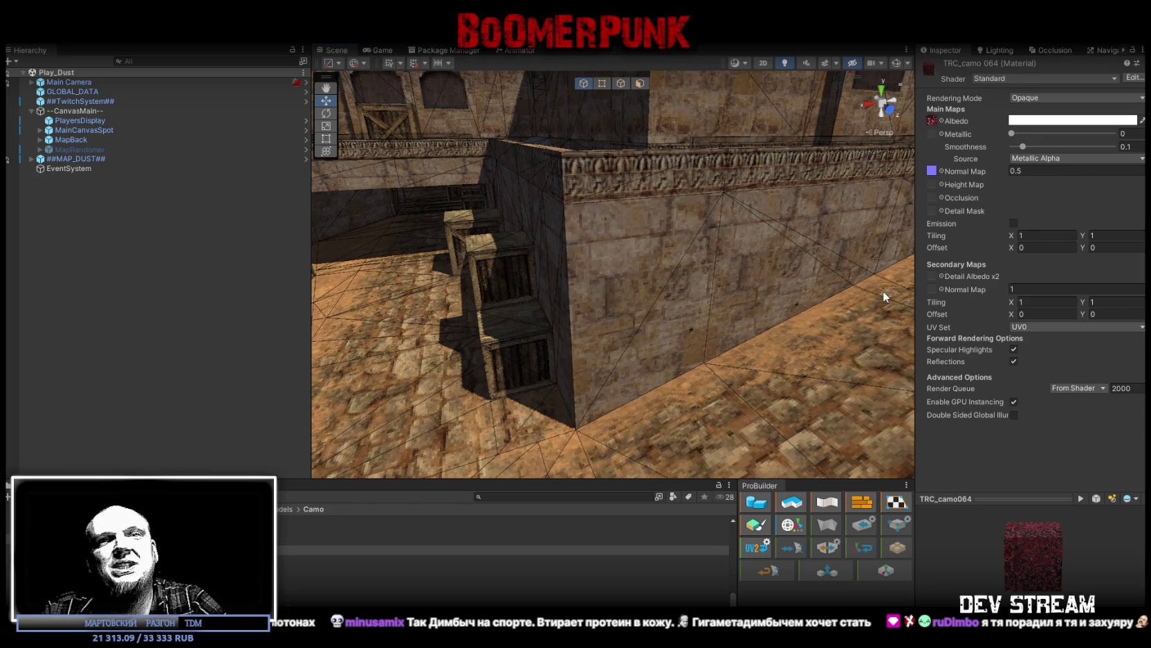
{"action": "mouse_move", "coordinate": [435, 331]}
{"action": "left_mouse_down"}
{"action": "mouse_move", "coordinate": [544, 345]}
{"action": "mouse_move", "coordinate": [492, 323]}
{"action": "left_mouse_up"}
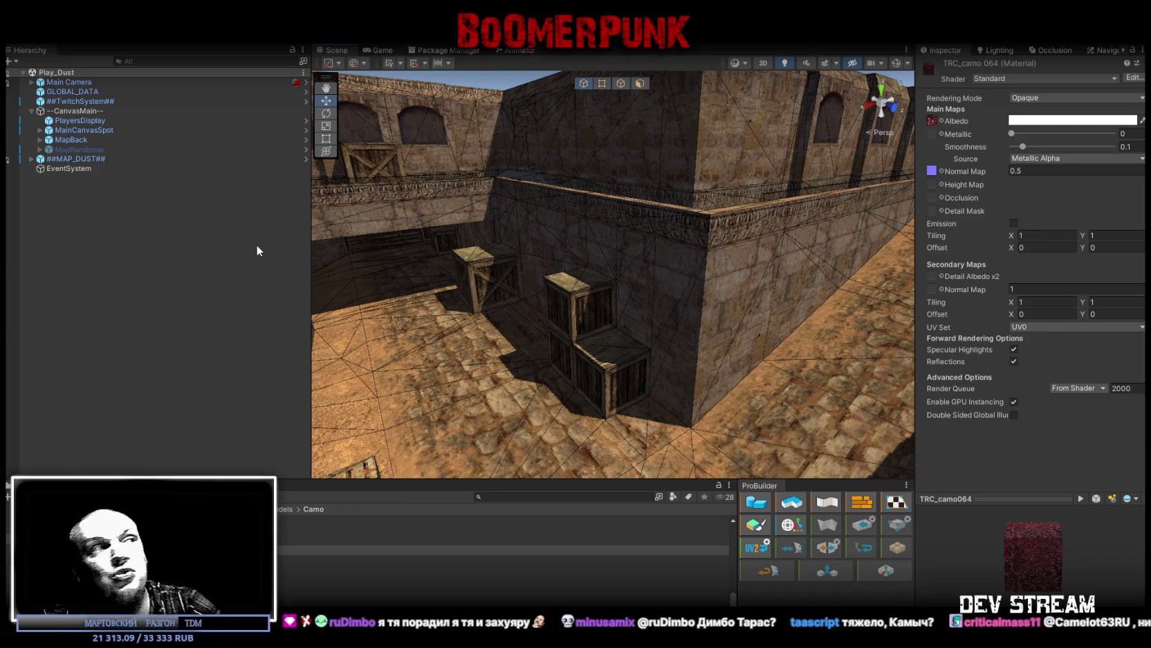
Step: Open the Player Customization Database assigned on the ##TwitchSystem## object and review its entries
{"action": "left_click", "coordinate": [74, 103]}
{"action": "scroll", "coordinate": [1003, 397], "scroll_direction": "down", "scroll_amount": 10}
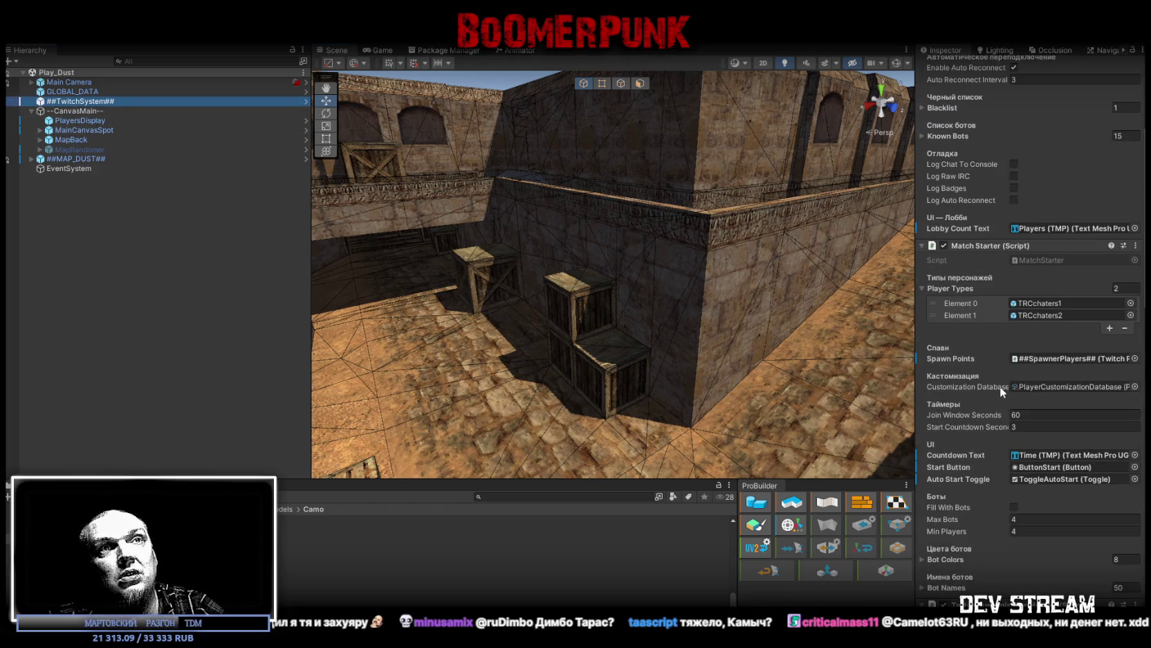
{"action": "left_click", "coordinate": [1031, 386]}
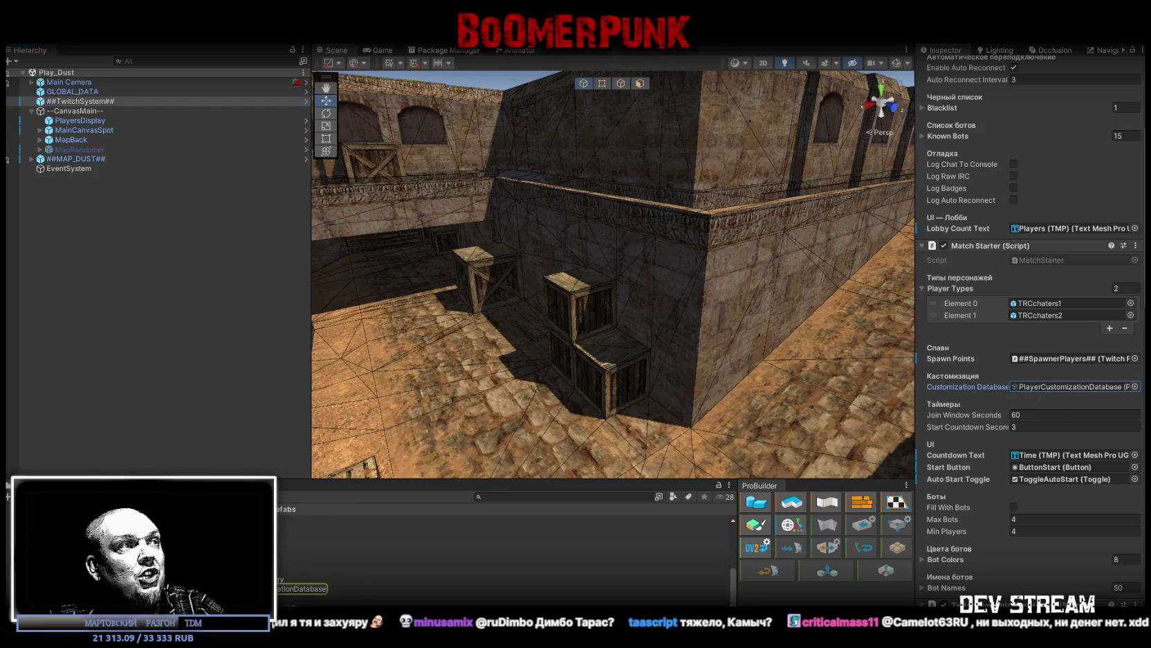
{"action": "double_click", "coordinate": [1038, 386]}
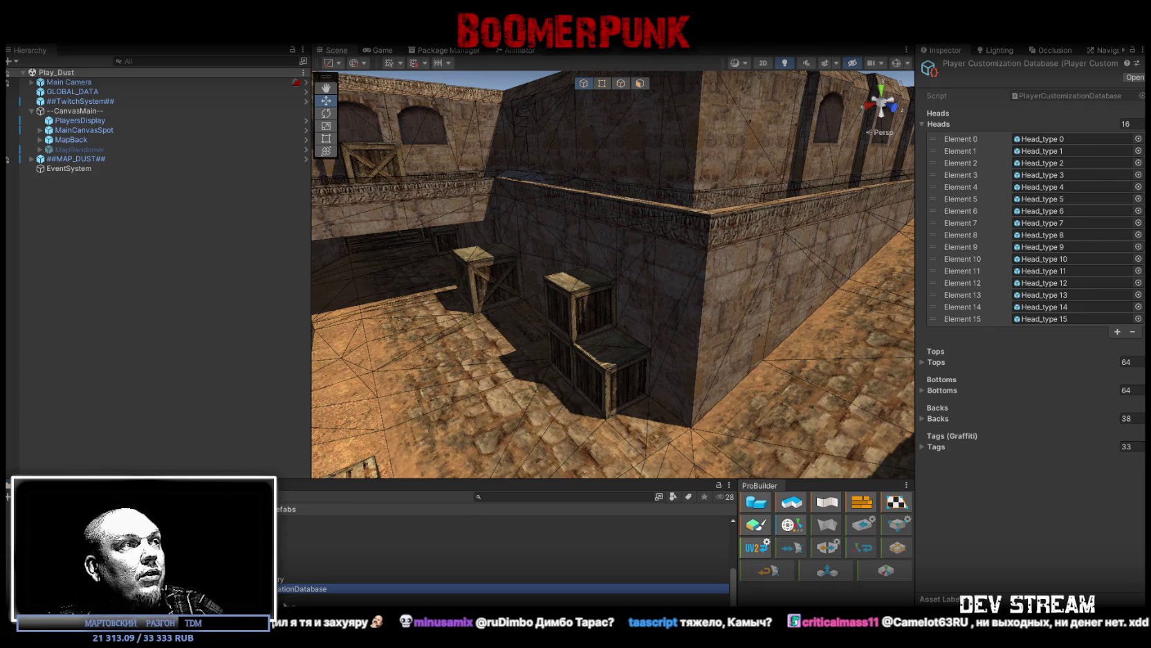
{"action": "scroll", "coordinate": [505, 553], "scroll_direction": "up", "scroll_amount": 2}
{"action": "scroll", "coordinate": [298, 581], "scroll_direction": "down", "scroll_amount": 2}
{"action": "scroll", "coordinate": [290, 574], "scroll_direction": "up", "scroll_amount": 3}
{"action": "scroll", "coordinate": [281, 579], "scroll_direction": "down", "scroll_amount": 3}
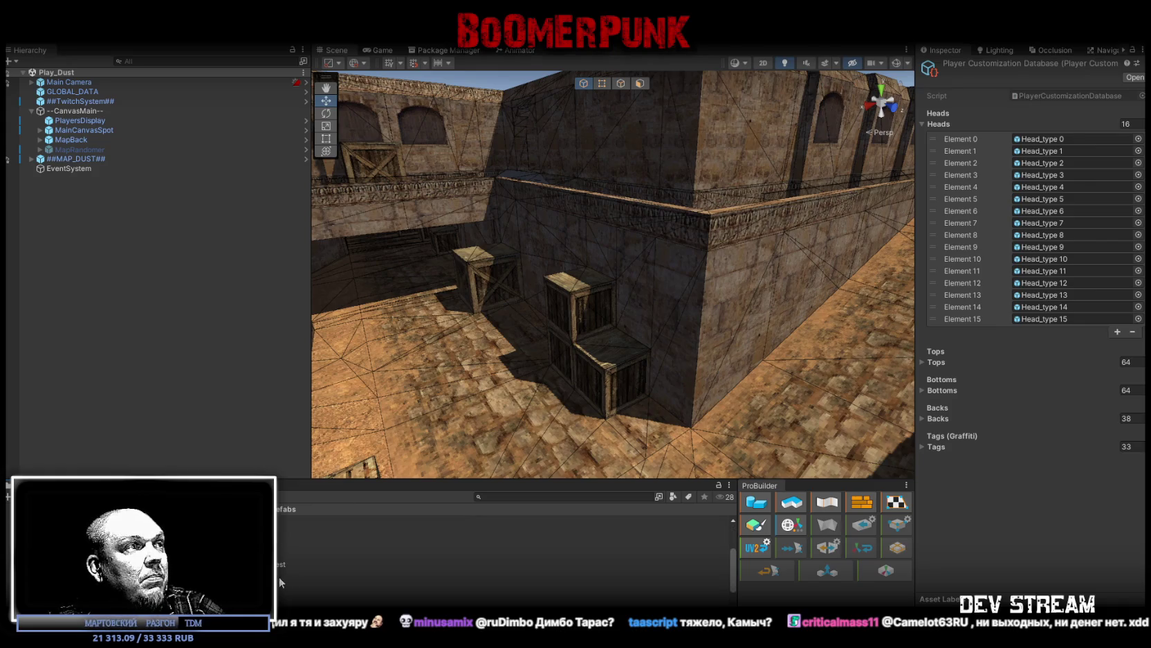
Step: Check the Buff Database Test and customization database assets, then select the PlayerType folder
{"action": "left_click", "coordinate": [290, 563]}
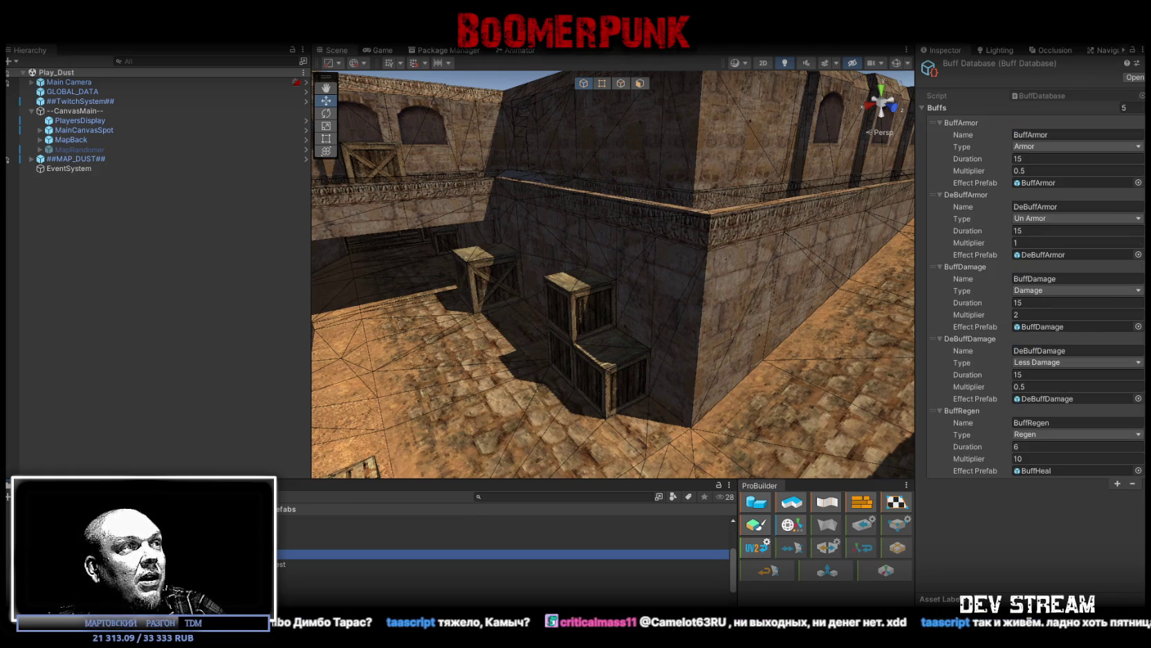
{"action": "scroll", "coordinate": [290, 568], "scroll_direction": "down", "scroll_amount": 3}
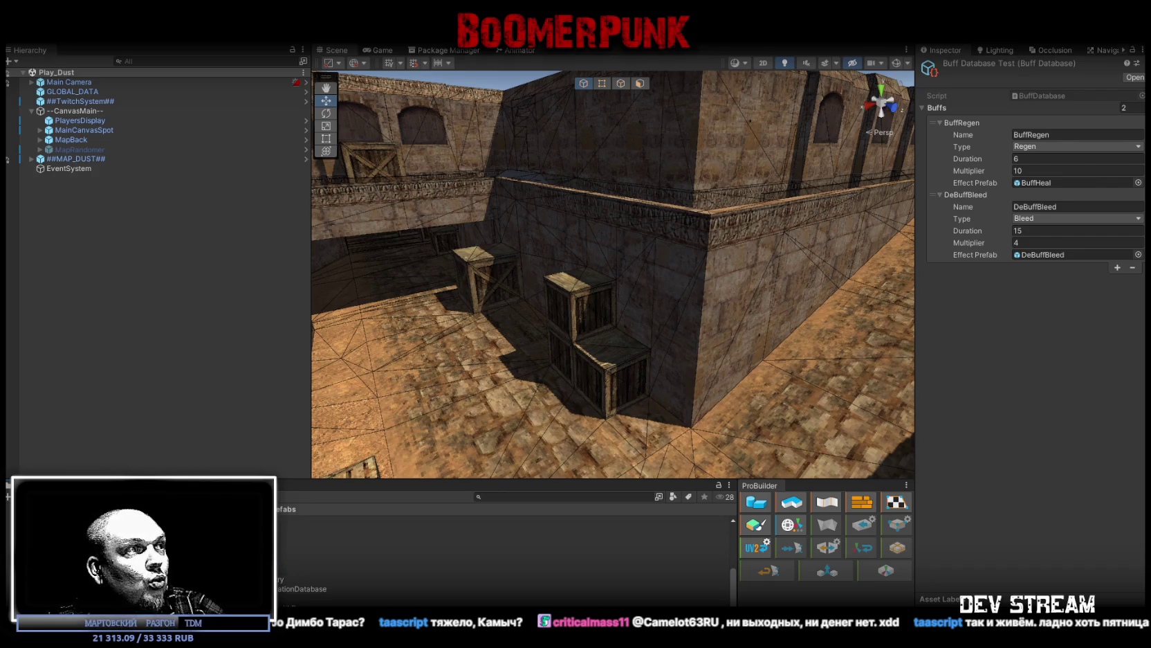
{"action": "left_click", "coordinate": [332, 588]}
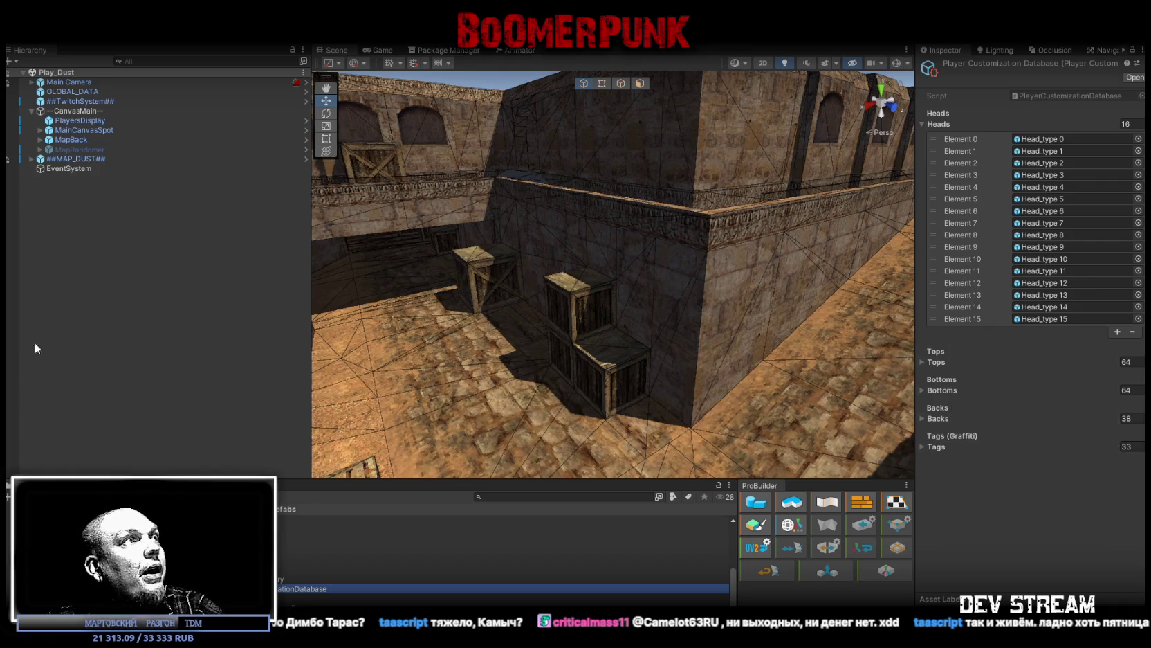
{"action": "scroll", "coordinate": [505, 554], "scroll_direction": "up", "scroll_amount": 5}
{"action": "scroll", "coordinate": [505, 553], "scroll_direction": "down", "scroll_amount": 5}
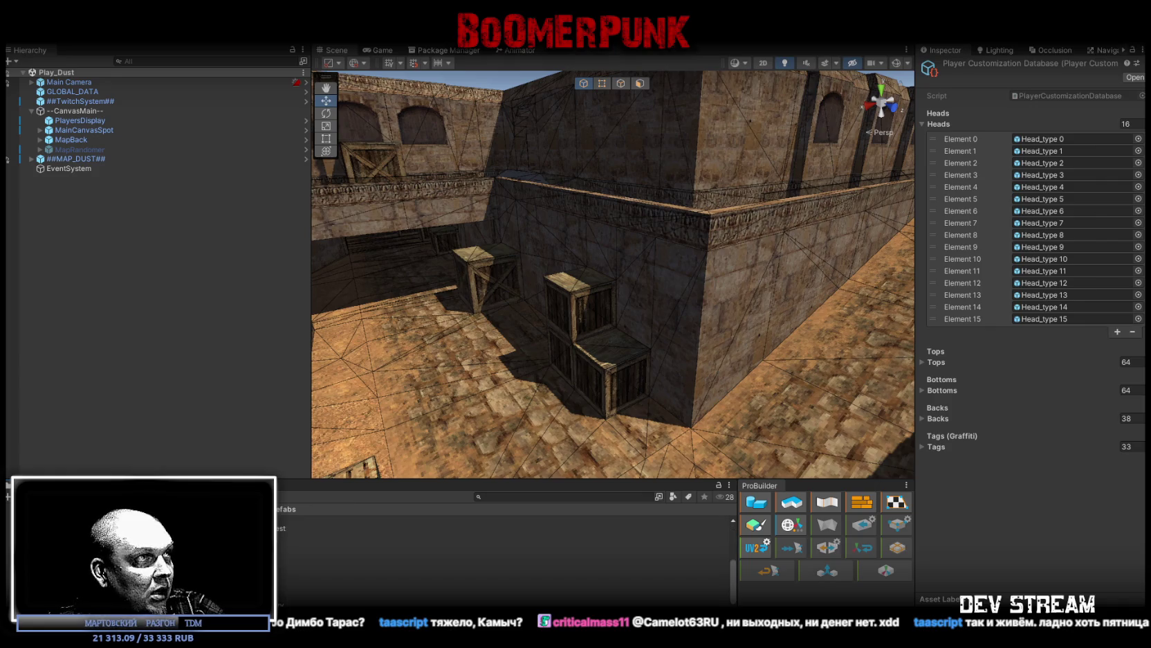
{"action": "scroll", "coordinate": [505, 553], "scroll_direction": "up", "scroll_amount": 3}
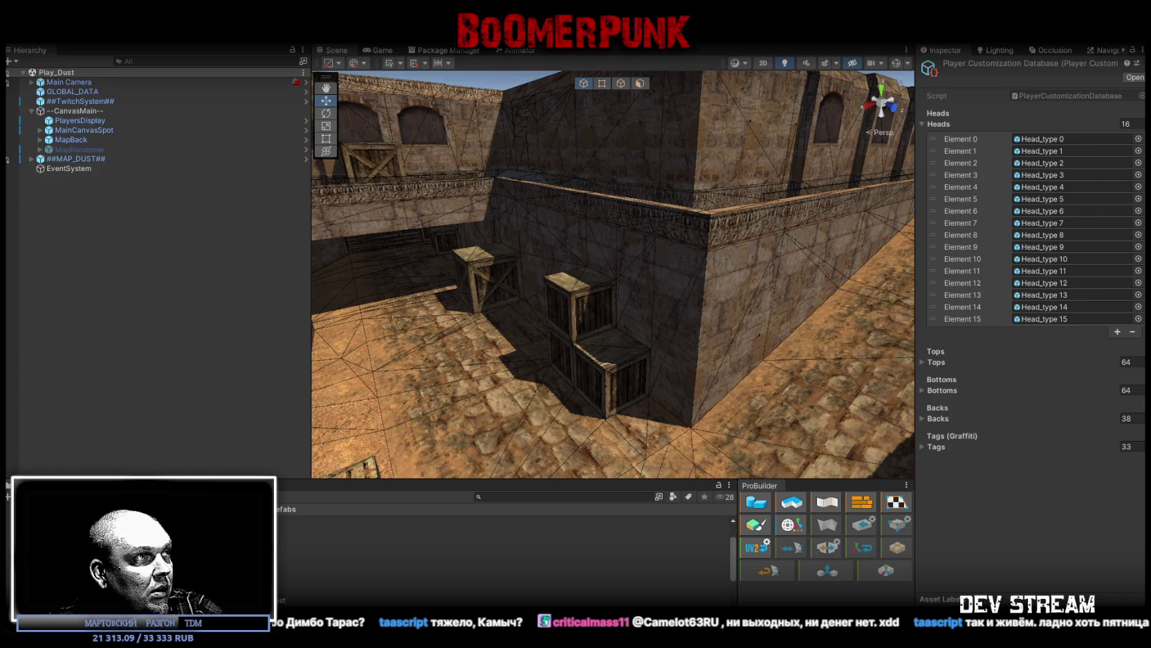
{"action": "scroll", "coordinate": [505, 554], "scroll_direction": "up", "scroll_amount": 3}
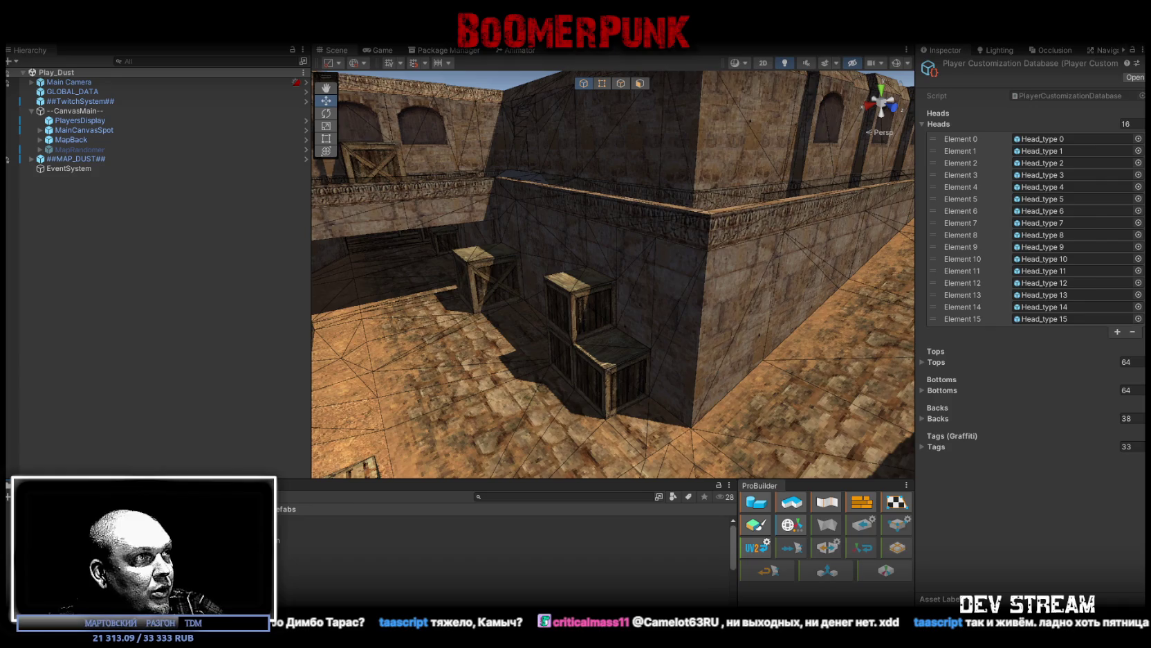
{"action": "left_click", "coordinate": [311, 577]}
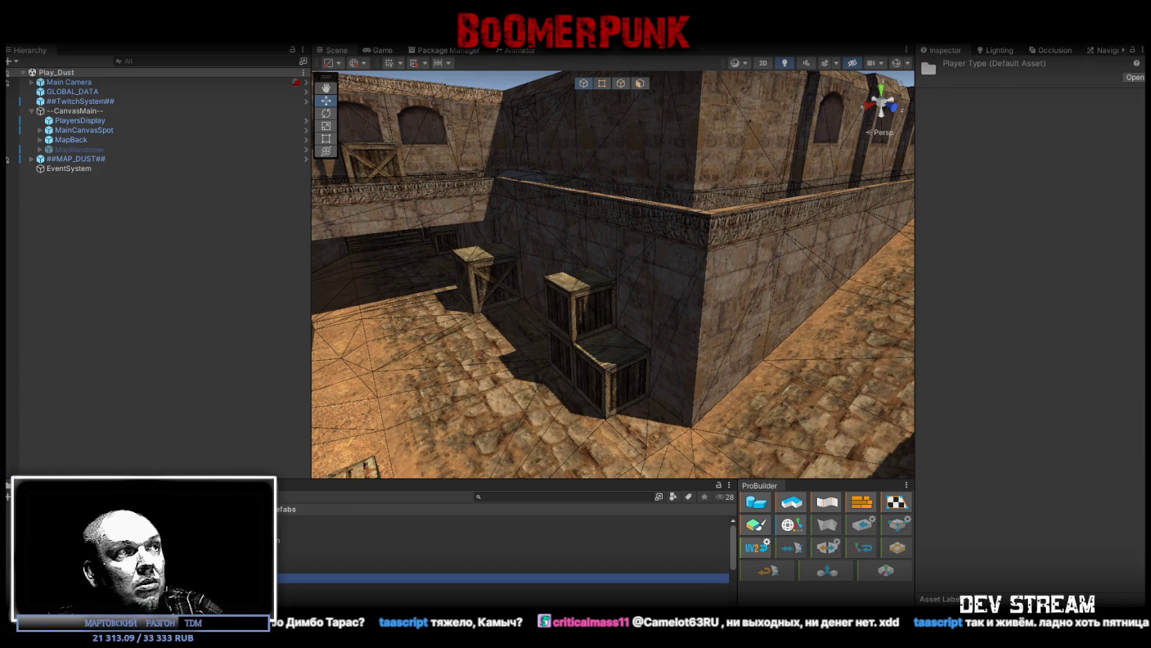
Step: Inspect the TRCchaters1 prefab's Twitch Player Commands and open its assigned PlayerCustomizationDatabase
{"action": "double_click", "coordinate": [311, 578]}
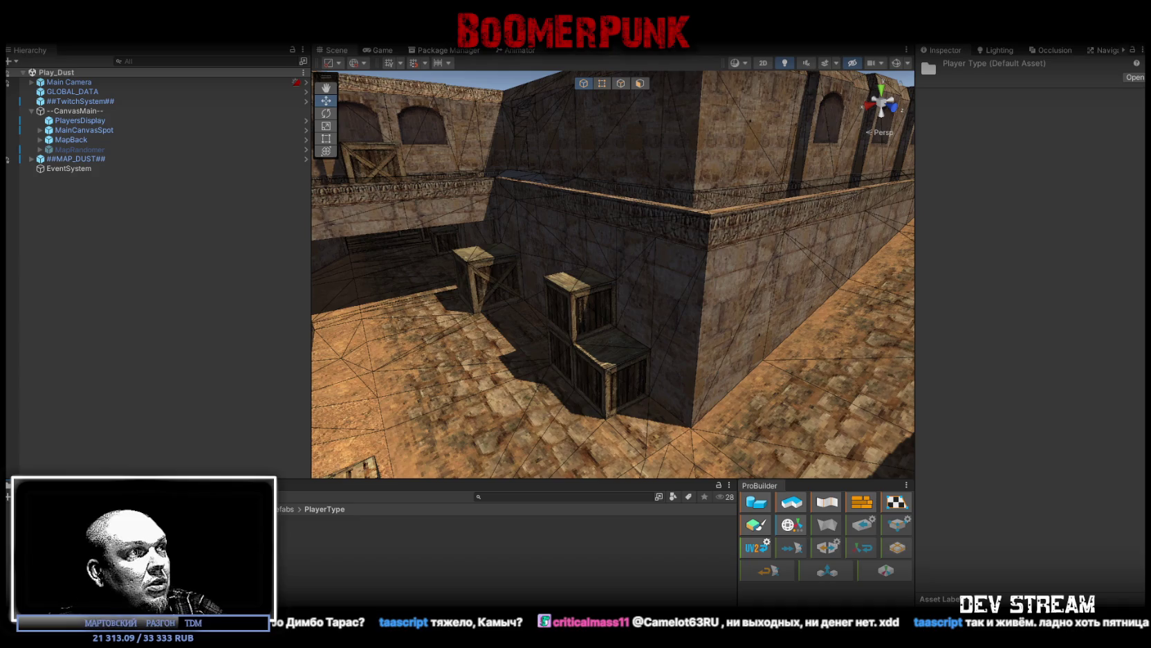
{"action": "left_click", "coordinate": [311, 529]}
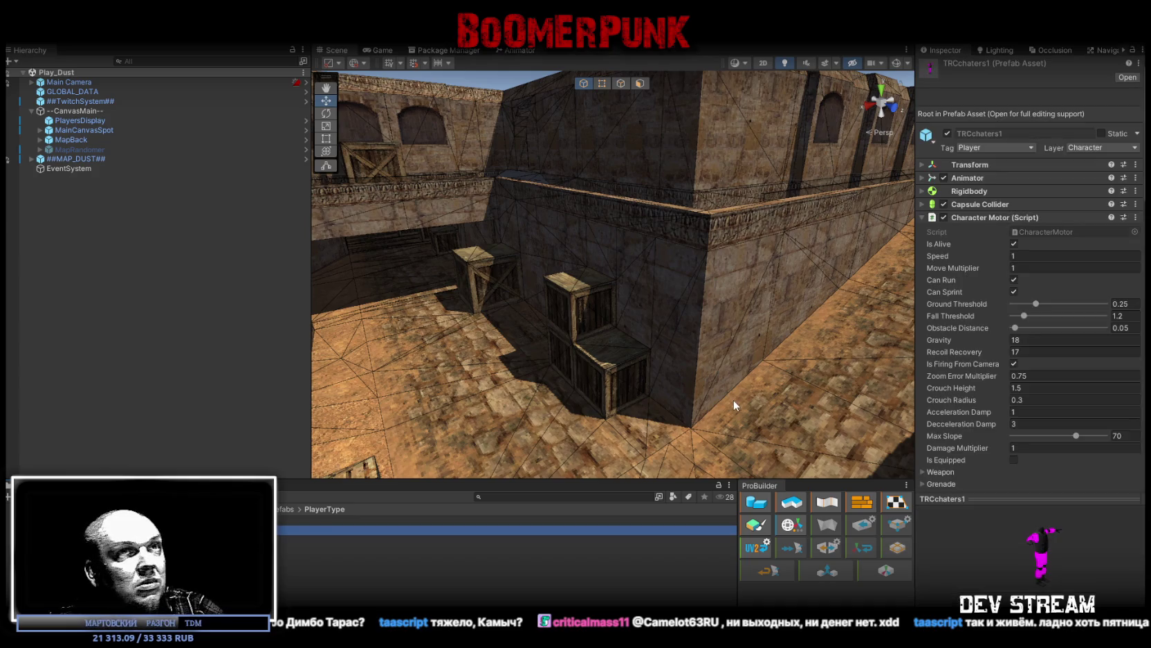
{"action": "left_click", "coordinate": [921, 217]}
{"action": "scroll", "coordinate": [987, 373], "scroll_direction": "down", "scroll_amount": 10}
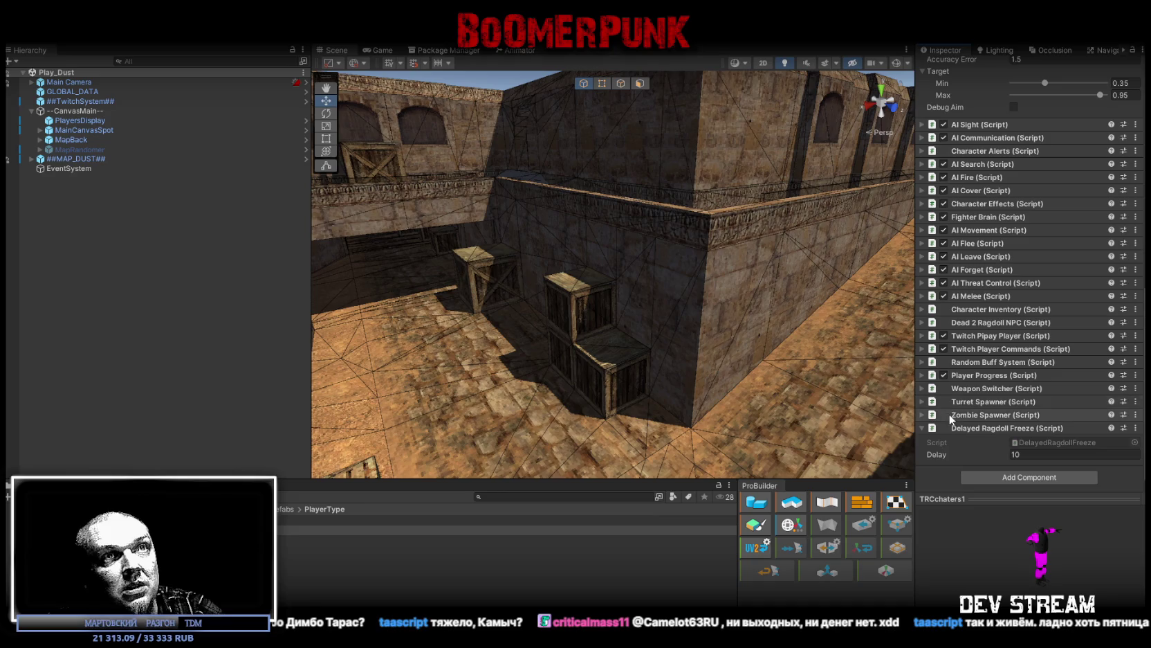
{"action": "left_click", "coordinate": [982, 348]}
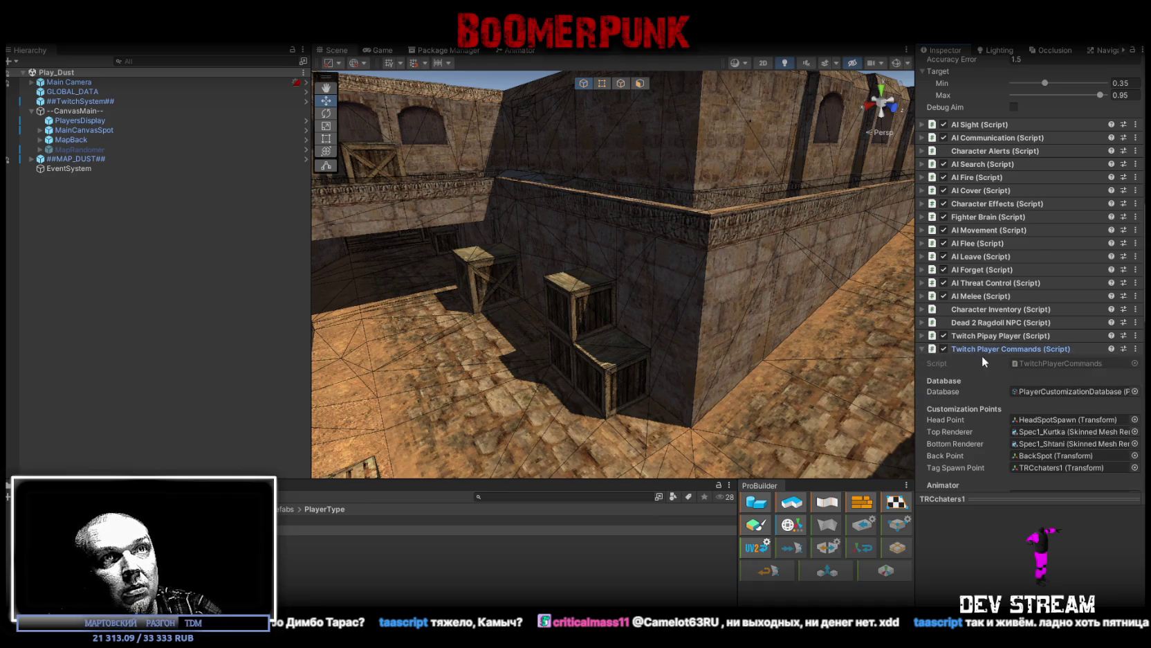
{"action": "scroll", "coordinate": [987, 363], "scroll_direction": "down", "scroll_amount": 2}
{"action": "left_click", "coordinate": [1037, 324]}
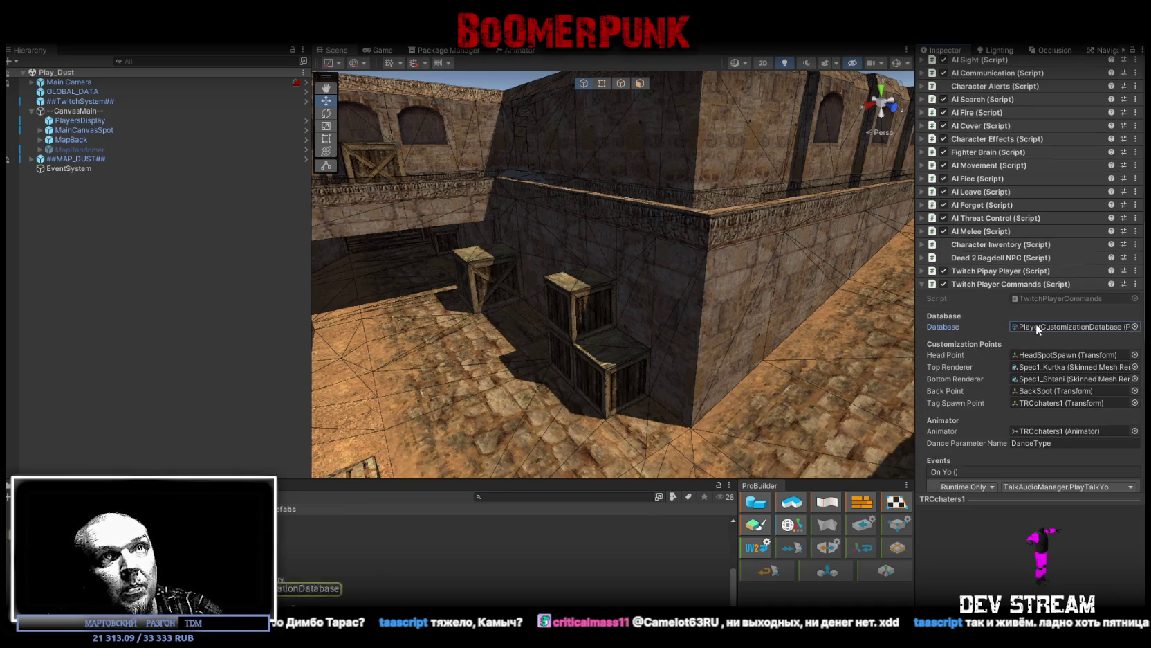
{"action": "left_click", "coordinate": [283, 589]}
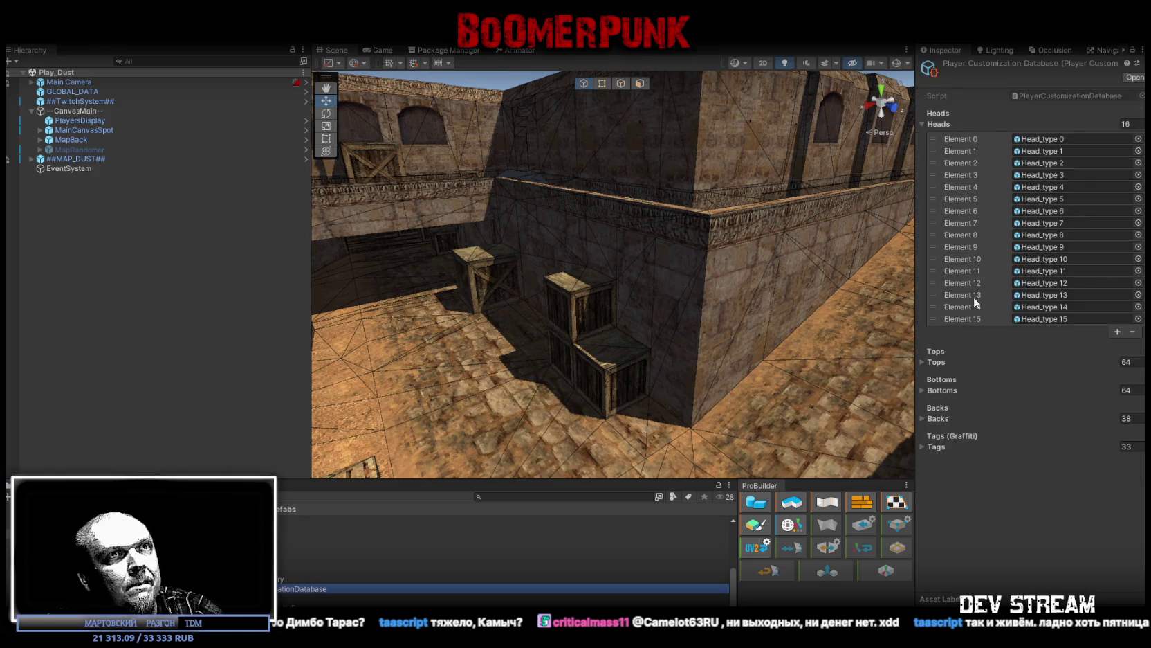
Step: Expand the database's Tops and Bottoms camo lists and browse their 64 entries from TRC_camo000
{"action": "left_click", "coordinate": [922, 361]}
{"action": "scroll", "coordinate": [969, 458], "scroll_direction": "down", "scroll_amount": 5}
{"action": "scroll", "coordinate": [972, 464], "scroll_direction": "down", "scroll_amount": 10}
{"action": "left_click", "coordinate": [922, 525]}
{"action": "scroll", "coordinate": [998, 416], "scroll_direction": "up", "scroll_amount": 10}
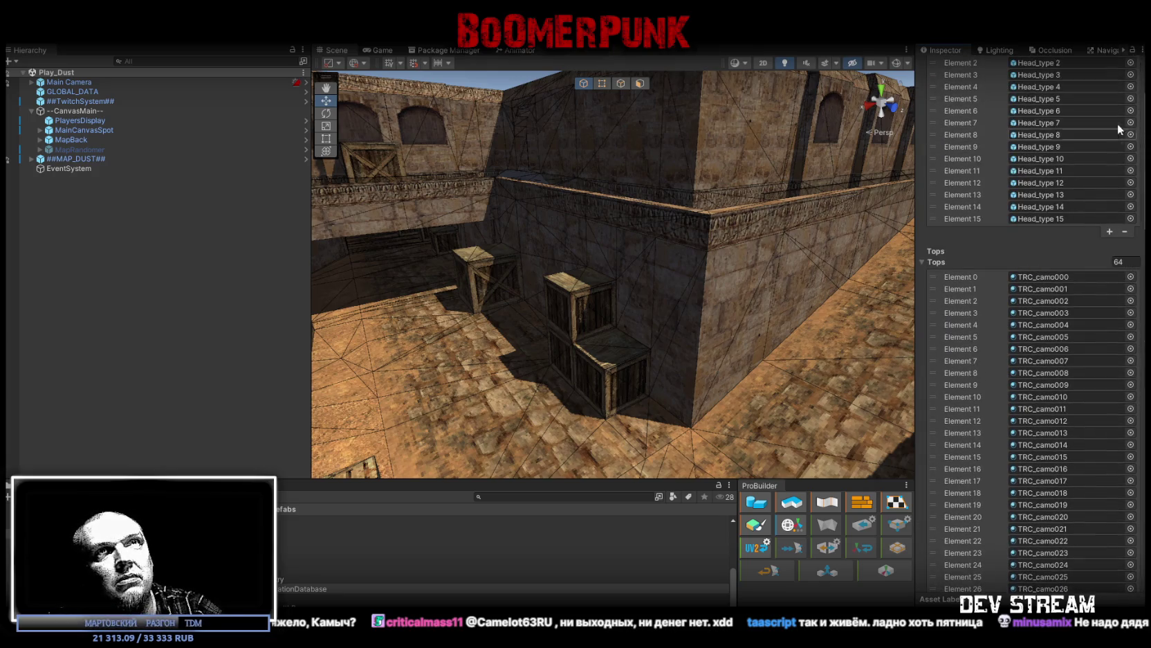
{"action": "scroll", "coordinate": [291, 584], "scroll_direction": "up", "scroll_amount": 3}
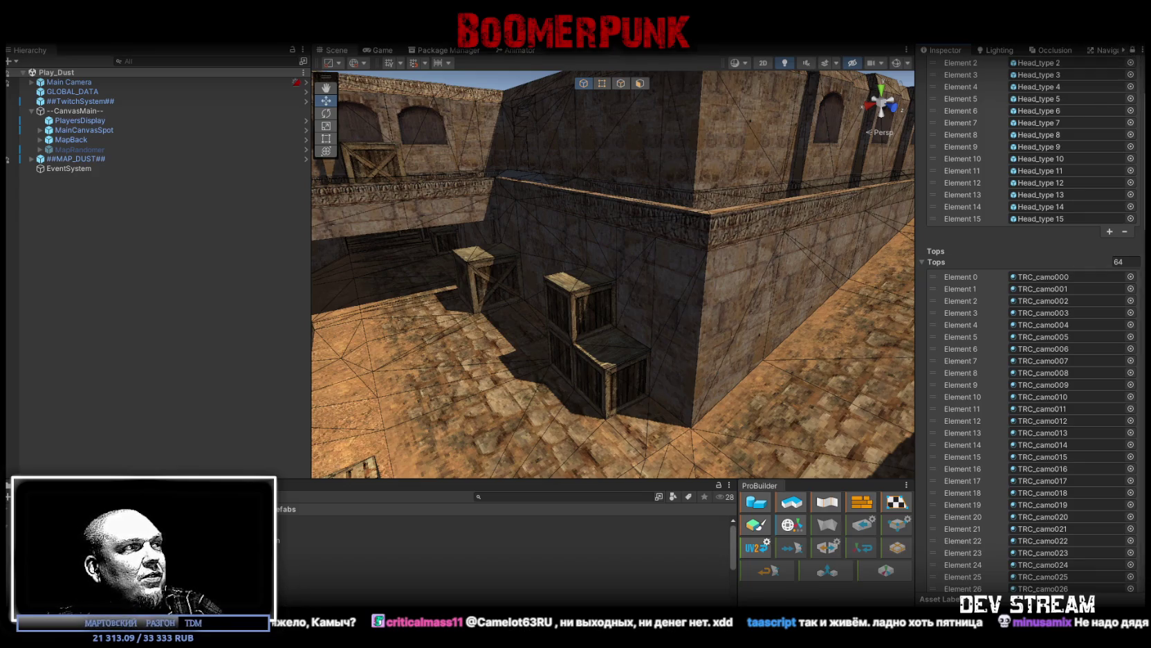
{"action": "scroll", "coordinate": [1057, 324], "scroll_direction": "up", "scroll_amount": 2}
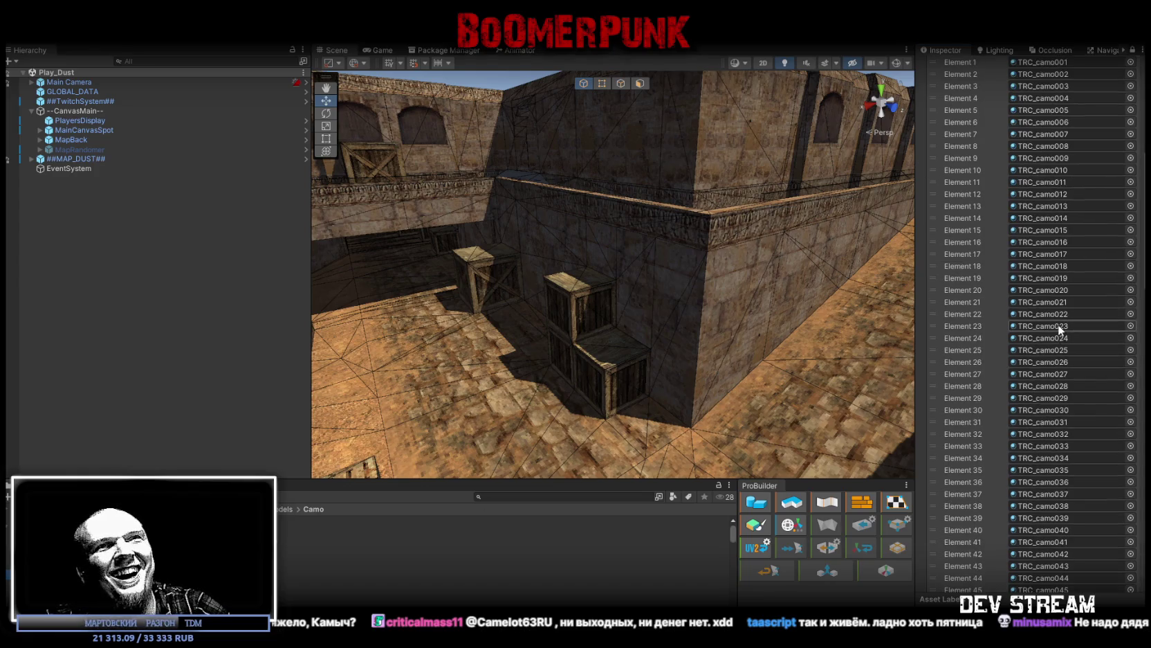
{"action": "scroll", "coordinate": [1059, 313], "scroll_direction": "down", "scroll_amount": 20}
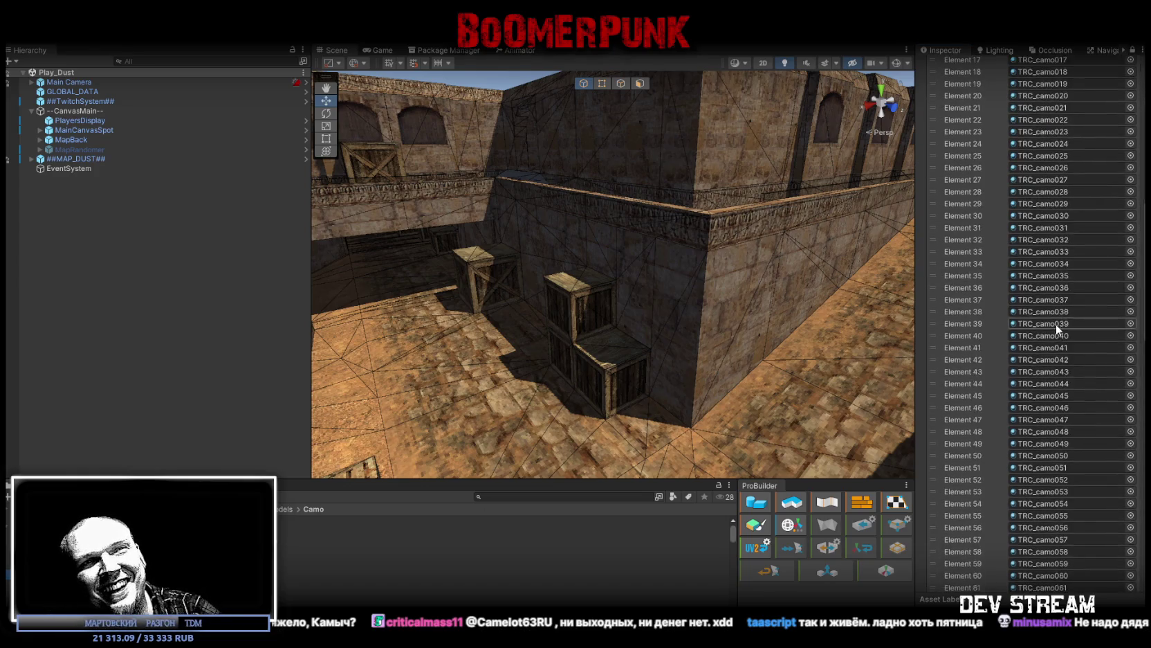
{"action": "scroll", "coordinate": [1055, 324], "scroll_direction": "up", "scroll_amount": 20}
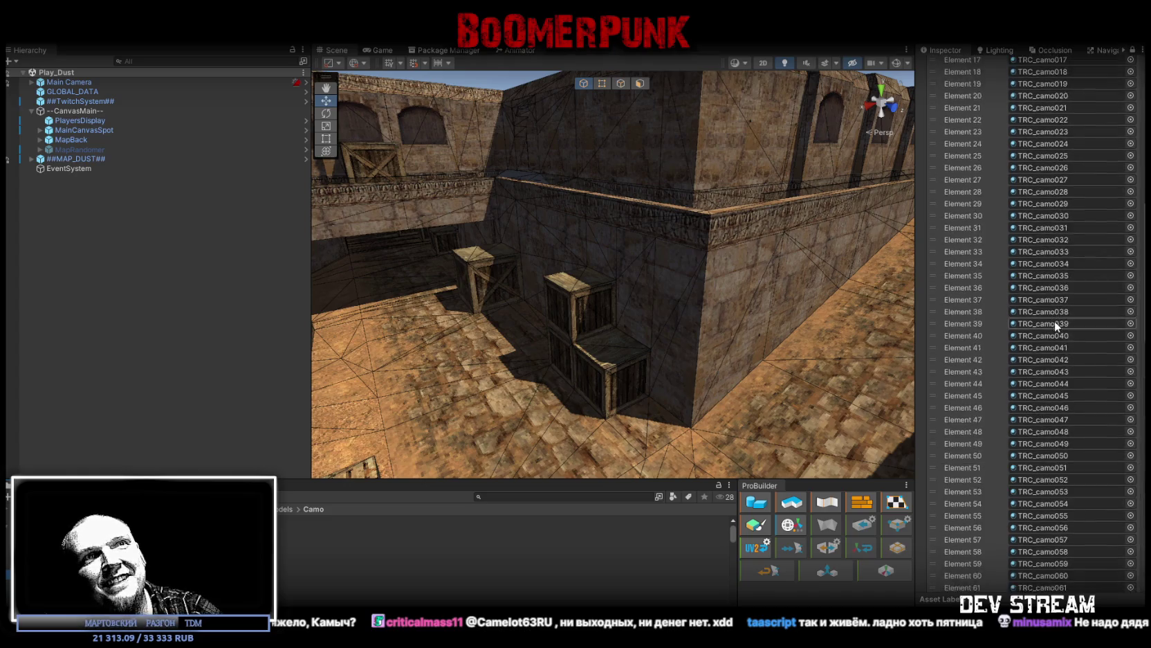
{"action": "scroll", "coordinate": [1055, 320], "scroll_direction": "up", "scroll_amount": 8}
{"action": "scroll", "coordinate": [292, 587], "scroll_direction": "down", "scroll_amount": 5}
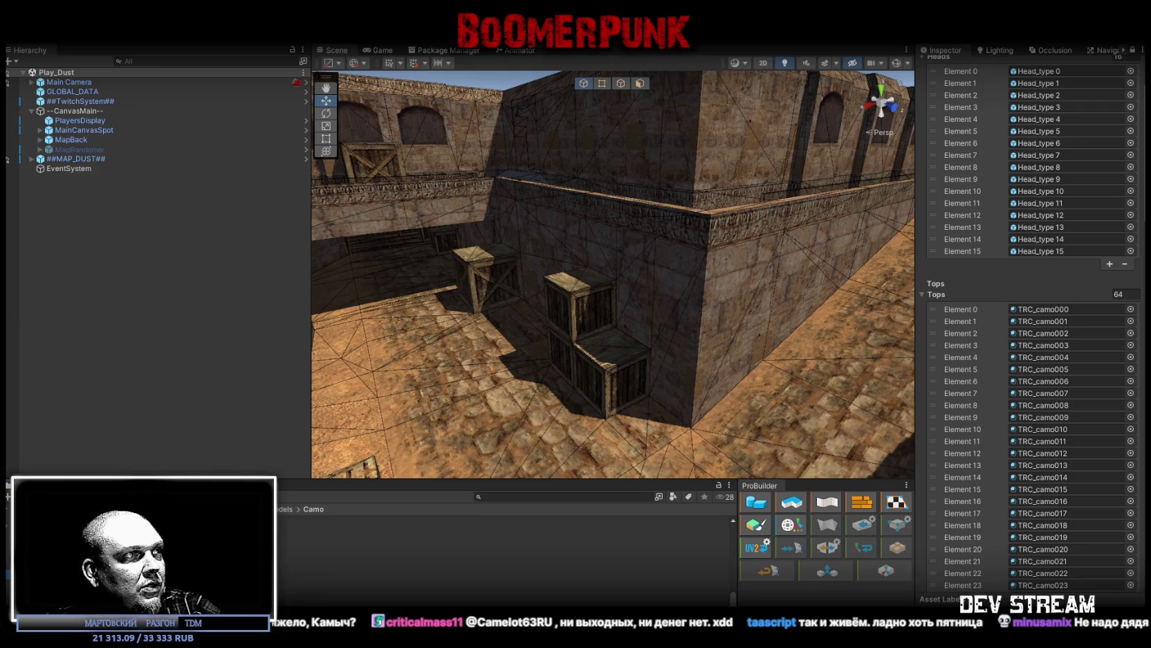
Step: Select the six new camo materials and add them to the database's Tops list
{"action": "left_click", "coordinate": [292, 565]}
{"action": "left_click", "coordinate": [292, 584], "text": "shift"}
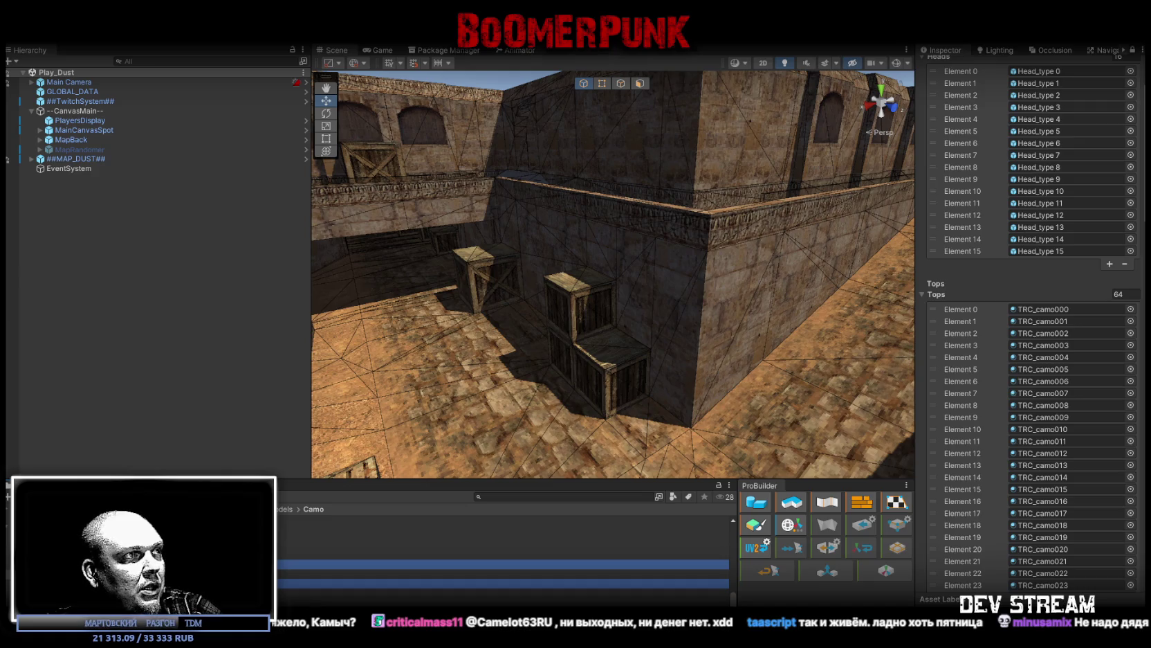
{"action": "left_click", "coordinate": [292, 528], "text": "shift"}
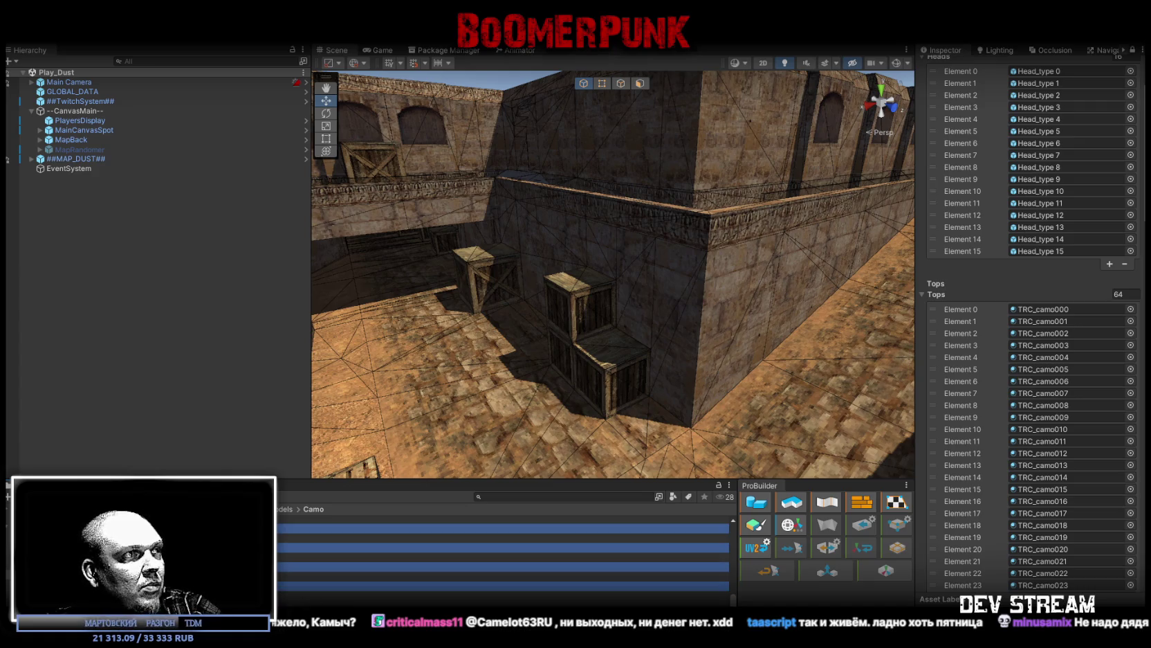
{"action": "left_click", "coordinate": [292, 567], "text": "shift"}
{"action": "left_click", "coordinate": [281, 588], "text": "shift"}
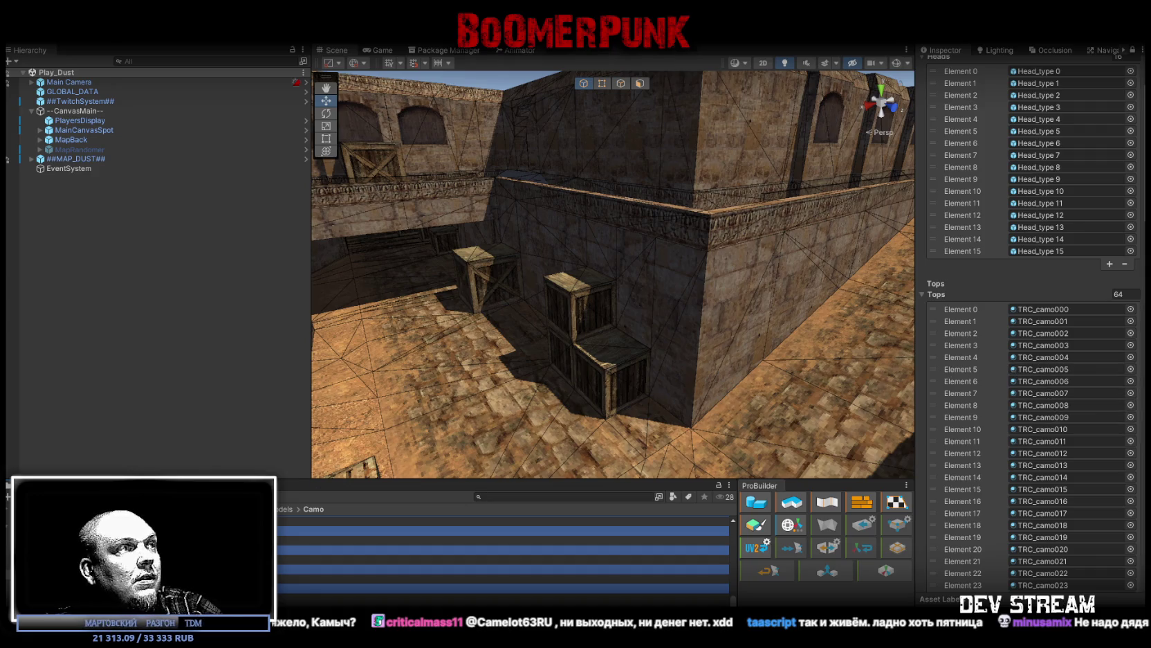
{"action": "scroll", "coordinate": [292, 546], "scroll_direction": "up", "scroll_amount": 1}
{"action": "mouse_move", "coordinate": [297, 564]}
{"action": "left_mouse_down"}
{"action": "mouse_move", "coordinate": [954, 305]}
{"action": "mouse_move", "coordinate": [949, 294]}
{"action": "left_mouse_up"}
Step: Add the same camo materials to the Bottoms list, ending at TRC_camo069, and unlock the Inspector
{"action": "scroll", "coordinate": [987, 326], "scroll_direction": "down", "scroll_amount": 15}
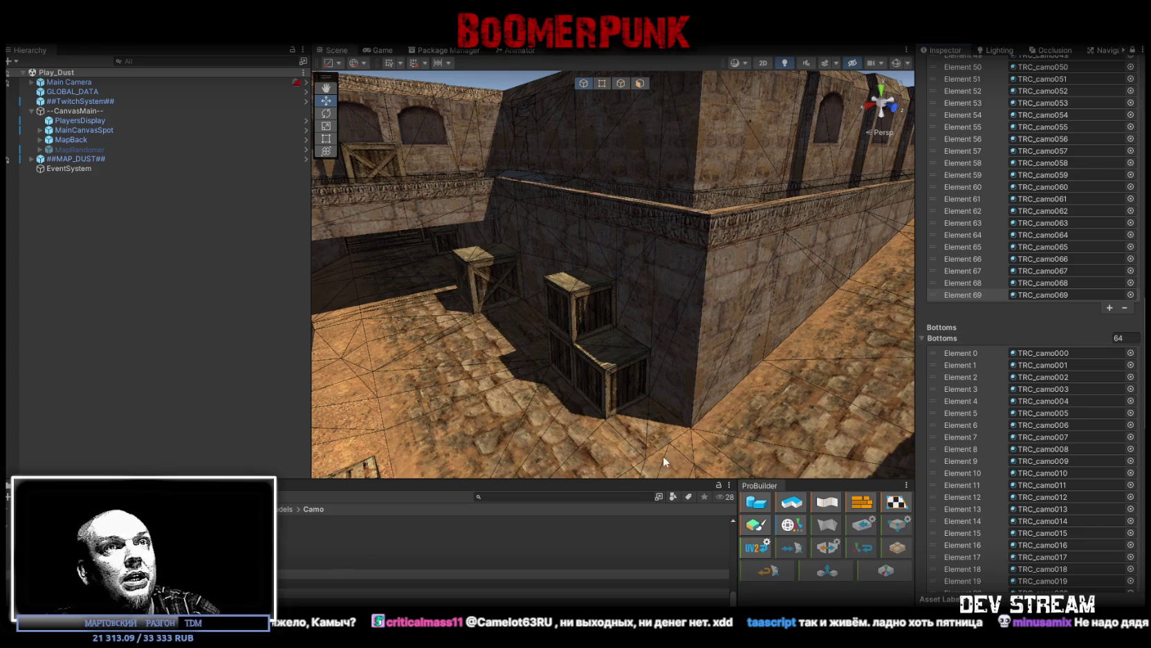
{"action": "mouse_move", "coordinate": [513, 553]}
{"action": "left_mouse_down"}
{"action": "mouse_move", "coordinate": [903, 381]}
{"action": "mouse_move", "coordinate": [953, 326]}
{"action": "mouse_move", "coordinate": [951, 339]}
{"action": "left_mouse_up"}
{"action": "scroll", "coordinate": [941, 398], "scroll_direction": "down", "scroll_amount": 10}
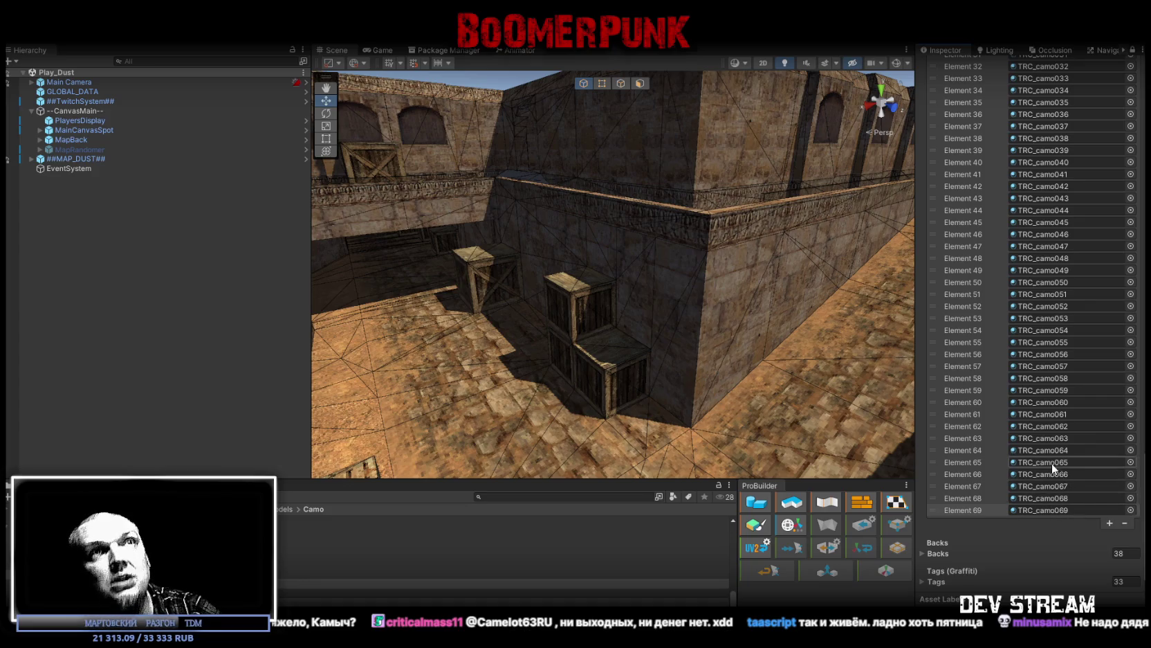
{"action": "scroll", "coordinate": [1091, 284], "scroll_direction": "up", "scroll_amount": 20}
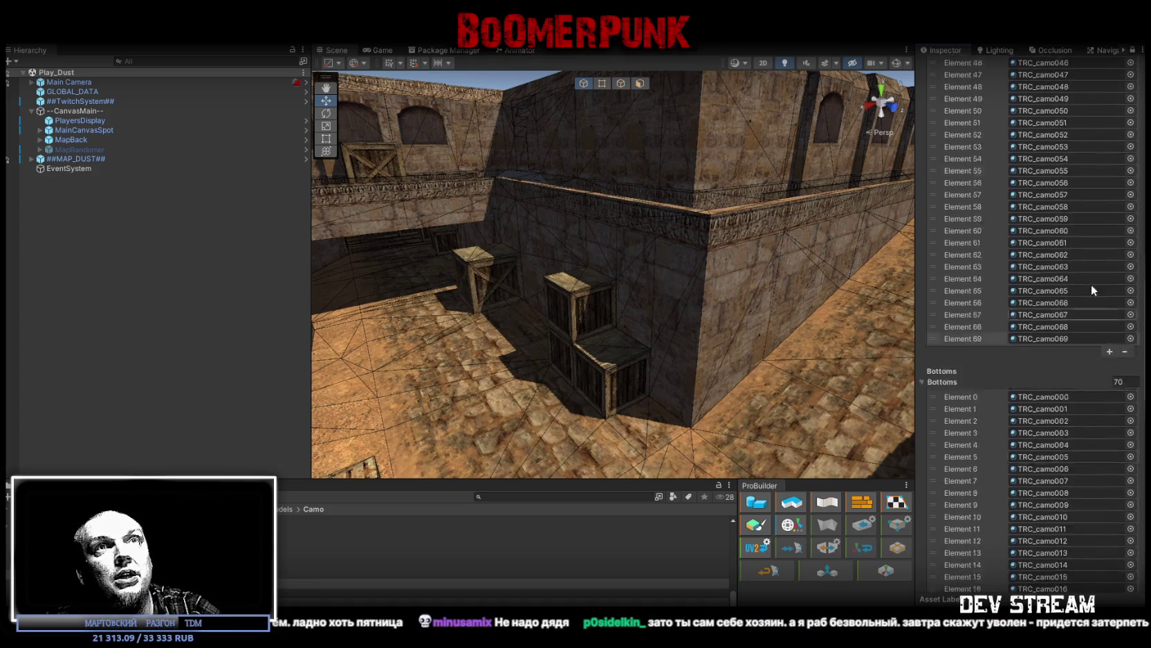
{"action": "left_click", "coordinate": [1133, 50]}
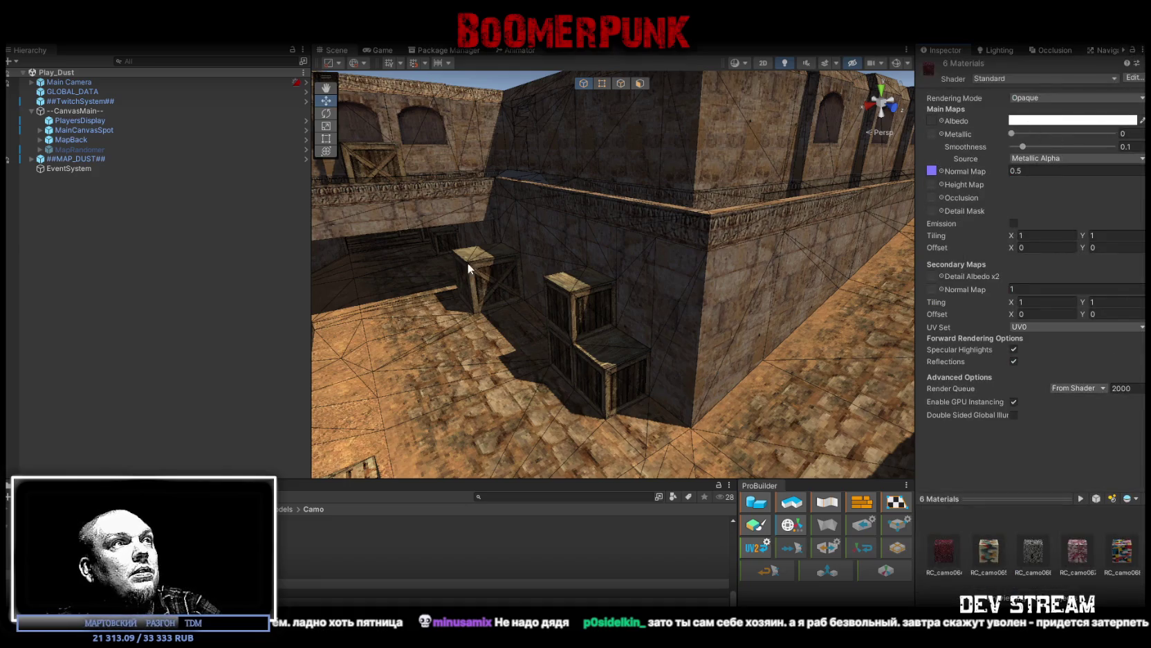
Step: Orbit the Scene view toward the crates and fly down the corridor
{"action": "left_click_drag", "start_coordinate": [468, 263], "coordinate": [499, 277]}
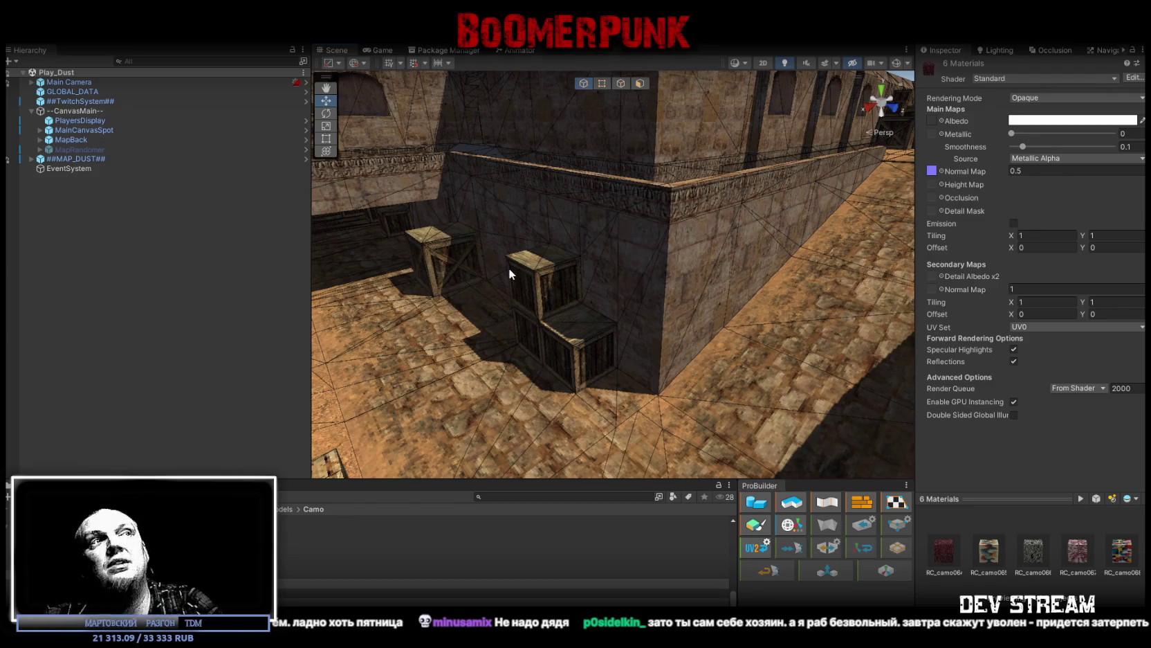
{"action": "mouse_move", "coordinate": [491, 264]}
{"action": "left_mouse_down"}
{"action": "mouse_move", "coordinate": [609, 295]}
{"action": "mouse_move", "coordinate": [560, 299]}
{"action": "mouse_move", "coordinate": [571, 313]}
{"action": "mouse_move", "coordinate": [539, 350]}
{"action": "left_mouse_up"}
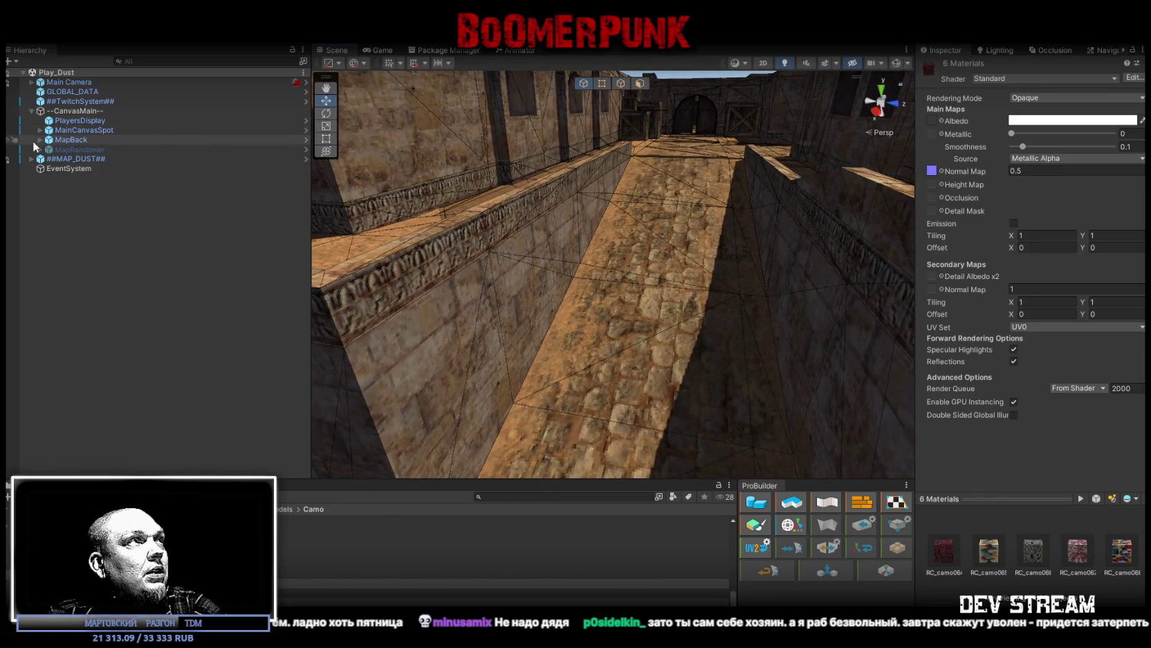
Step: Add TRCchaters3 as Element 2 of ##TwitchSystem##'s Player Types list
{"action": "left_click", "coordinate": [85, 102]}
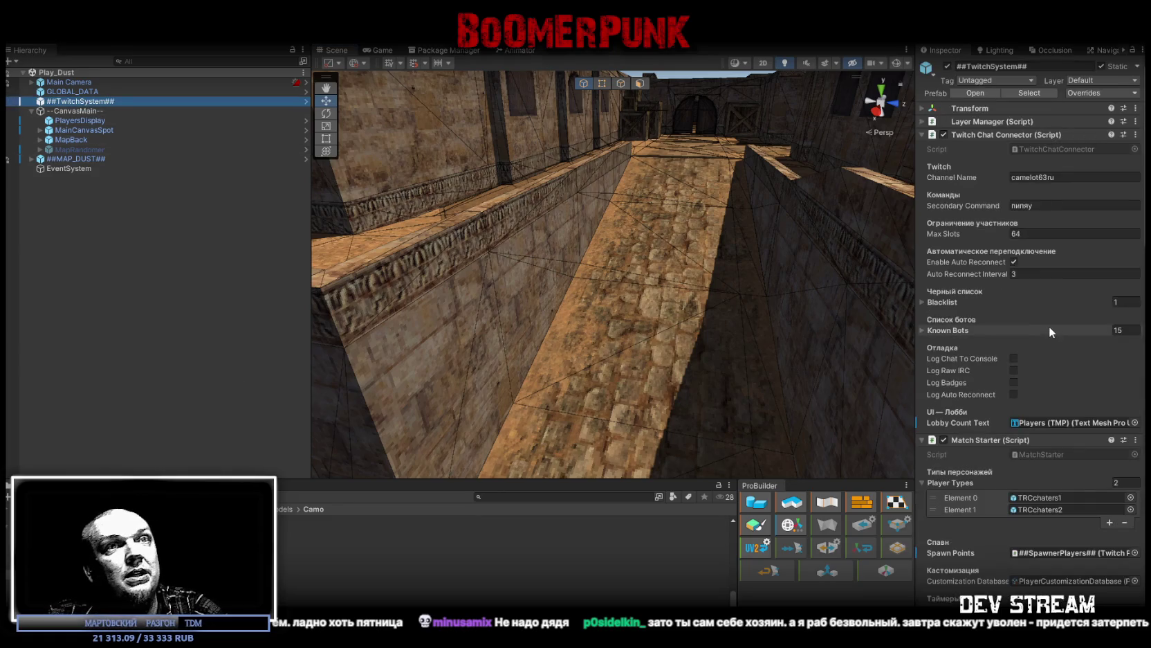
{"action": "scroll", "coordinate": [1049, 326], "scroll_direction": "down", "scroll_amount": 5}
{"action": "left_click", "coordinate": [1038, 282]}
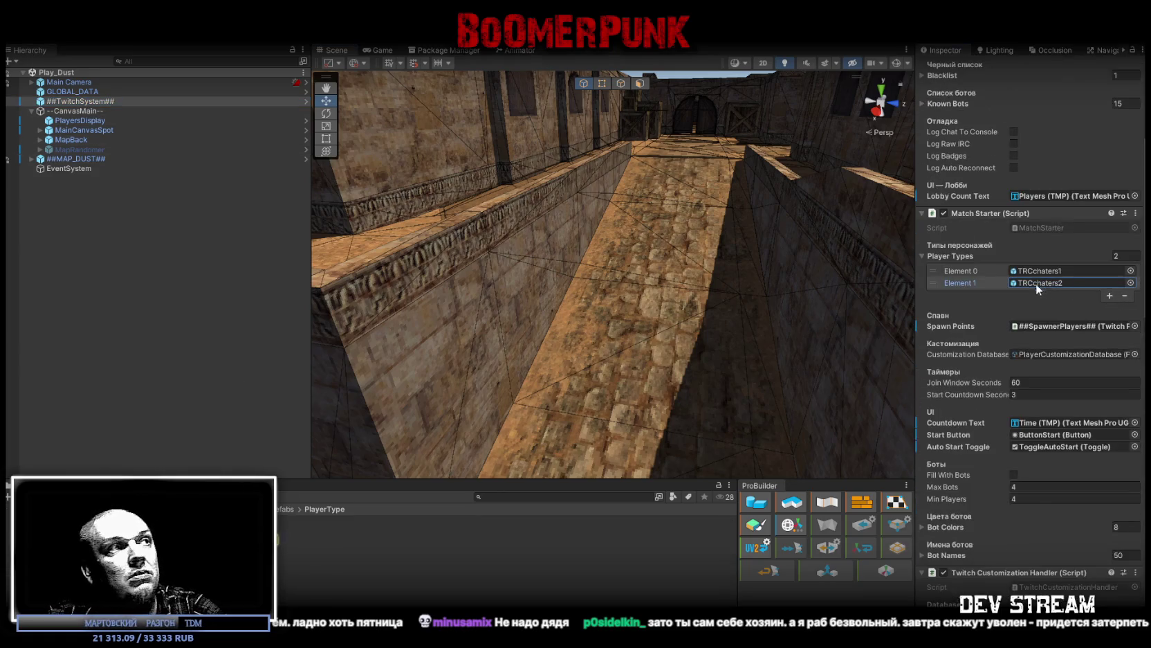
{"action": "left_click", "coordinate": [1108, 296]}
{"action": "mouse_move", "coordinate": [285, 549]}
{"action": "left_mouse_down"}
{"action": "mouse_move", "coordinate": [966, 309]}
{"action": "mouse_move", "coordinate": [1051, 299]}
{"action": "left_mouse_up"}
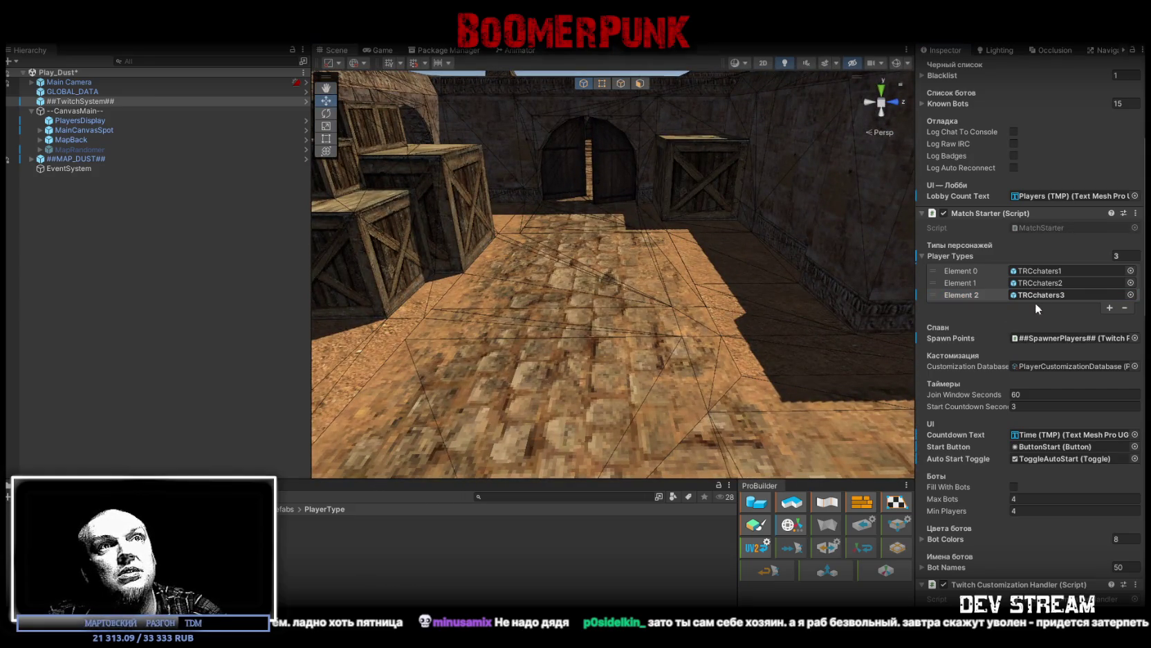
Step: Apply all prefab overrides on ##TwitchSystem## and PlayersDisplay, then place a TRCchaters3 character in the scene
{"action": "scroll", "coordinate": [1035, 302], "scroll_direction": "up", "scroll_amount": 5}
{"action": "left_click", "coordinate": [1100, 92]}
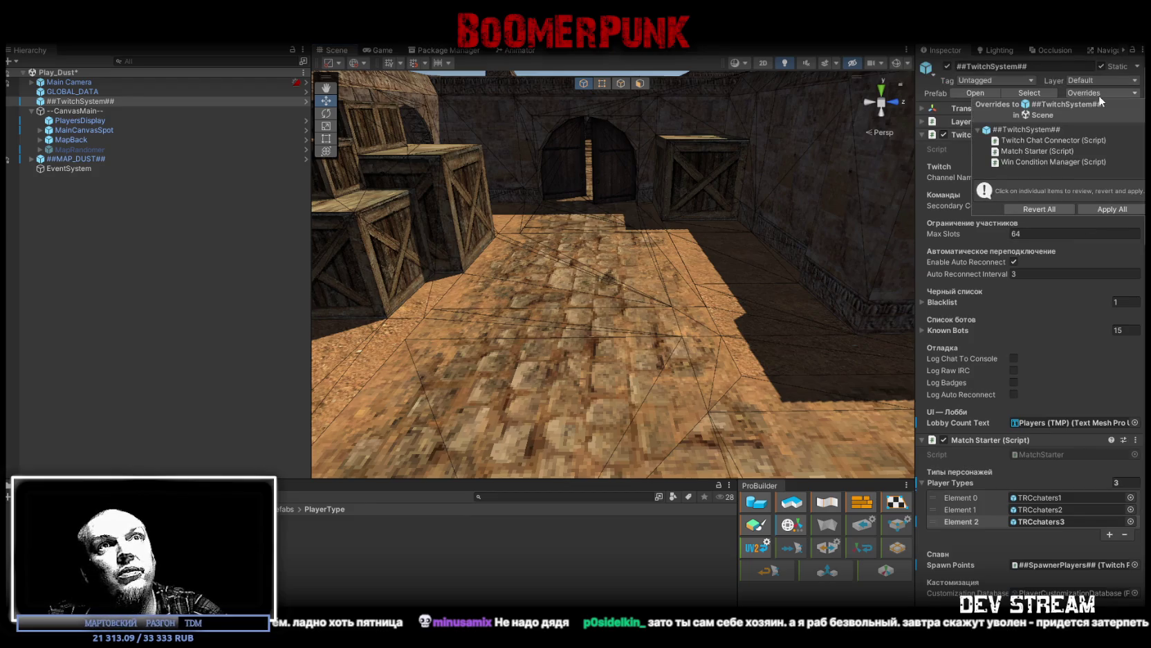
{"action": "left_click", "coordinate": [1110, 210]}
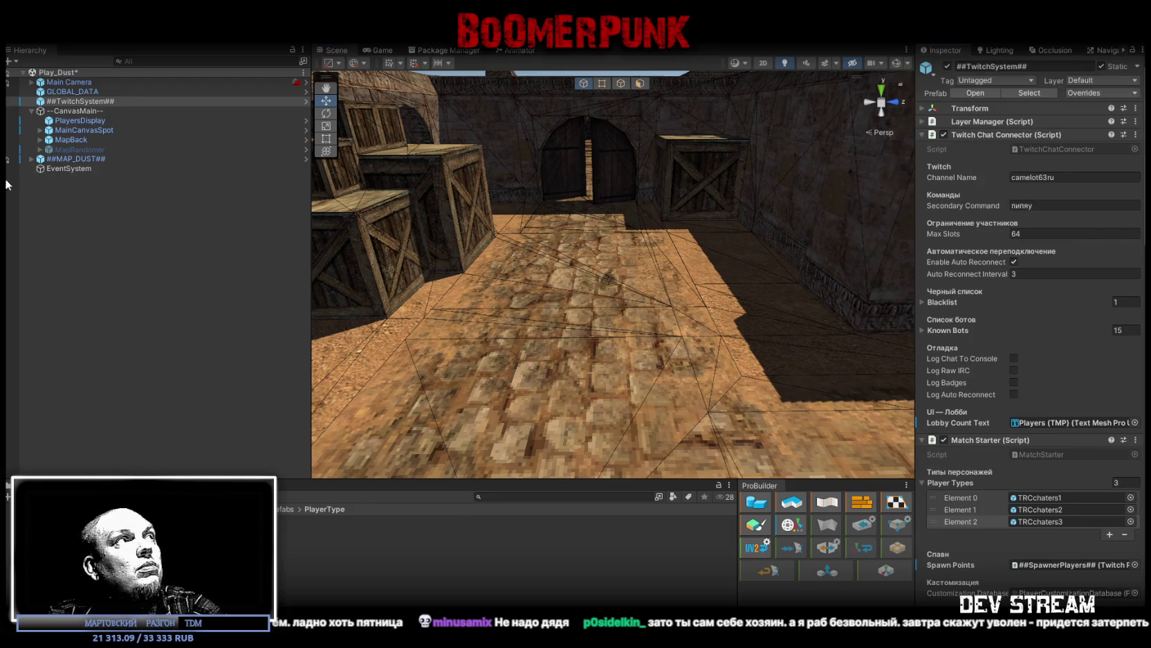
{"action": "left_click", "coordinate": [80, 120]}
{"action": "left_click", "coordinate": [1109, 92]}
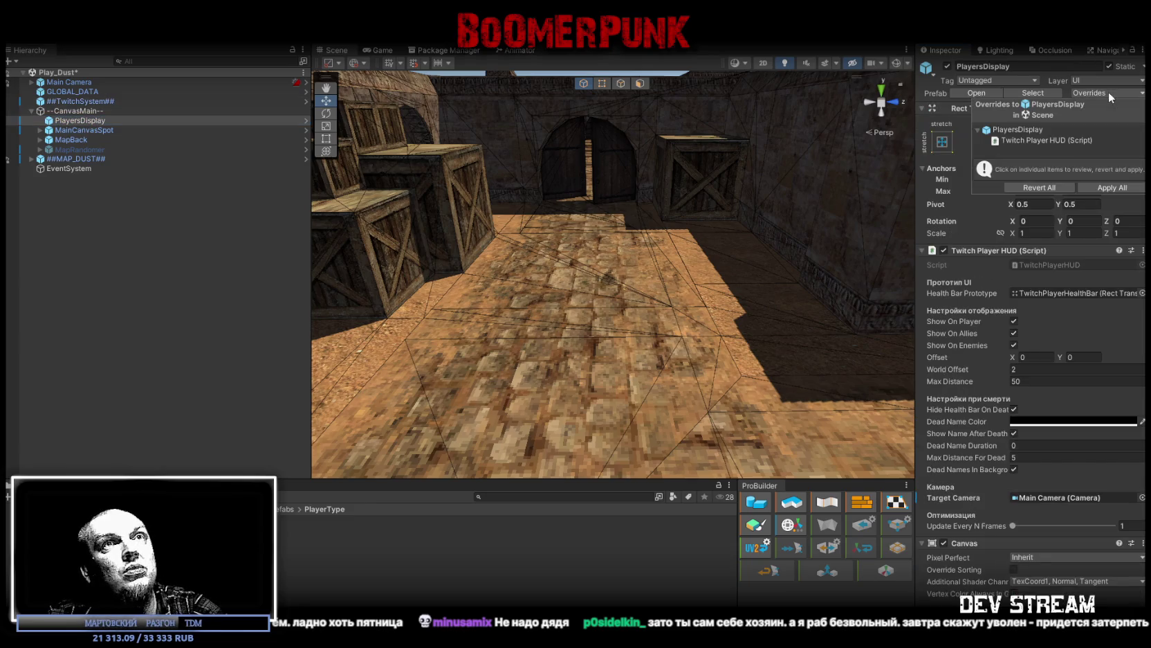
{"action": "left_click", "coordinate": [1116, 188]}
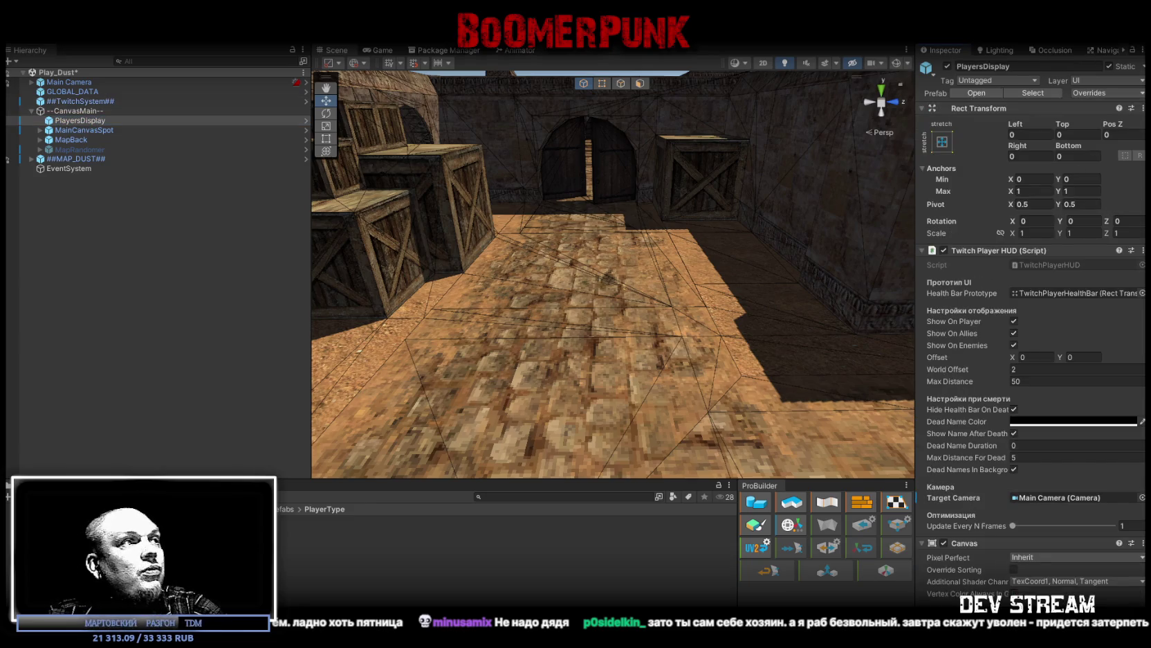
{"action": "left_click_drag", "start_coordinate": [472, 455], "coordinate": [574, 332]}
Step: Frame the new TRCchaters3 character and select its jacket and trousers meshes
{"action": "key", "text": "f"}
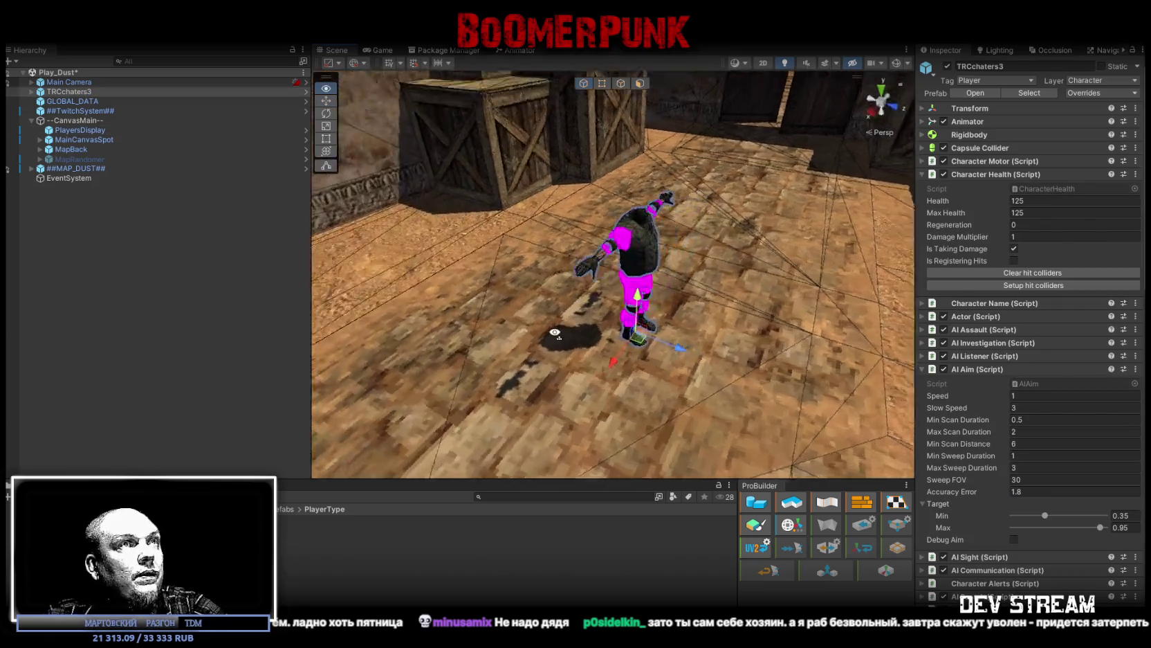
{"action": "left_click", "coordinate": [512, 220]}
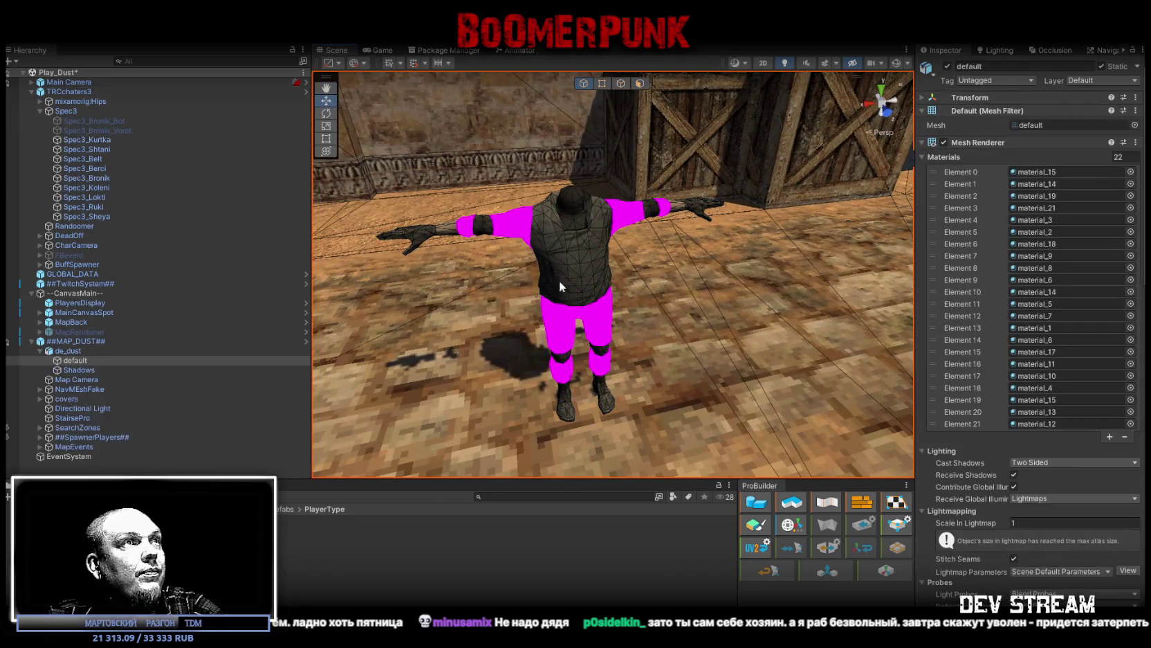
{"action": "left_click", "coordinate": [524, 238]}
{"action": "left_click", "coordinate": [514, 229]}
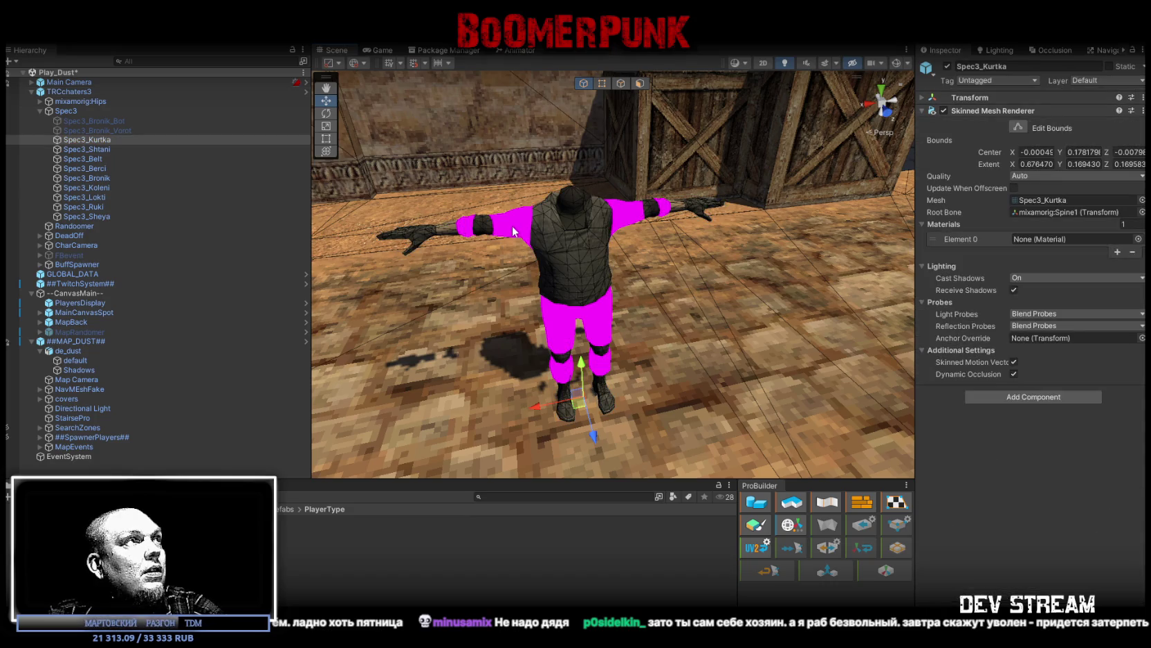
{"action": "left_click", "coordinate": [123, 150], "text": "ctrl"}
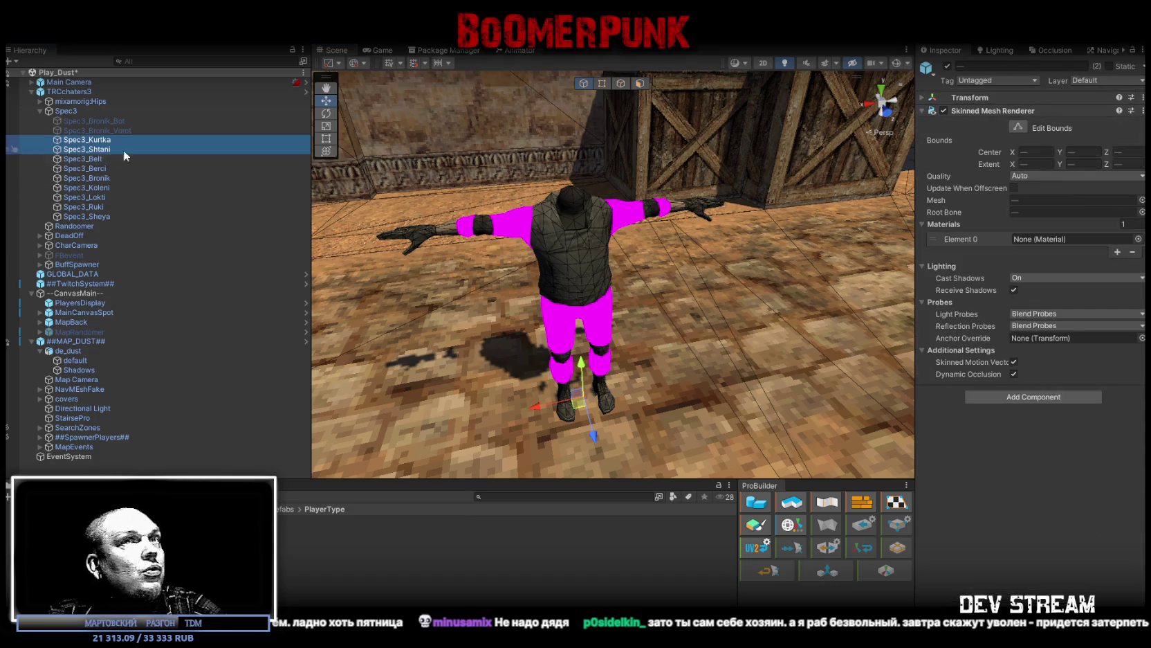
Step: Search the material picker for 'cam' and try camo materials, keeping TRC_camo018 on the clothes
{"action": "left_click", "coordinate": [1139, 239]}
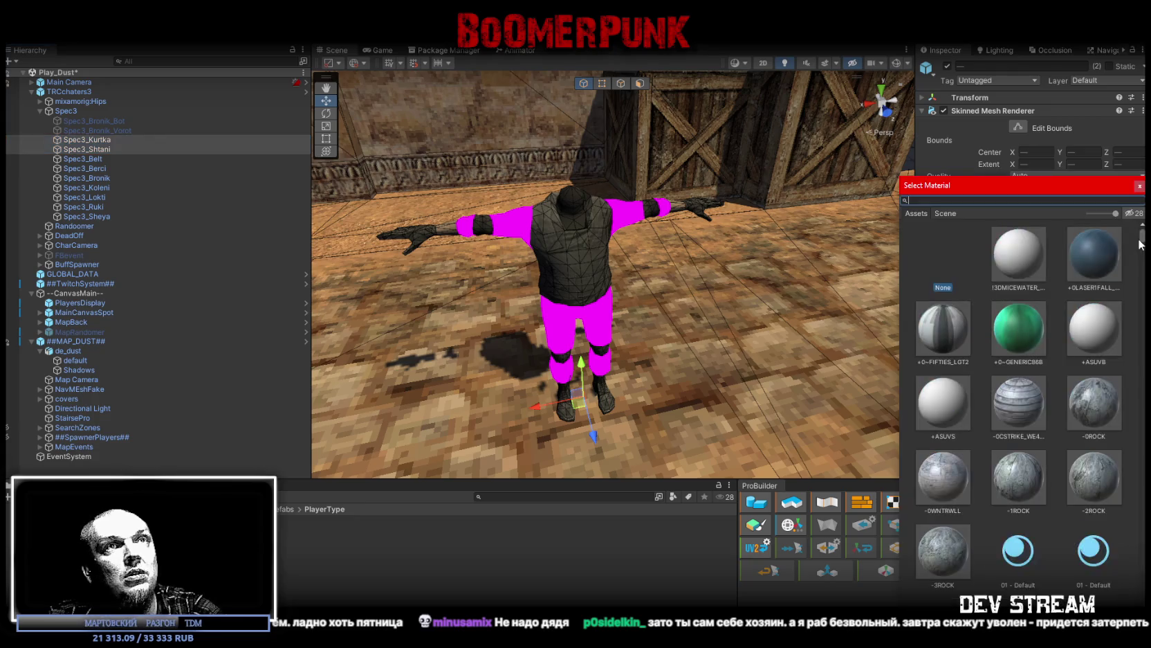
{"action": "type", "text": "camo"}
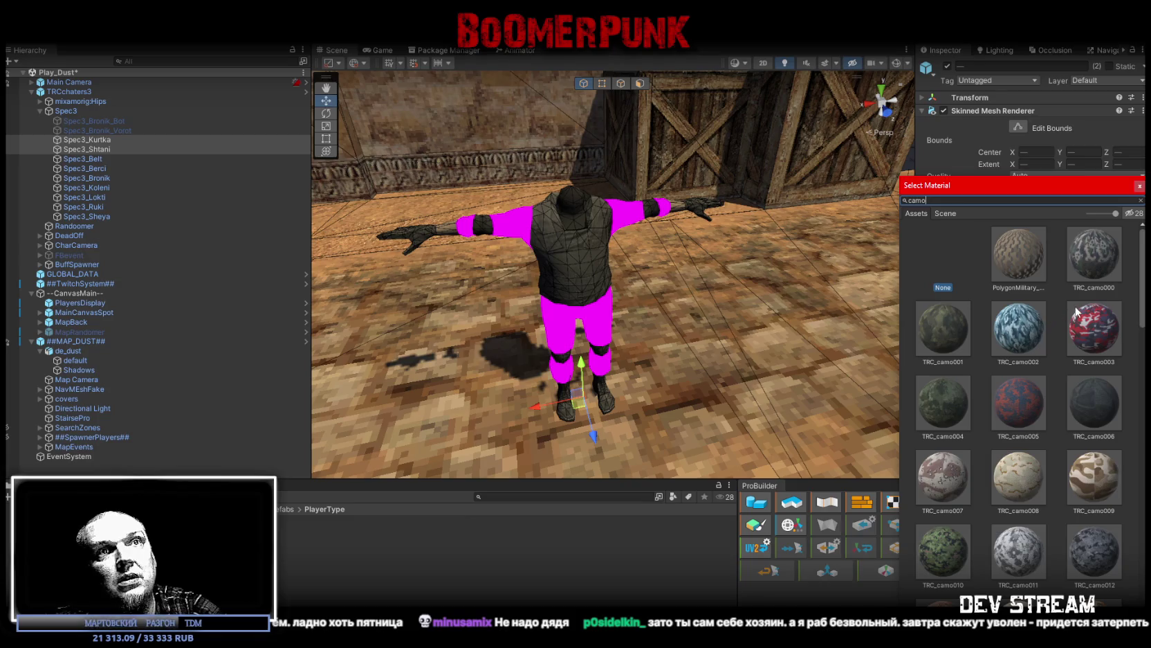
{"action": "left_click", "coordinate": [1099, 258]}
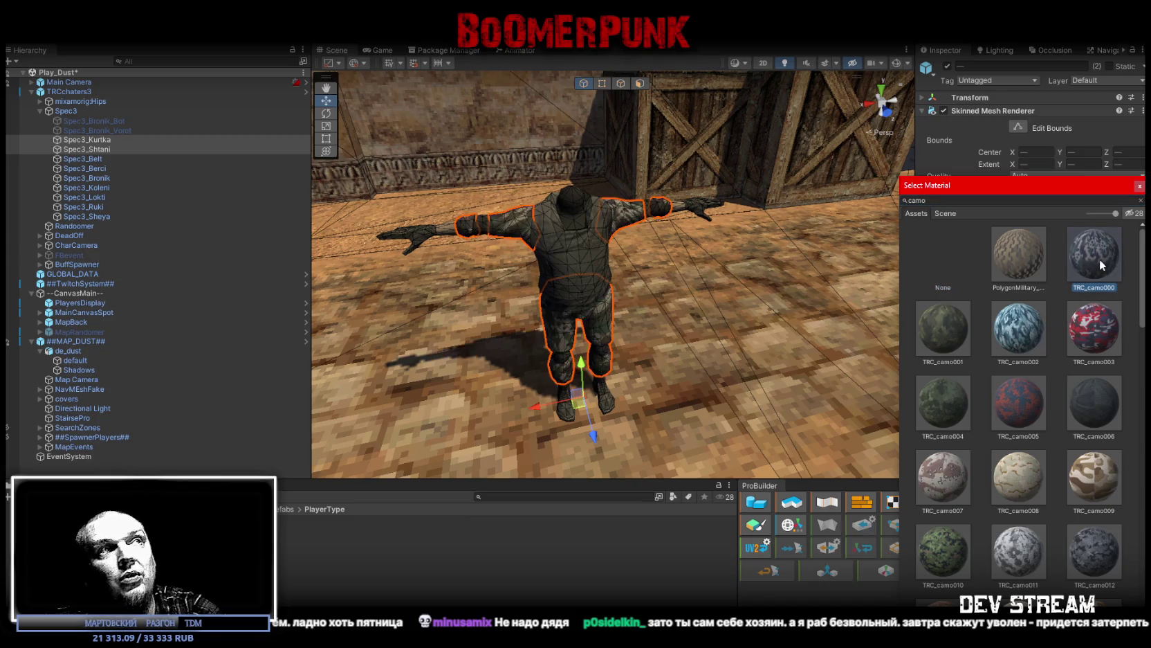
{"action": "key", "text": "Right"}
{"action": "key", "text": "Right"}
{"action": "key", "text": "Right"}
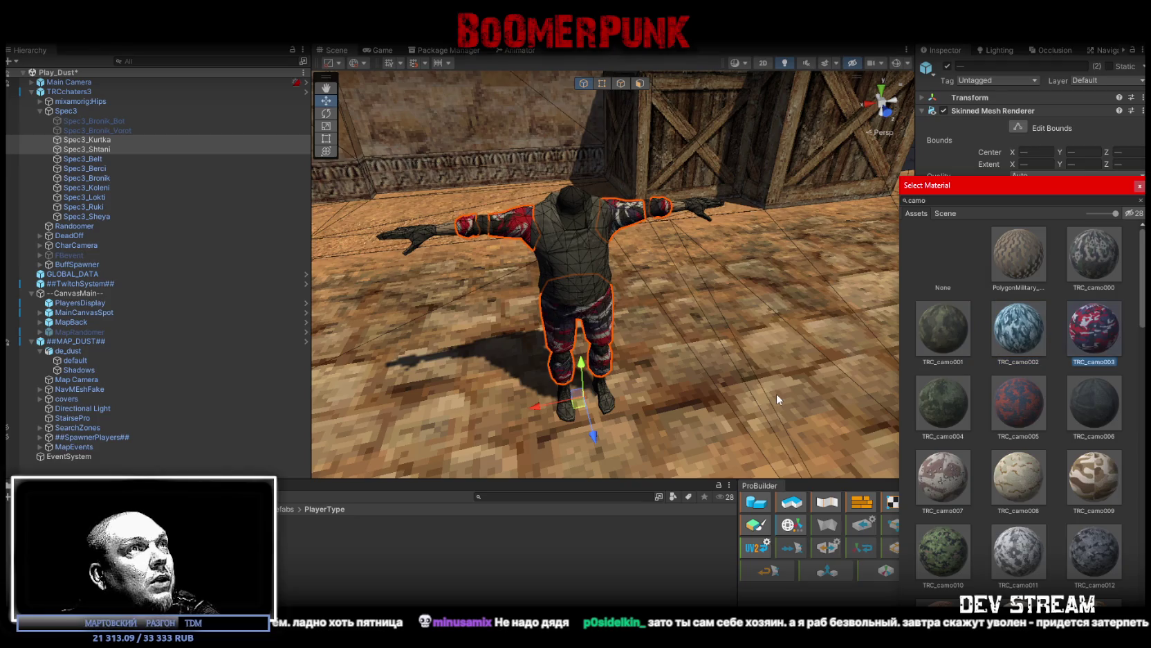
{"action": "key", "text": "Right"}
{"action": "key", "text": "Right"}
{"action": "key", "text": "Right"}
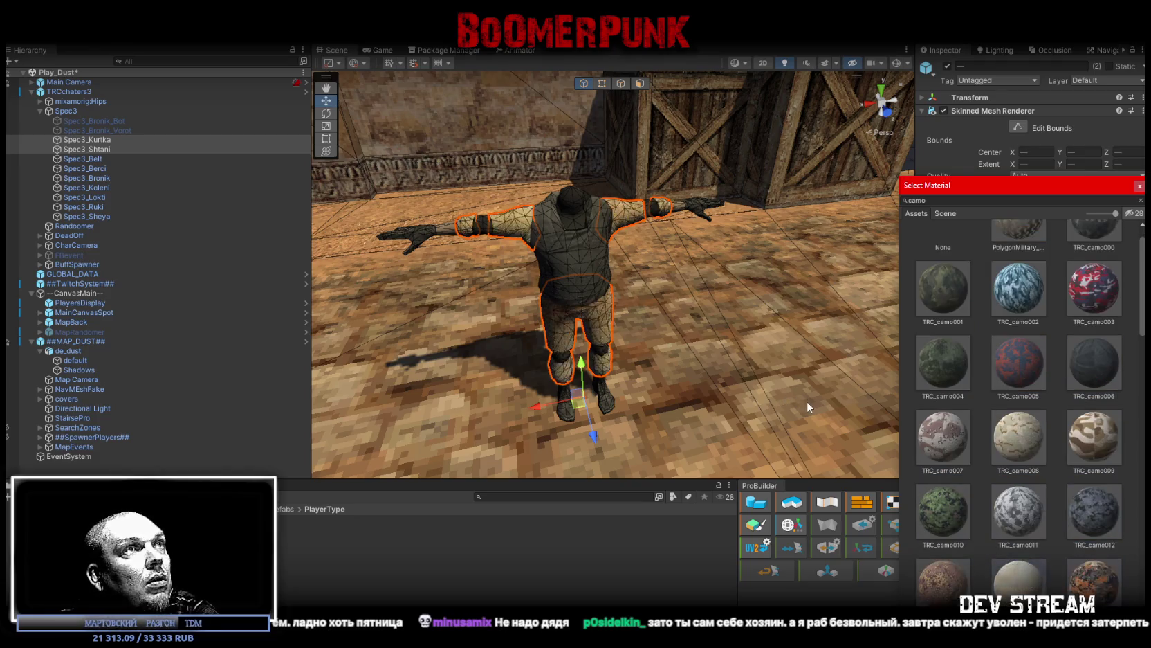
{"action": "scroll", "coordinate": [596, 305], "scroll_direction": "down", "scroll_amount": 10}
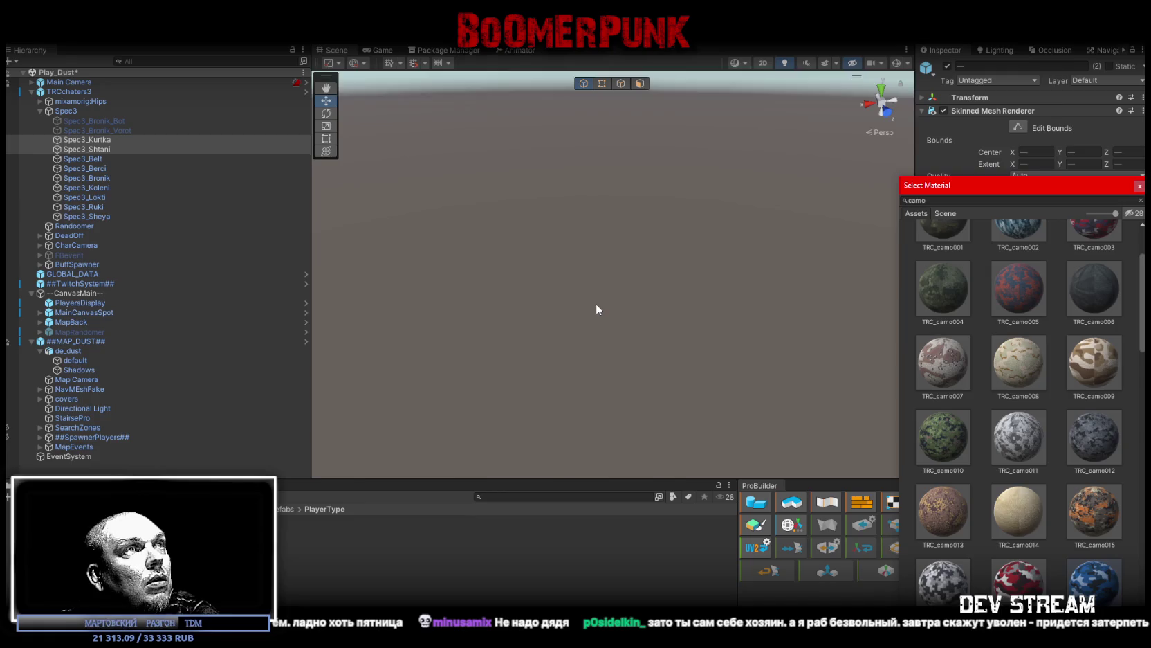
{"action": "scroll", "coordinate": [597, 304], "scroll_direction": "up", "scroll_amount": 10}
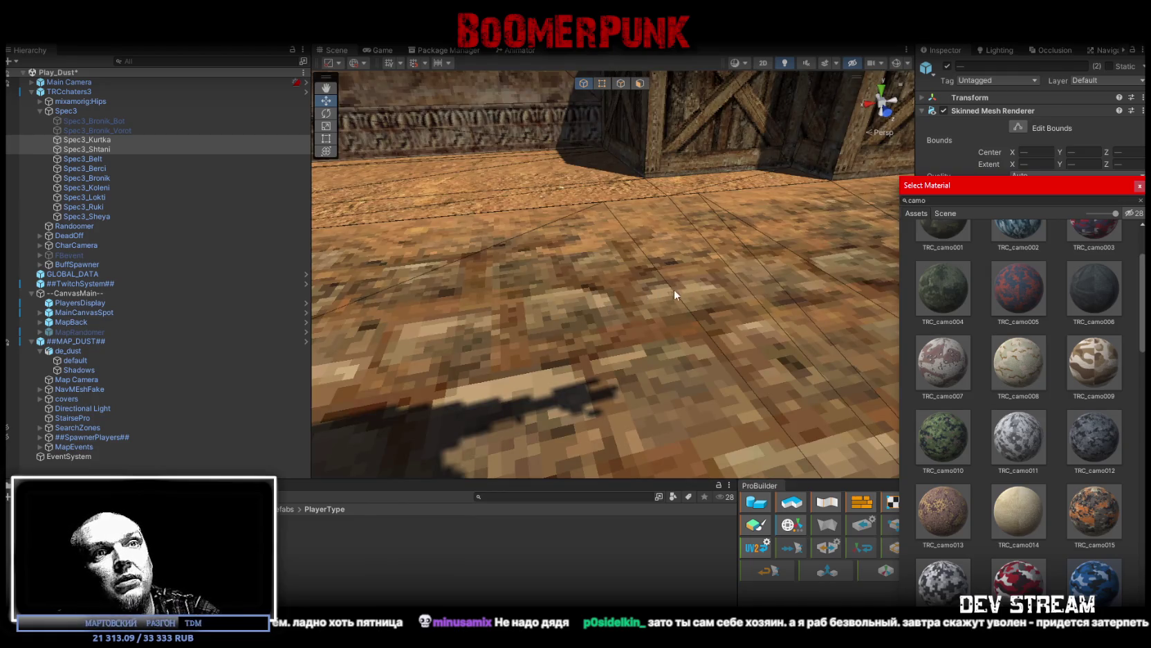
{"action": "key", "text": "Return"}
{"action": "key", "text": "f"}
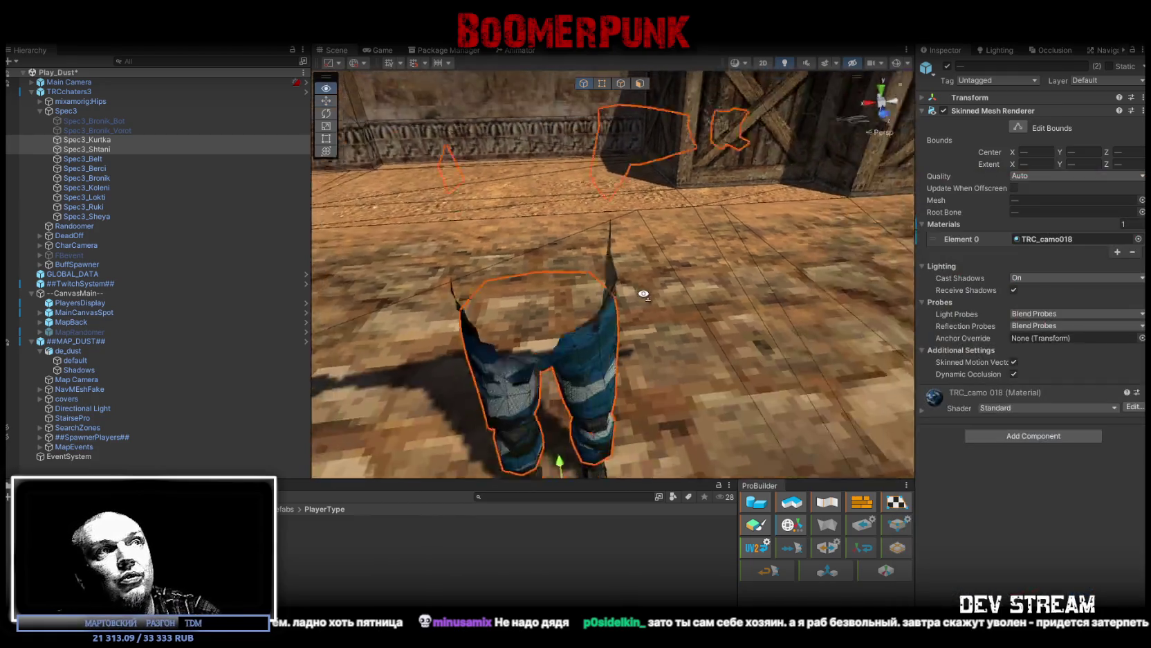
{"action": "mouse_move", "coordinate": [674, 288]}
{"action": "left_mouse_down"}
{"action": "mouse_move", "coordinate": [648, 304]}
{"action": "mouse_move", "coordinate": [648, 282]}
{"action": "left_mouse_up"}
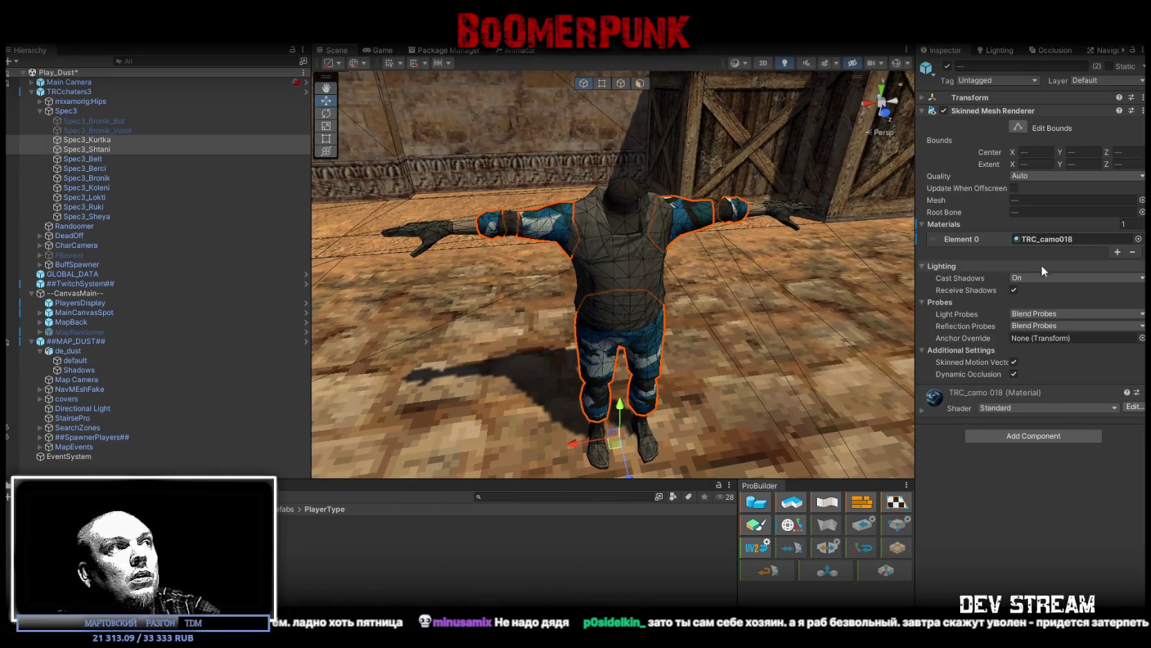
Step: Apply tiger-stripe TRC_camo019, then preview further camo materials up through TRC_camo057
{"action": "left_click", "coordinate": [1138, 239]}
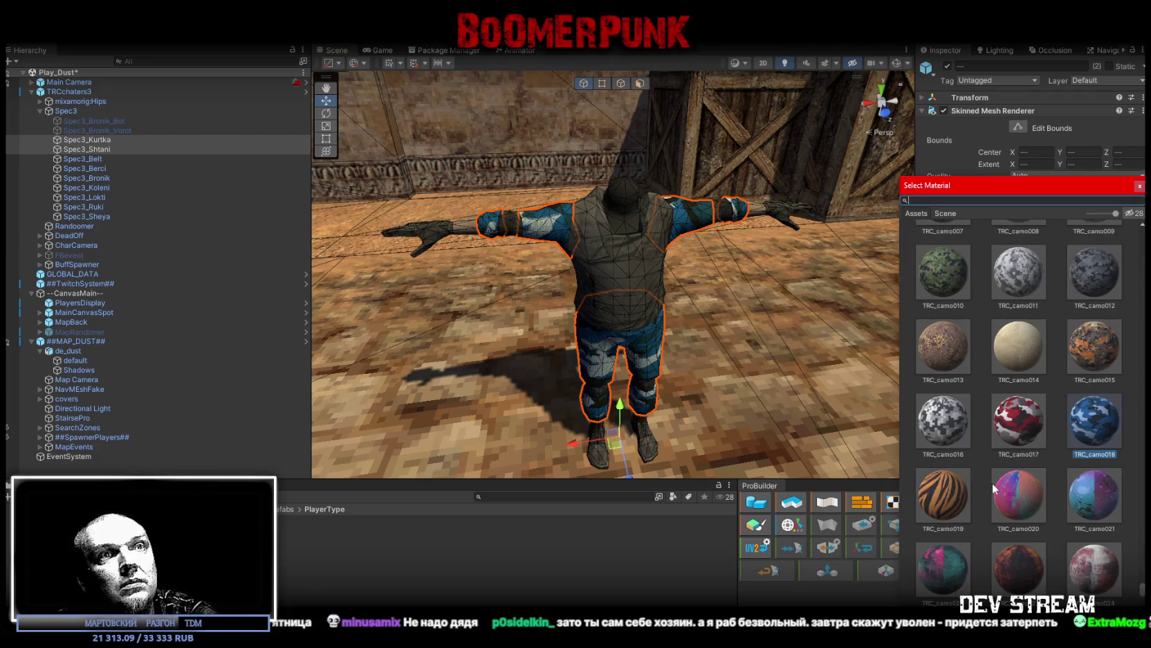
{"action": "left_click", "coordinate": [942, 500]}
{"action": "key", "text": "Right"}
{"action": "key", "text": "Right"}
{"action": "key", "text": "Right"}
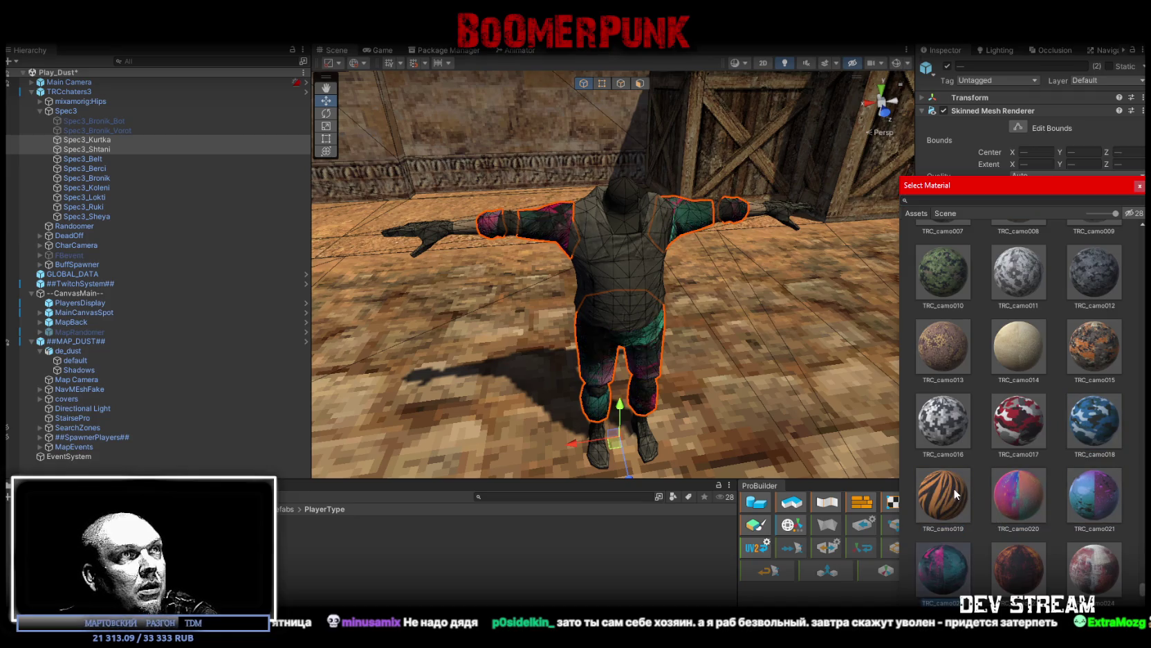
{"action": "key", "text": "Right"}
{"action": "key", "text": "Right"}
{"action": "key", "text": "Right"}
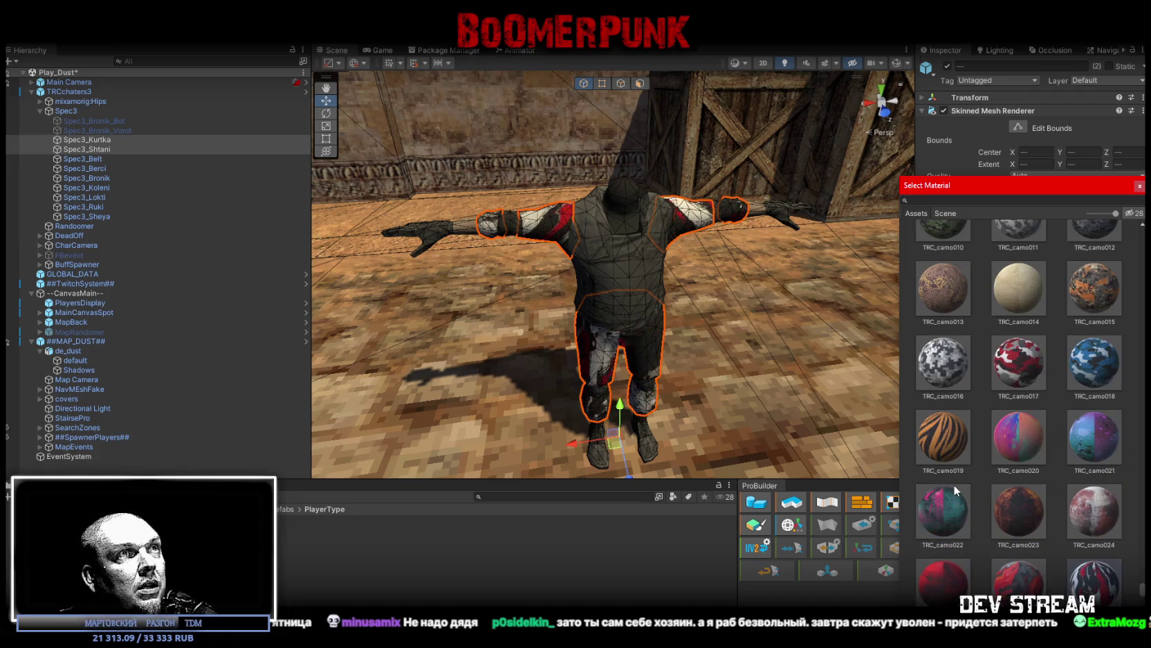
{"action": "key", "text": "Right"}
{"action": "key", "text": "Right"}
{"action": "key", "text": "Right"}
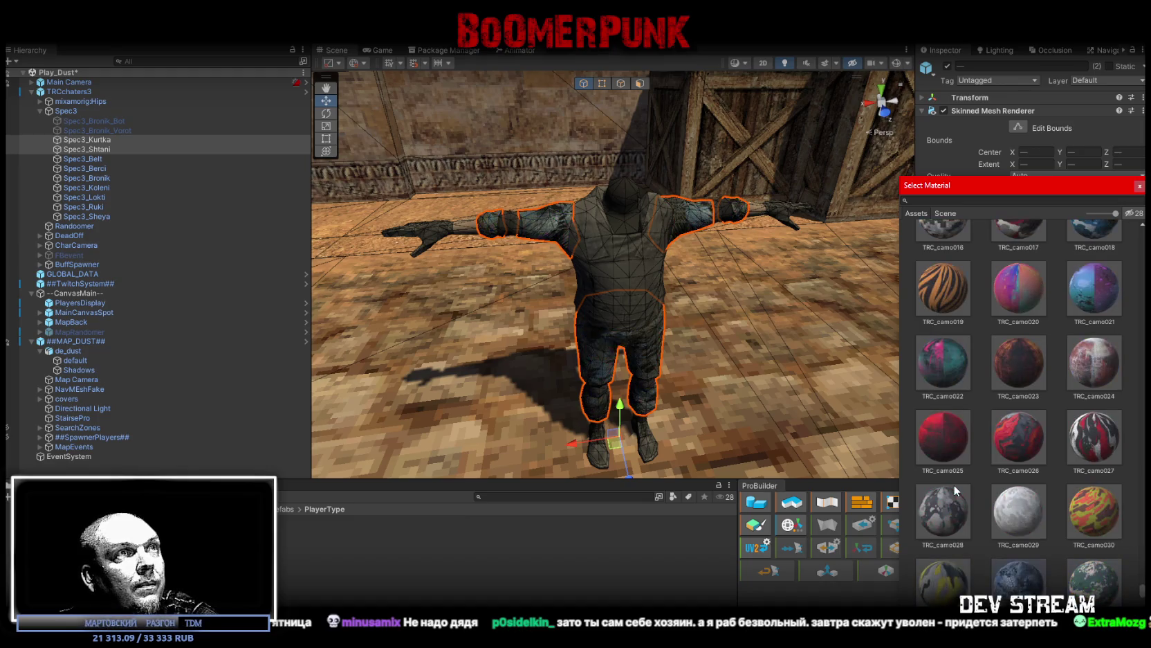
{"action": "key", "text": "Right"}
{"action": "key", "text": "Right"}
{"action": "key", "text": "Left"}
{"action": "key", "text": "Right"}
{"action": "key", "text": "Right"}
{"action": "key", "text": "Right"}
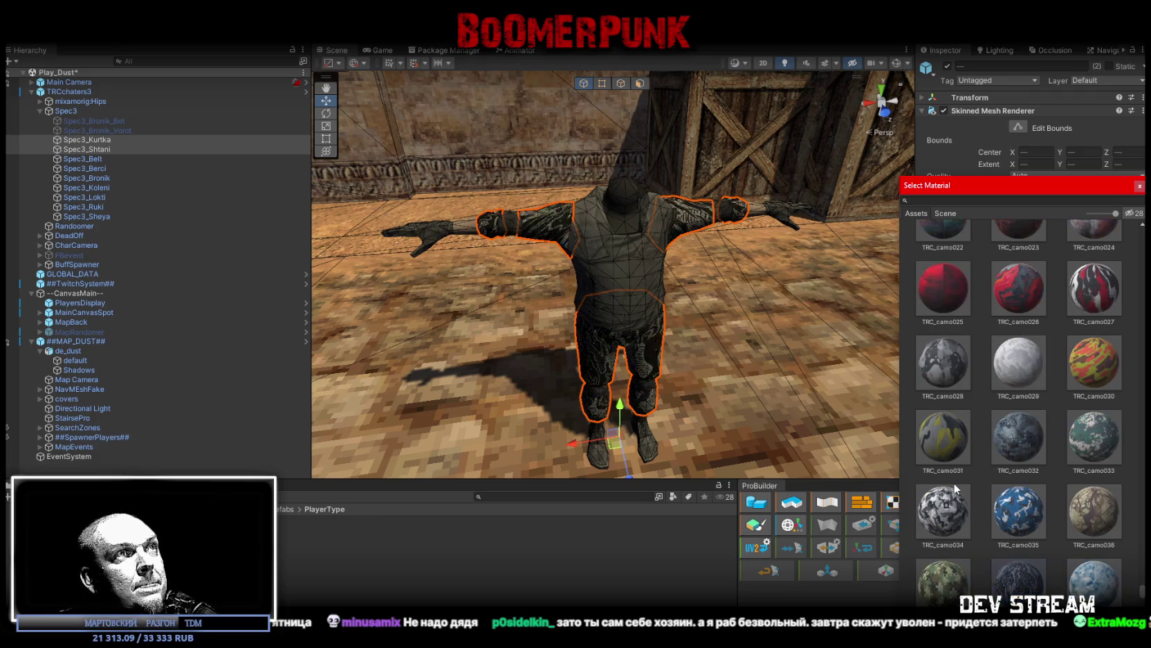
{"action": "key", "text": "Left"}
{"action": "key", "text": "Left"}
{"action": "key", "text": "Right"}
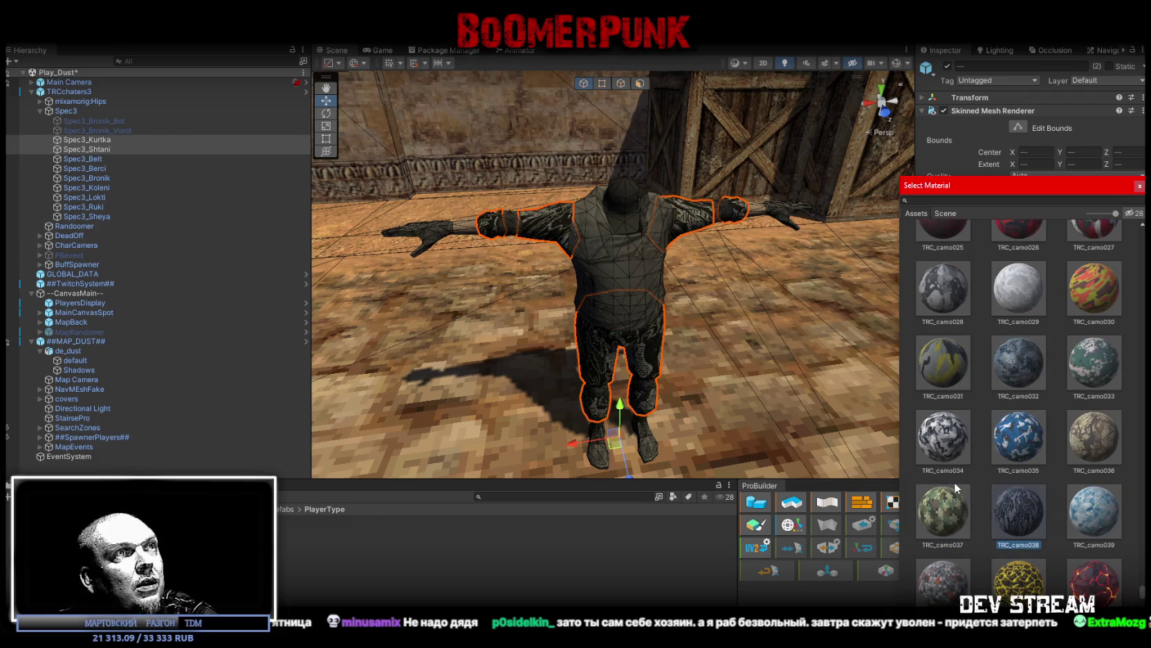
{"action": "key", "text": "Up"}
{"action": "key", "text": "Down"}
{"action": "key", "text": "Down"}
{"action": "key", "text": "Right"}
{"action": "key", "text": "Left"}
{"action": "key", "text": "Down"}
{"action": "key", "text": "Right"}
{"action": "key", "text": "Down"}
{"action": "key", "text": "Left"}
{"action": "key", "text": "Right"}
{"action": "key", "text": "Right"}
{"action": "key", "text": "Right"}
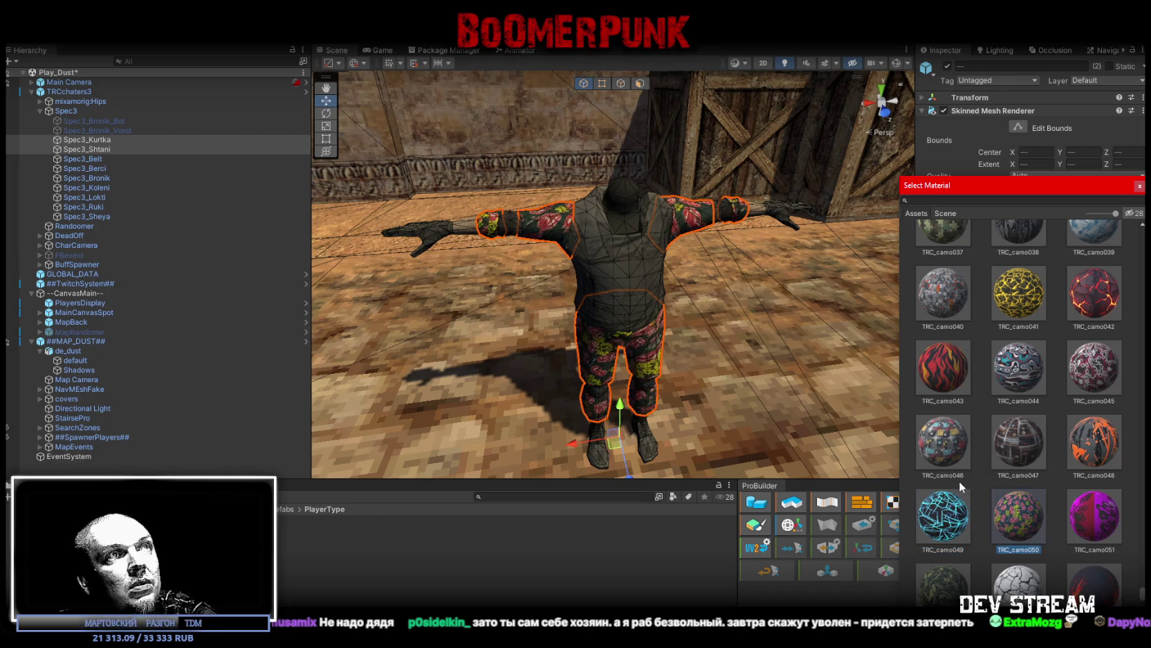
{"action": "key", "text": "Down"}
{"action": "key", "text": "Left"}
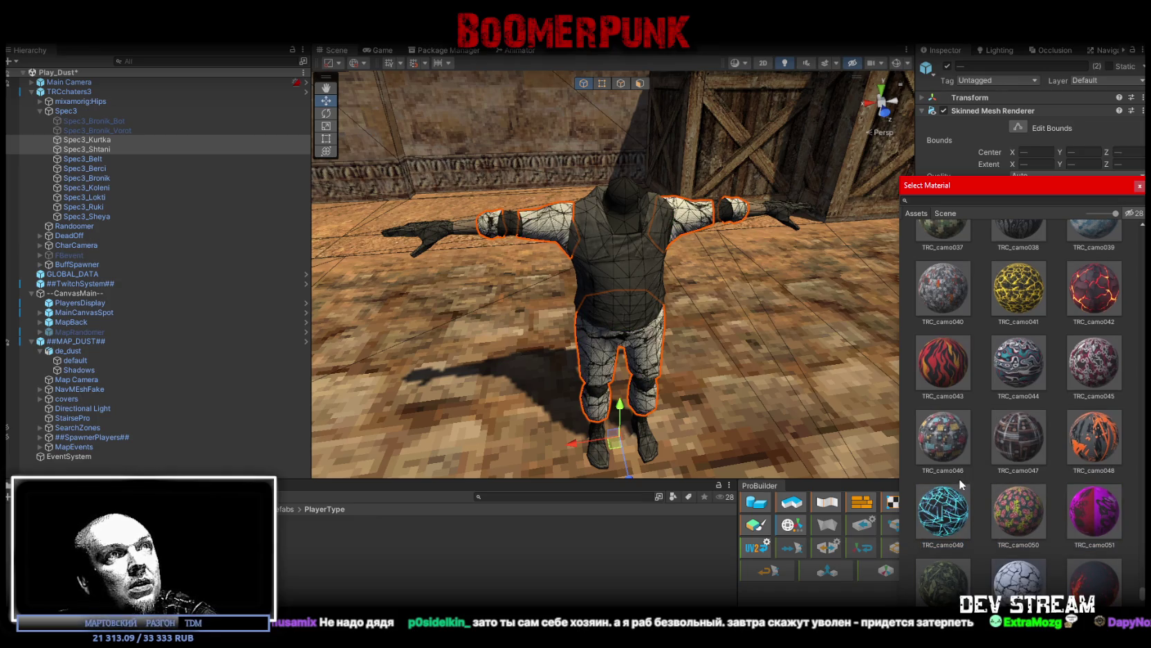
{"action": "key", "text": "Right"}
{"action": "key", "text": "Right"}
{"action": "key", "text": "Right"}
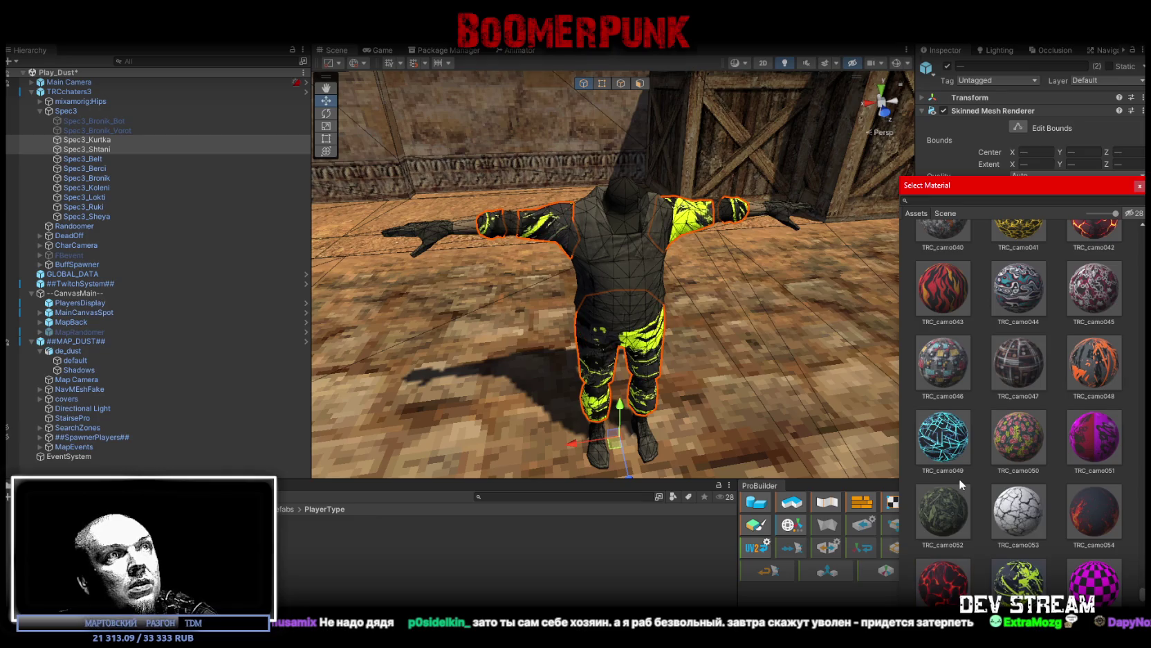
{"action": "key", "text": "Down"}
{"action": "key", "text": "Left"}
{"action": "key", "text": "Left"}
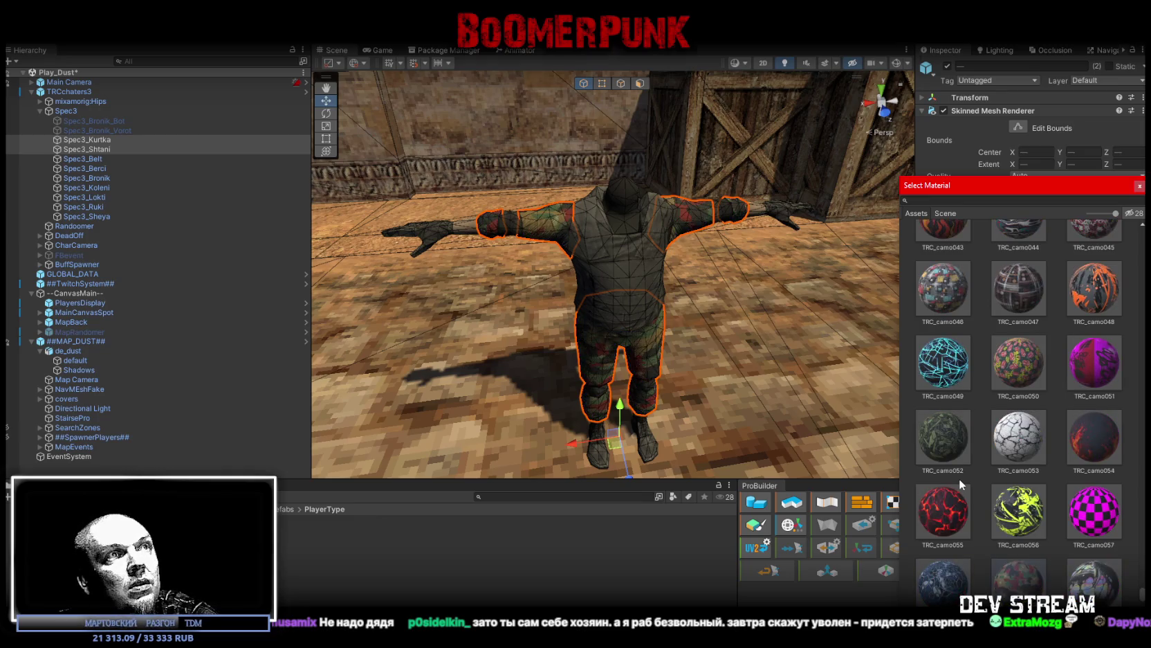
{"action": "key", "text": "Down"}
{"action": "key", "text": "Up"}
{"action": "key", "text": "Up"}
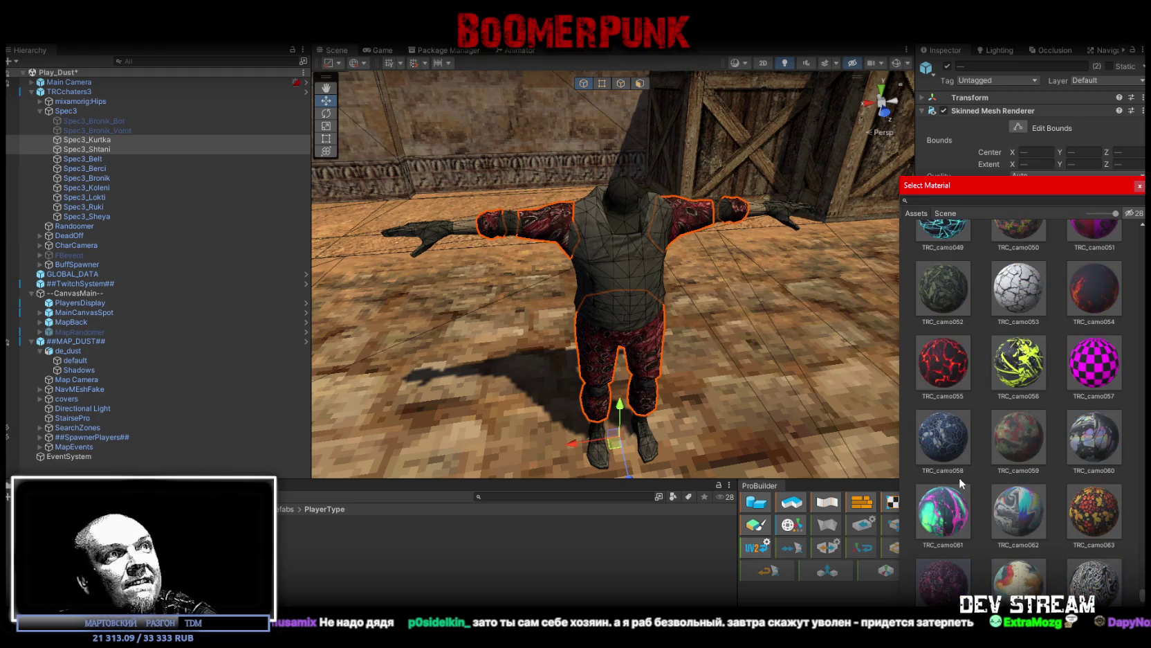
Step: Try the autumn-leaf, red, swirl and patchwork camos, settling on green-and-pink swirl TRC_camo069
{"action": "key", "text": "Left"}
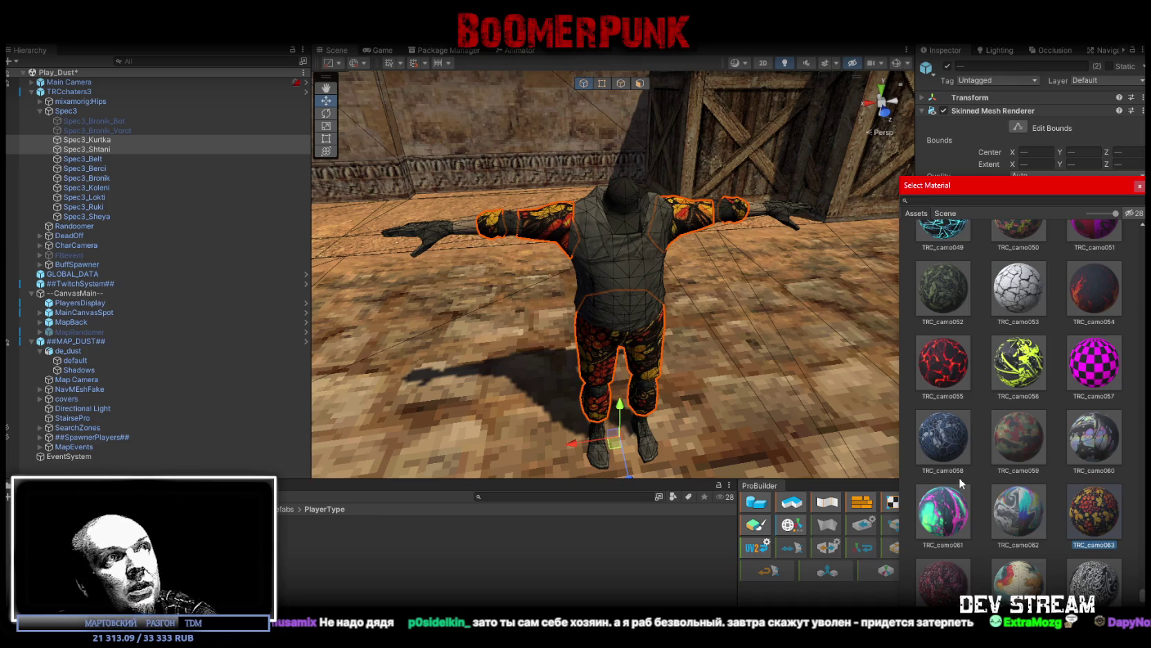
{"action": "key", "text": "Right"}
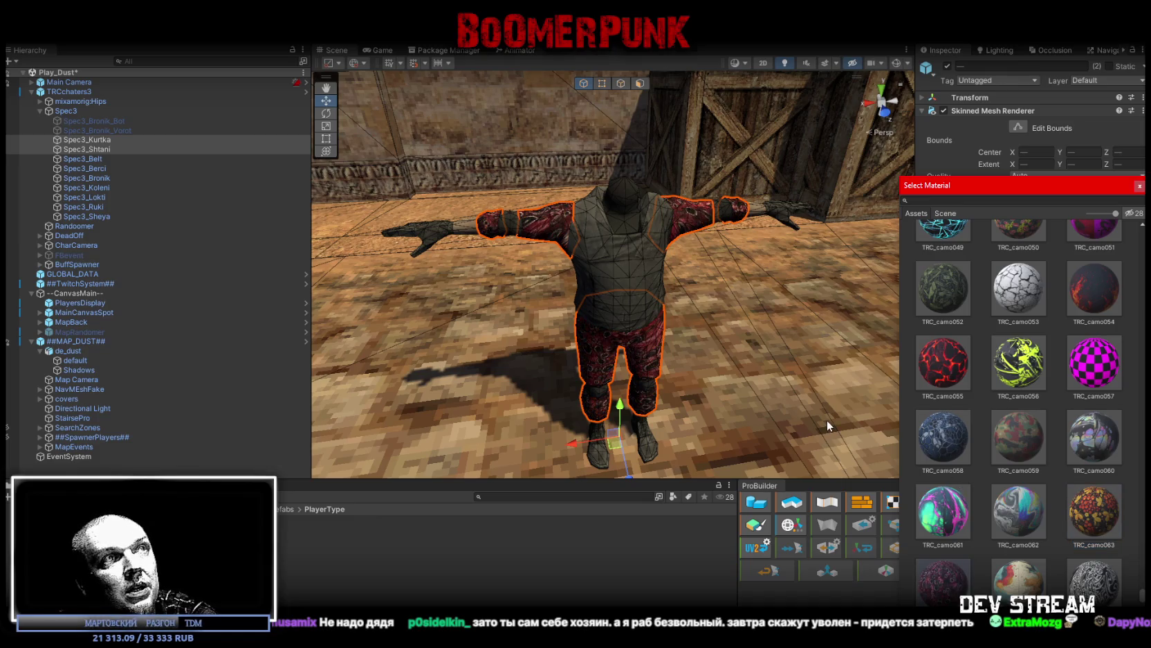
{"action": "key", "text": "Right"}
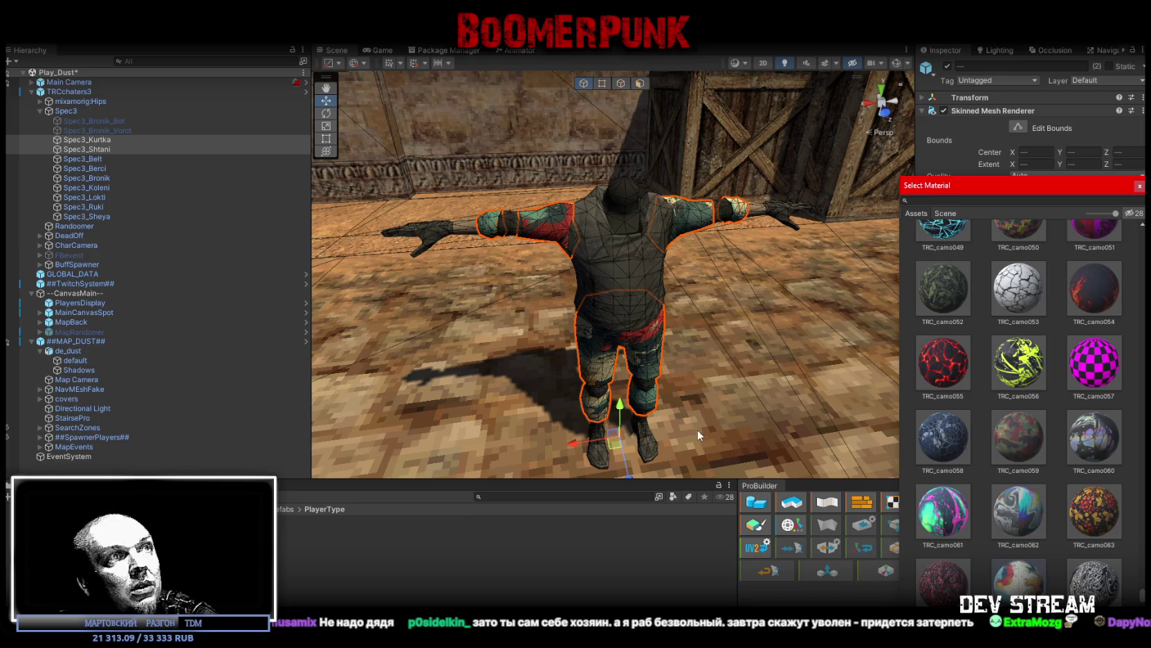
{"action": "key", "text": "Right"}
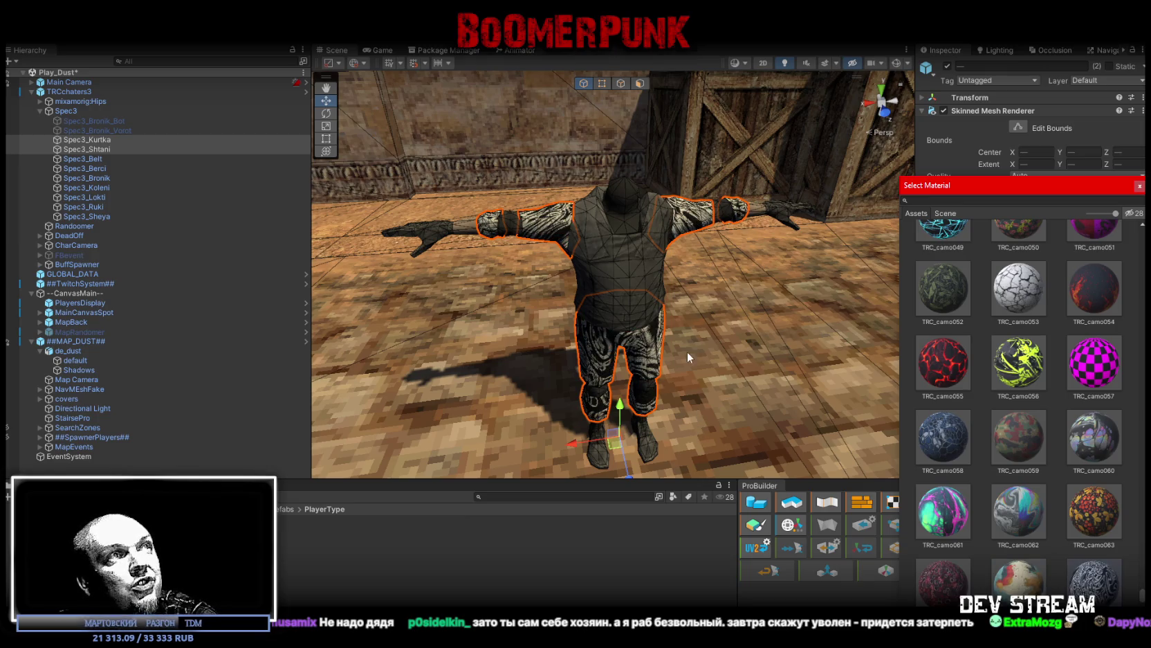
{"action": "key", "text": "Right"}
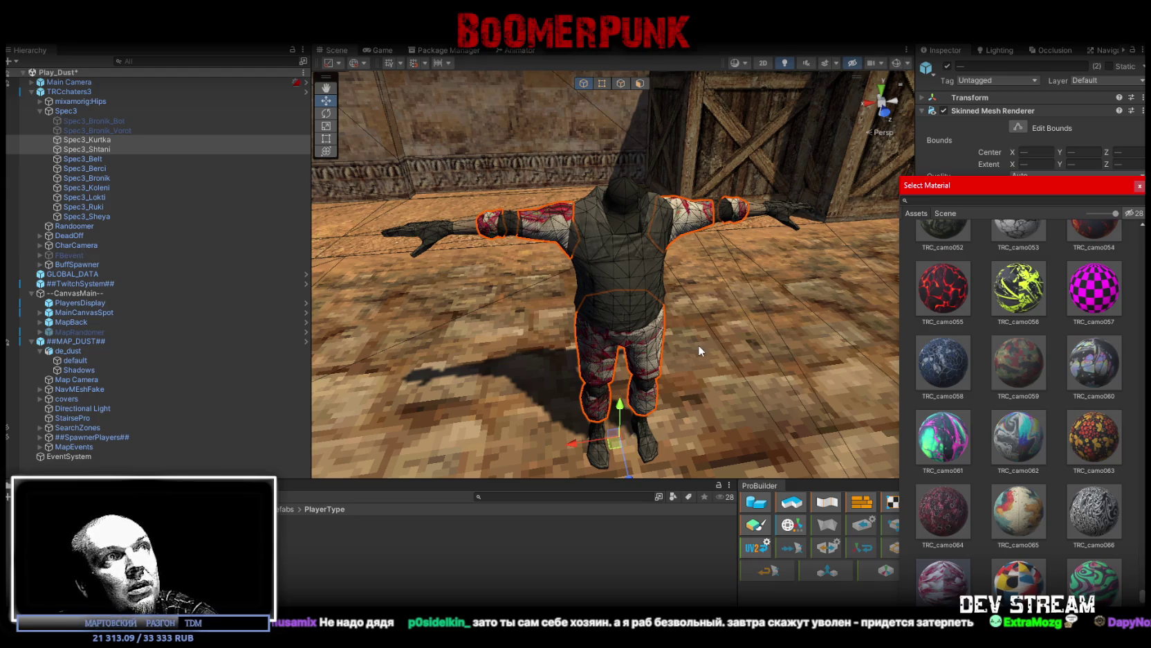
{"action": "key", "text": "Right"}
{"action": "key", "text": "Right"}
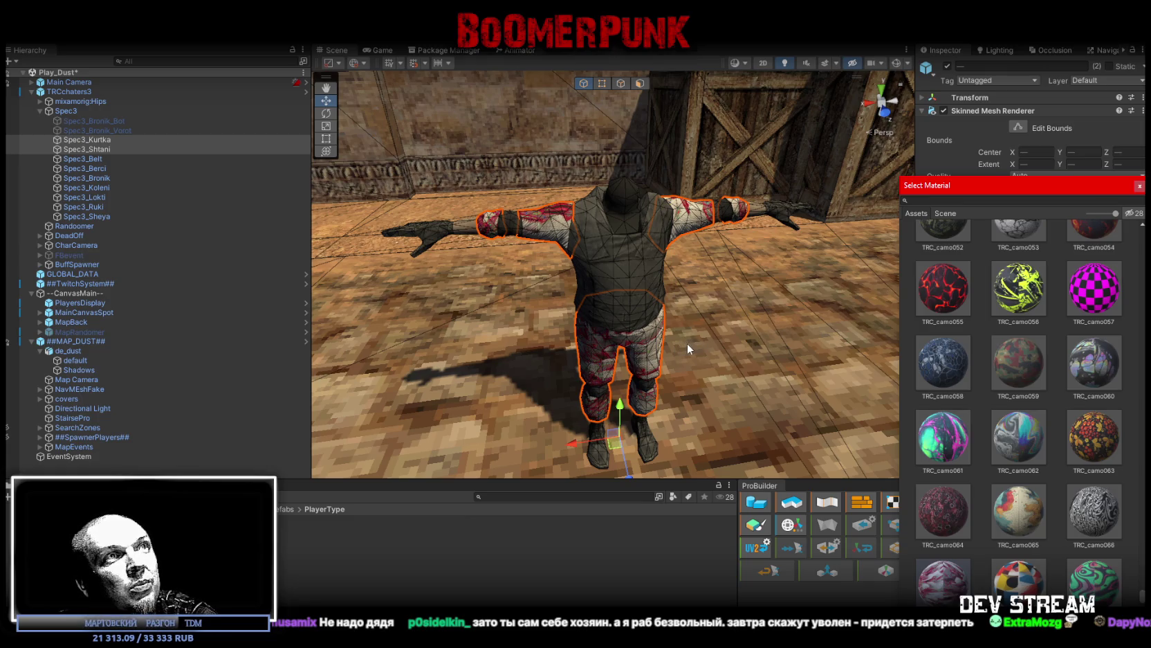
{"action": "key", "text": "Right"}
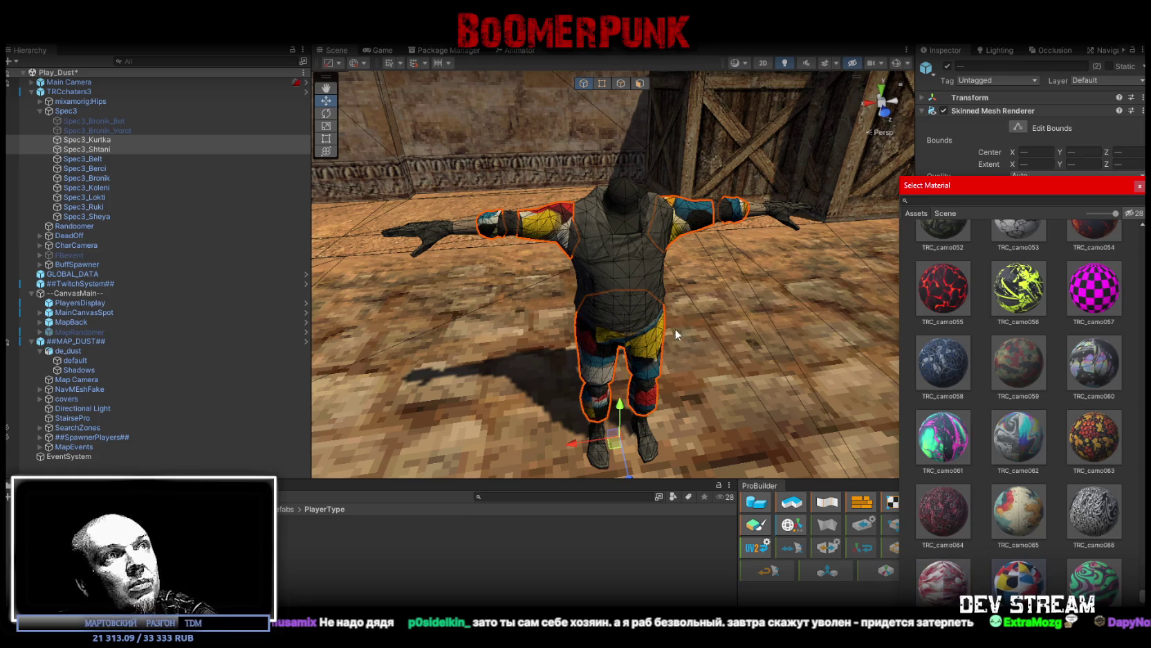
{"action": "key", "text": "Right"}
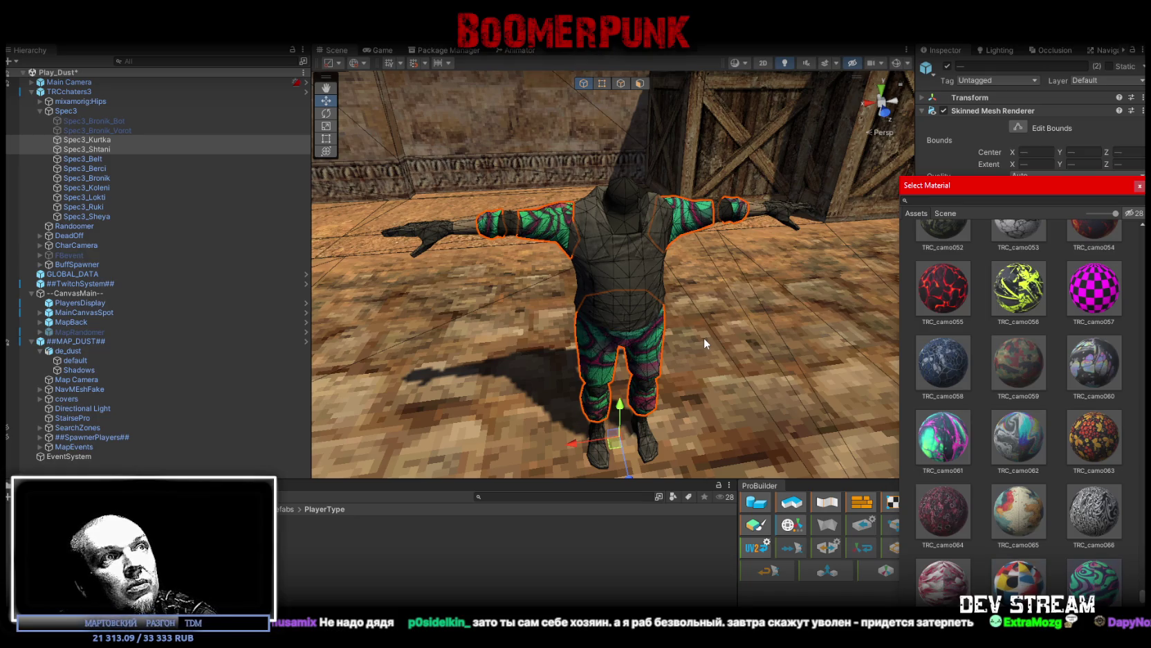
{"action": "scroll", "coordinate": [704, 338], "scroll_direction": "down", "scroll_amount": 5}
{"action": "scroll", "coordinate": [765, 369], "scroll_direction": "up", "scroll_amount": 8}
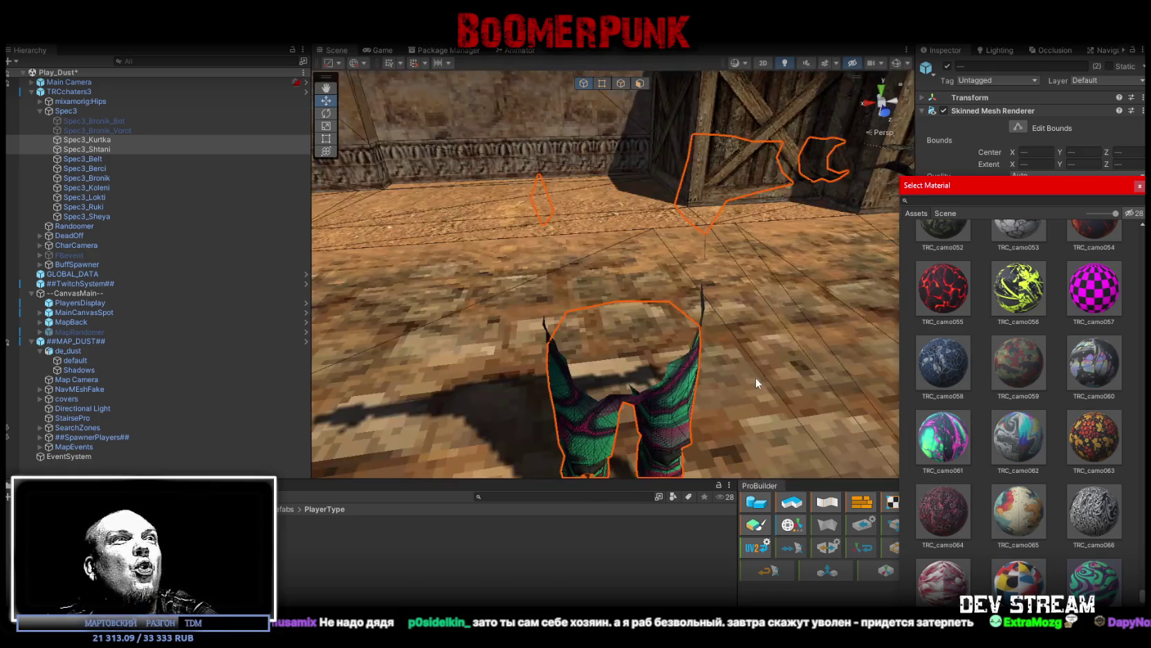
Step: Close the material picker, delete the TRCchaters3 character, and save the Play_Dust scene
{"action": "left_click", "coordinate": [1139, 185]}
{"action": "mouse_move", "coordinate": [577, 268]}
{"action": "left_mouse_down"}
{"action": "mouse_move", "coordinate": [552, 303]}
{"action": "mouse_move", "coordinate": [513, 304]}
{"action": "left_mouse_up"}
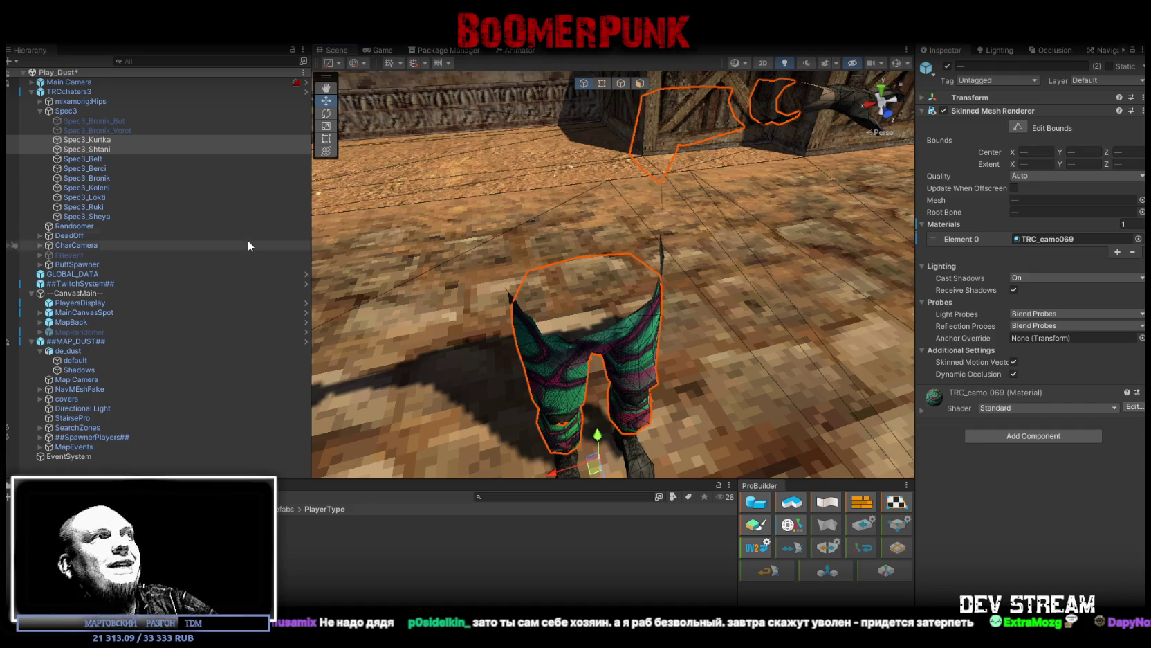
{"action": "left_click", "coordinate": [54, 92]}
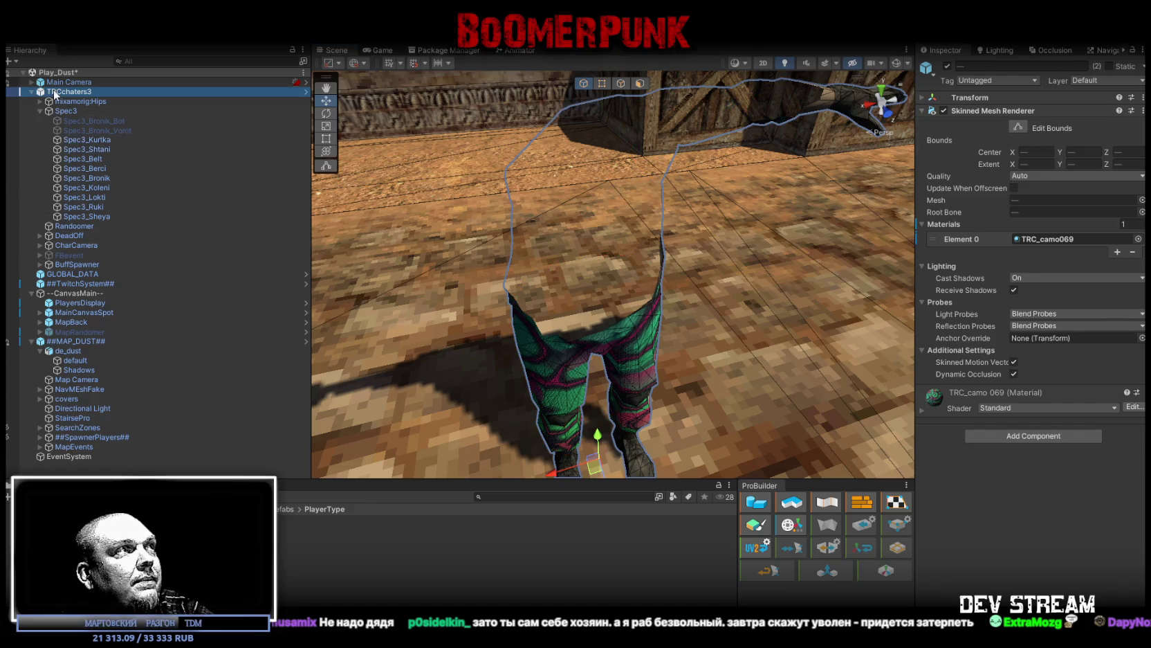
{"action": "key", "text": "Delete"}
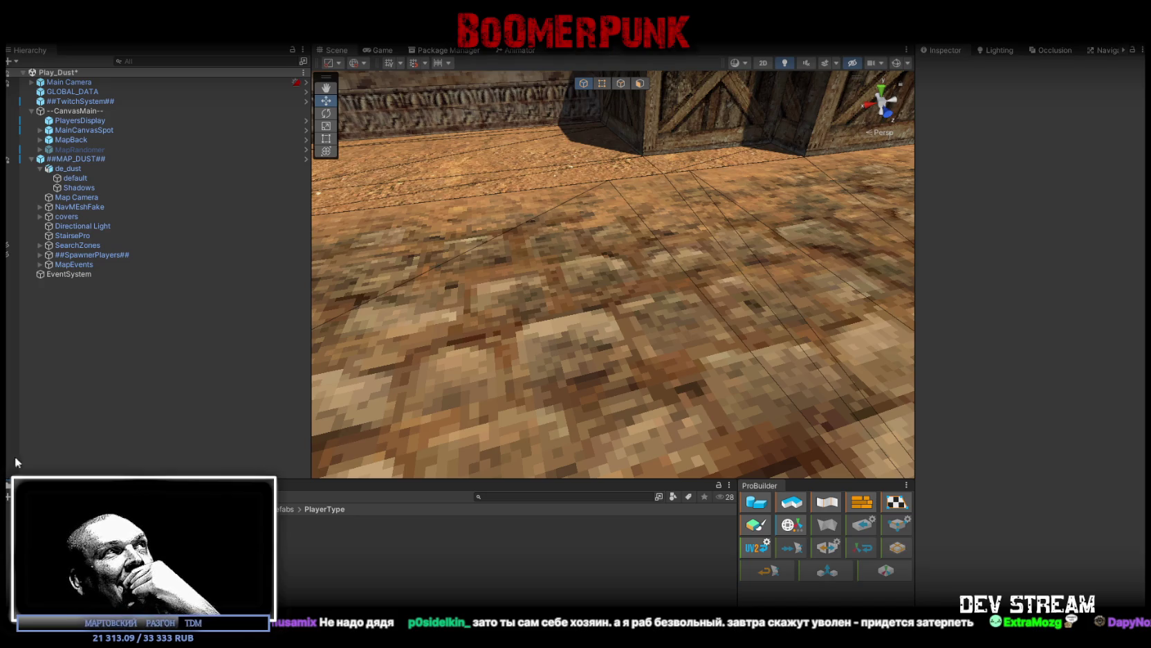
{"action": "key", "text": "ctrl+s"}
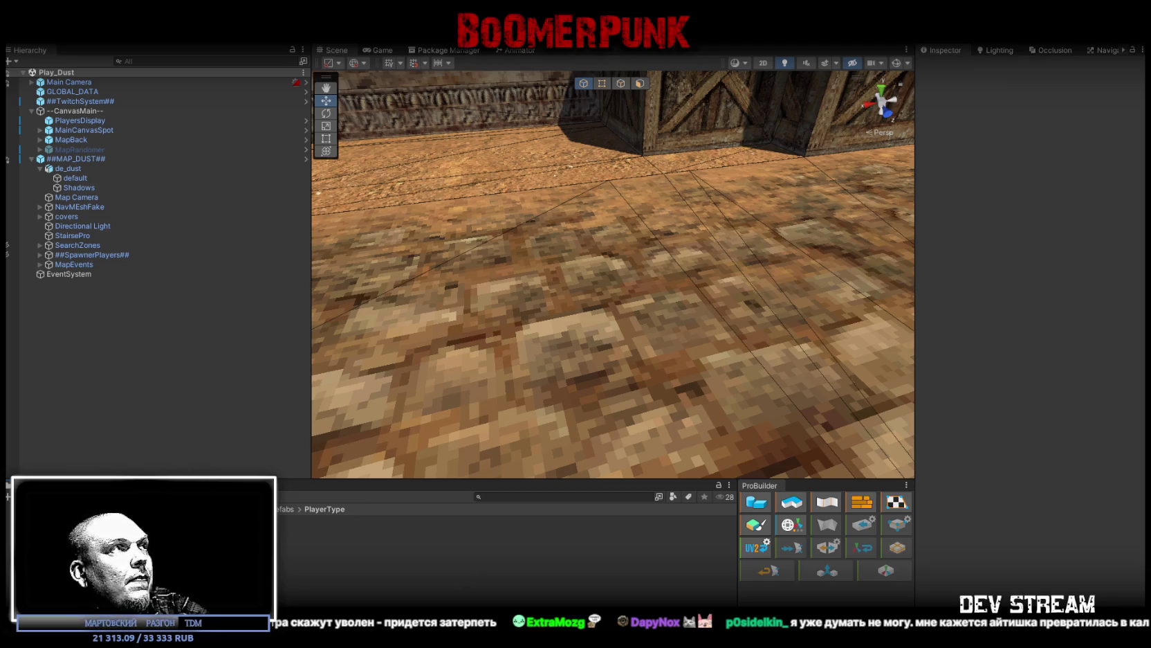
Step: Open the PlayerCustomizationDatabase from ##TwitchSystem## and collapse its Heads, Tops and Bottoms lists
{"action": "left_click", "coordinate": [86, 101]}
{"action": "scroll", "coordinate": [1050, 374], "scroll_direction": "down", "scroll_amount": 3}
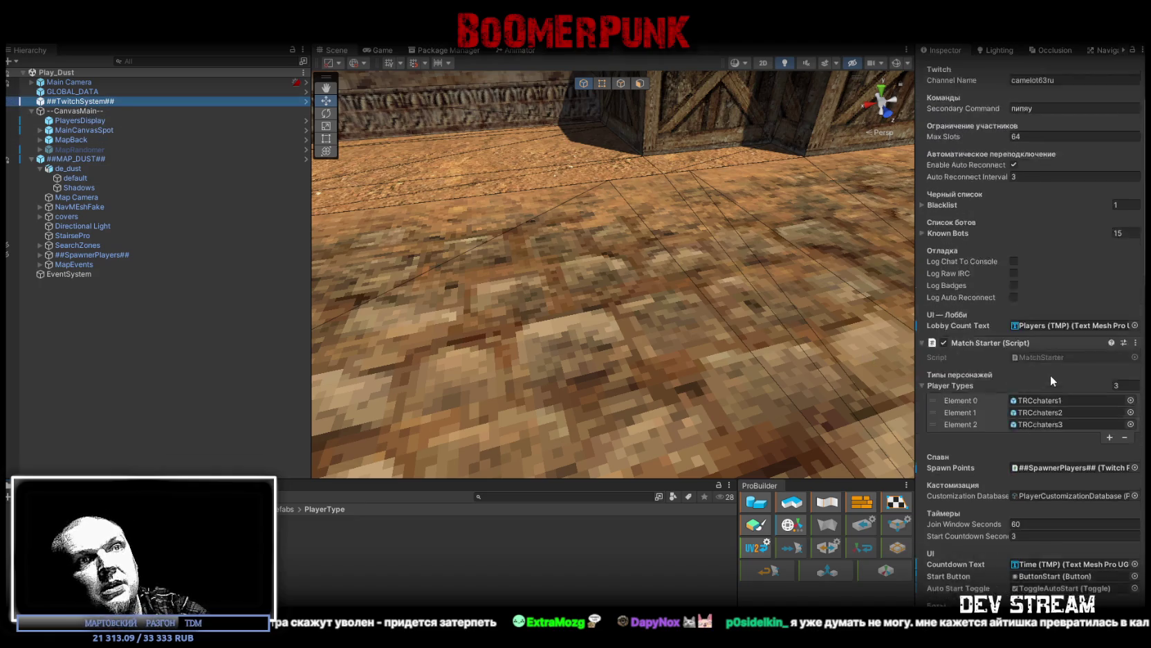
{"action": "scroll", "coordinate": [1050, 375], "scroll_direction": "down", "scroll_amount": 1}
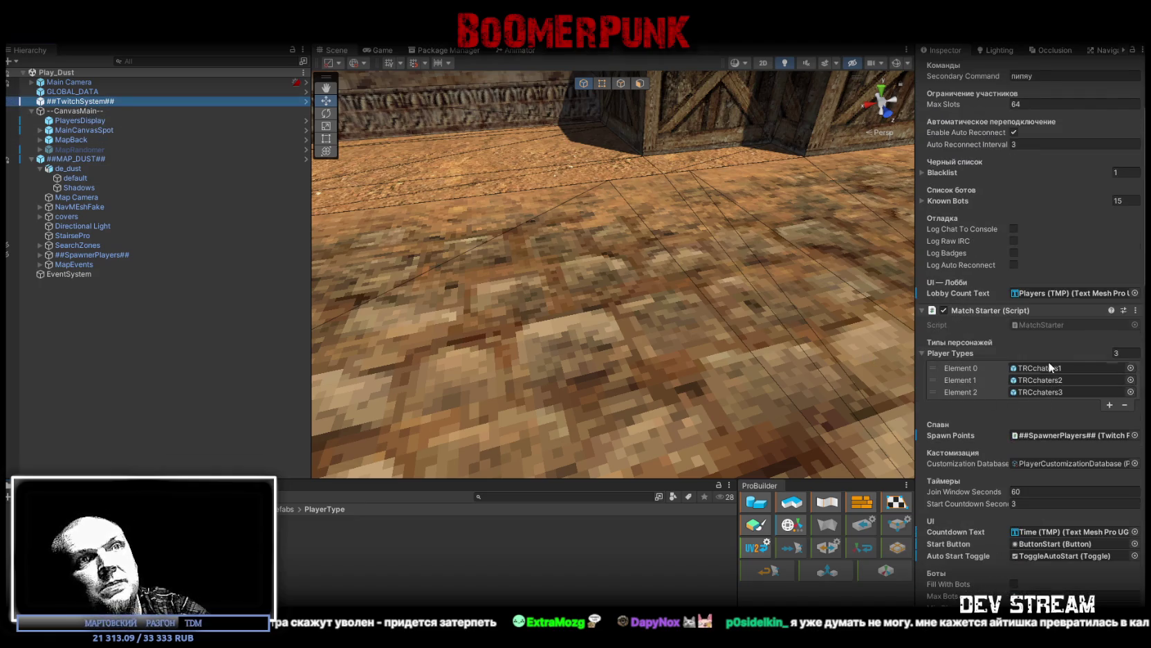
{"action": "left_click", "coordinate": [1043, 461]}
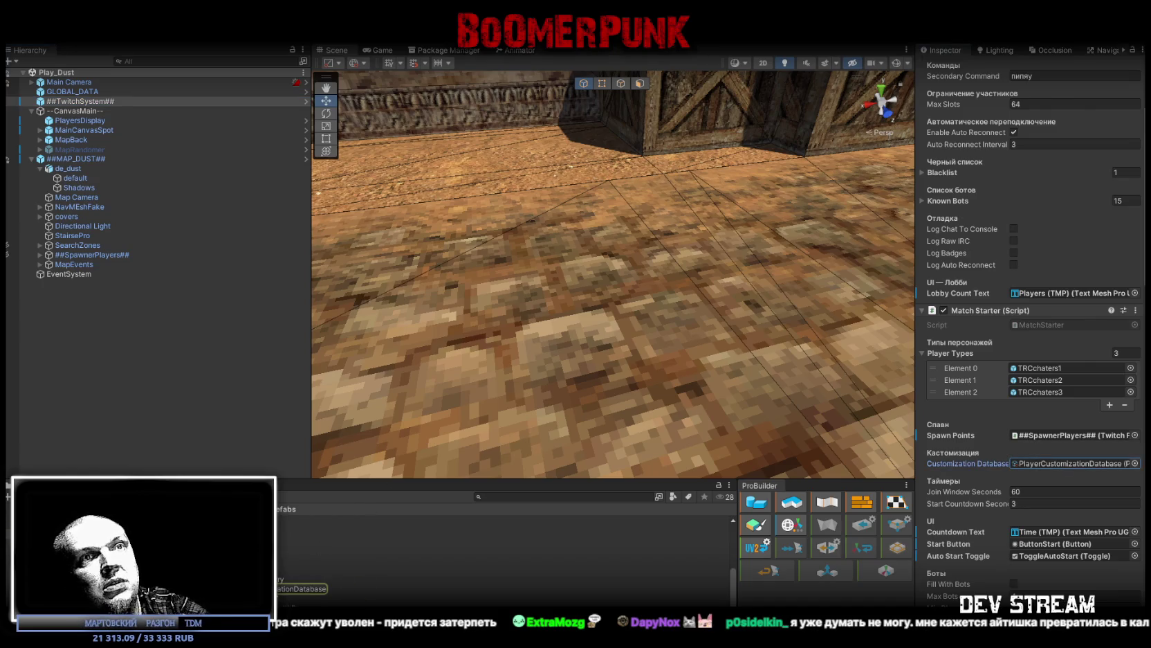
{"action": "double_click", "coordinate": [1043, 463]}
{"action": "scroll", "coordinate": [1027, 191], "scroll_direction": "up", "scroll_amount": 5}
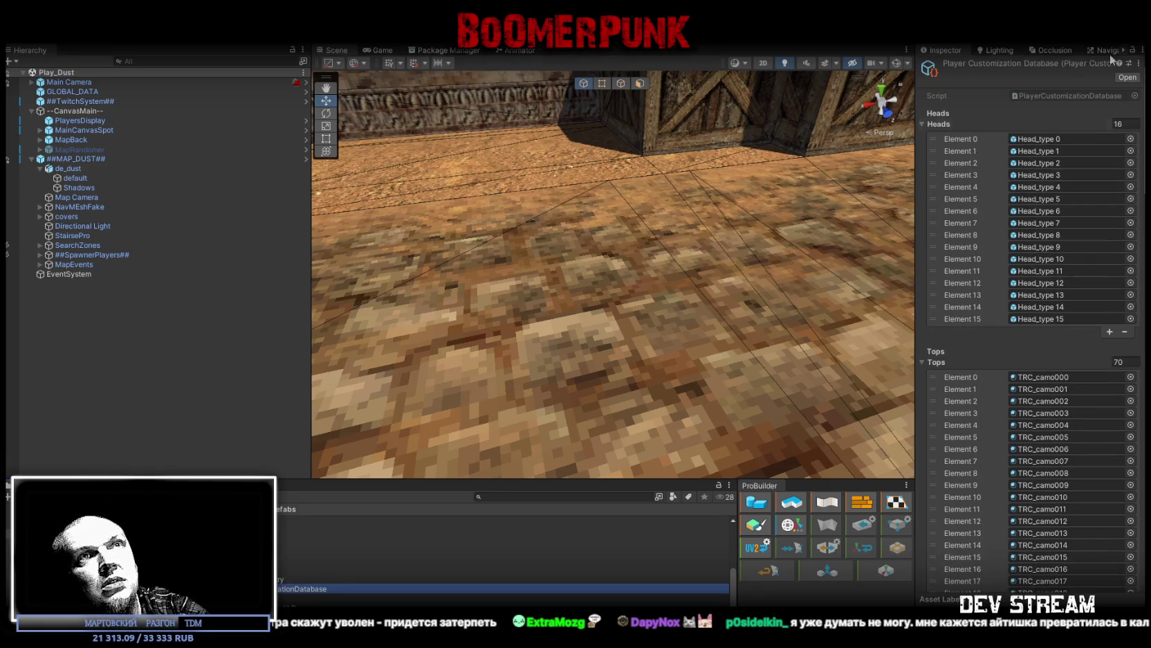
{"action": "left_click", "coordinate": [922, 123]}
{"action": "left_click", "coordinate": [924, 152]}
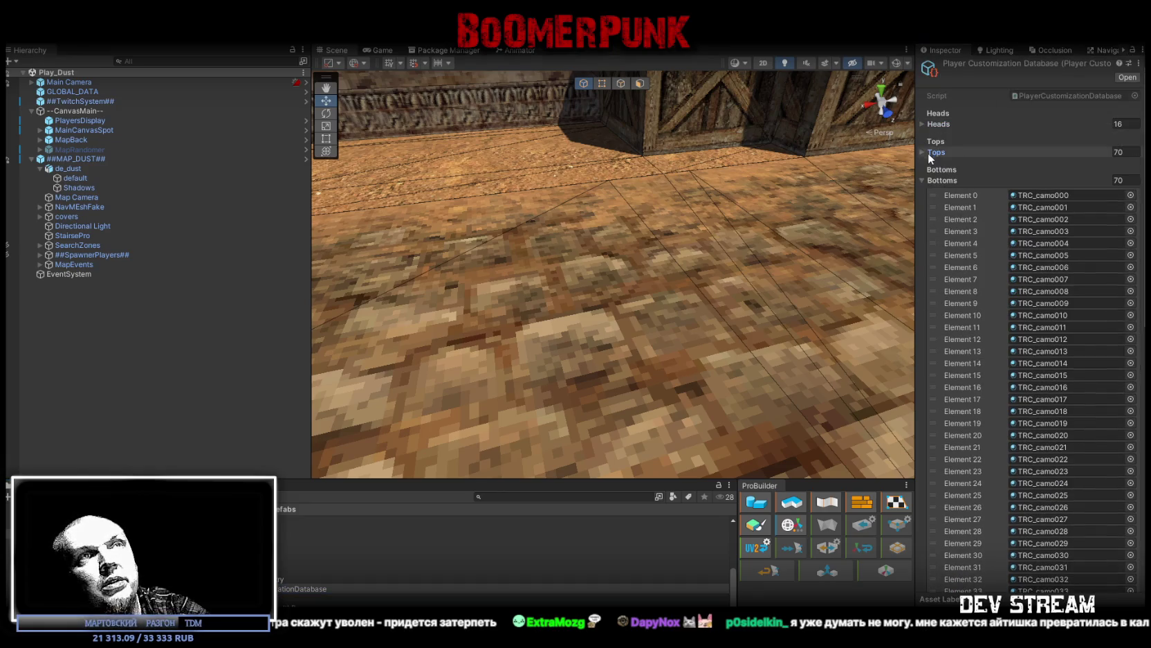
{"action": "left_click", "coordinate": [922, 181]}
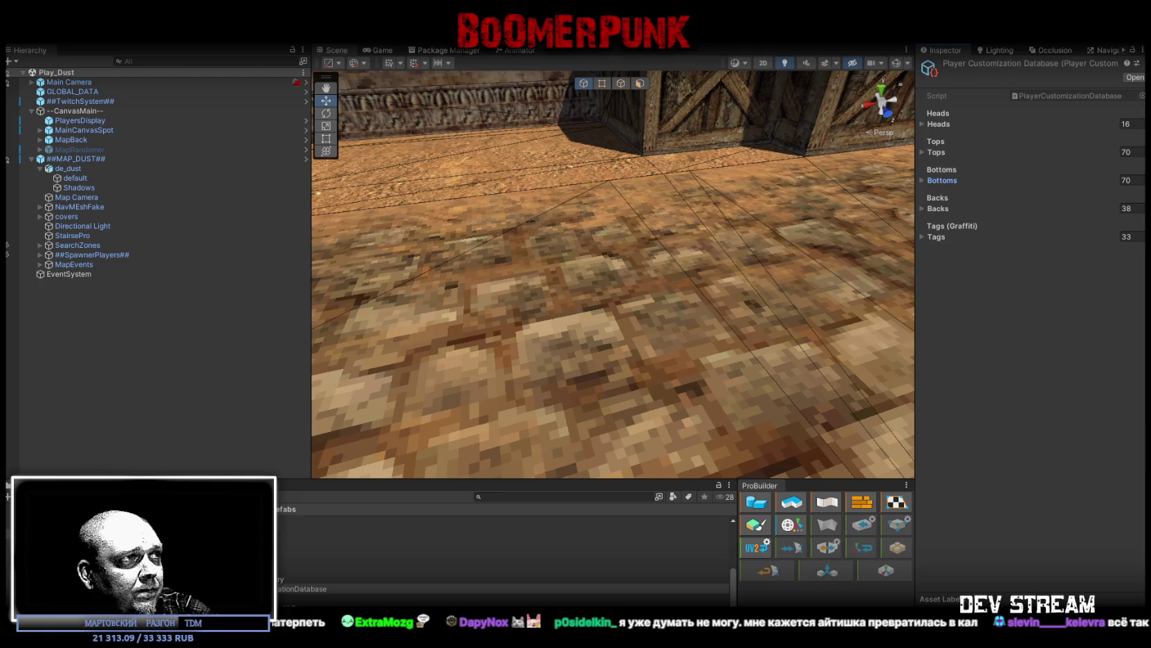
{"action": "mouse_move", "coordinate": [591, 242]}
{"action": "left_mouse_down"}
{"action": "mouse_move", "coordinate": [565, 232]}
{"action": "mouse_move", "coordinate": [607, 226]}
{"action": "mouse_move", "coordinate": [599, 215]}
{"action": "mouse_move", "coordinate": [634, 220]}
{"action": "left_mouse_up"}
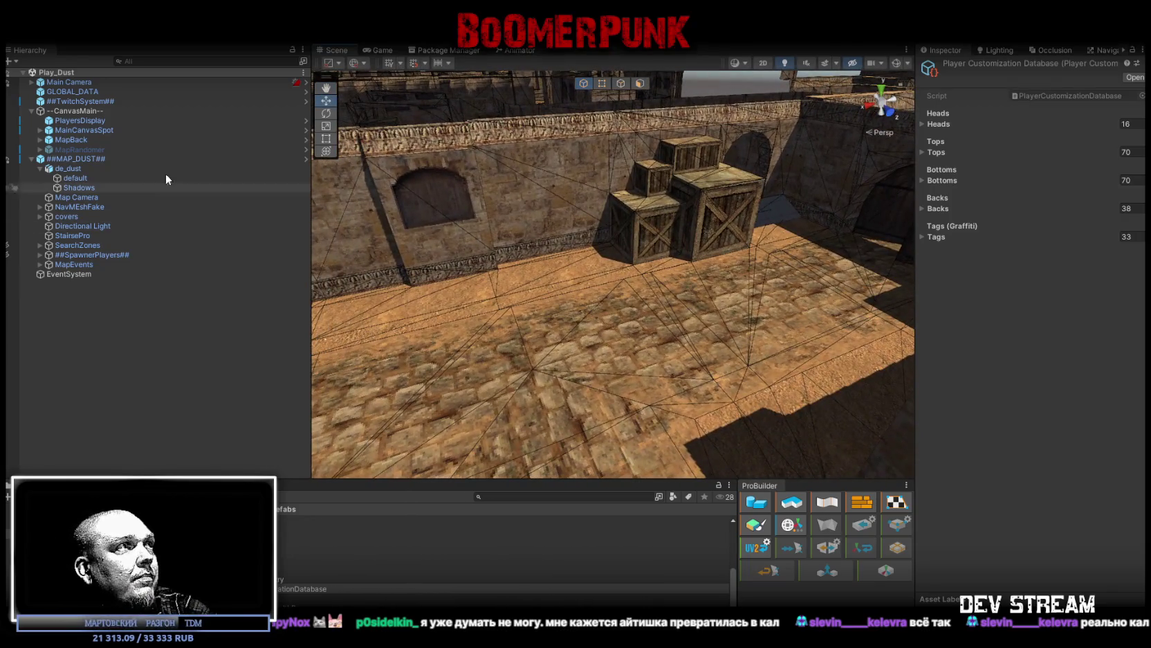
Step: Select --CanvasMain-- and fold it and ##MAP_DUST## in the Hierarchy
{"action": "left_click", "coordinate": [28, 112]}
{"action": "left_click", "coordinate": [31, 111]}
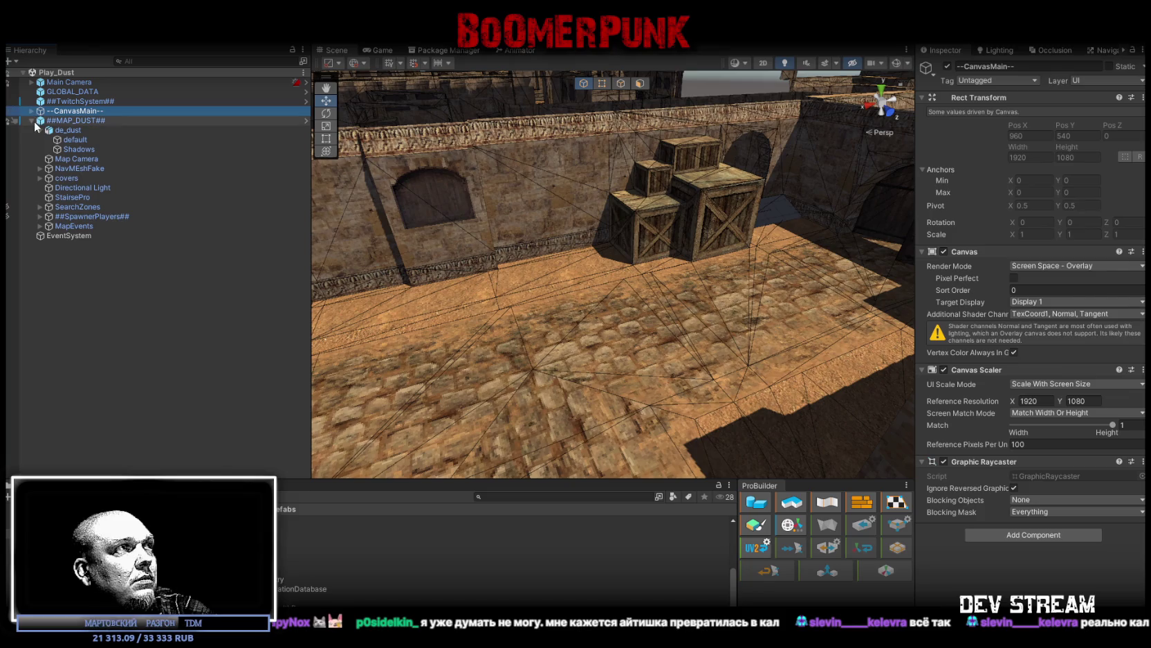
{"action": "left_click", "coordinate": [32, 121]}
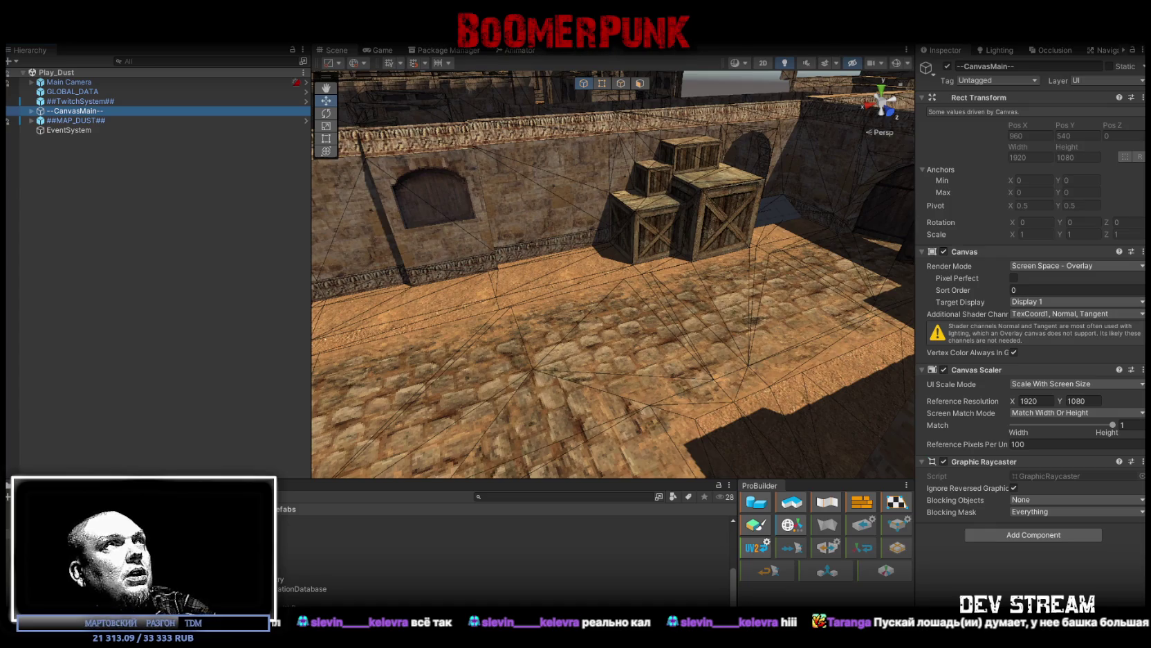
Step: Enter Play mode, leave the loading match for the main menu, and start a poolday map match
{"action": "left_click", "coordinate": [15, 35]}
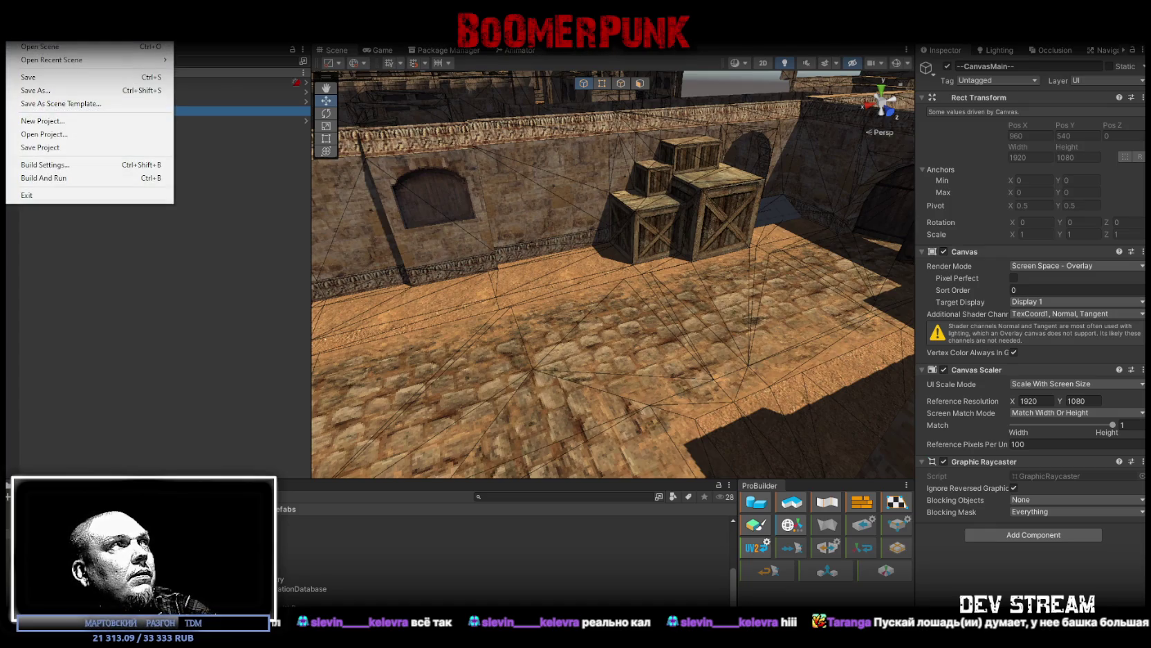
{"action": "key", "text": "Escape"}
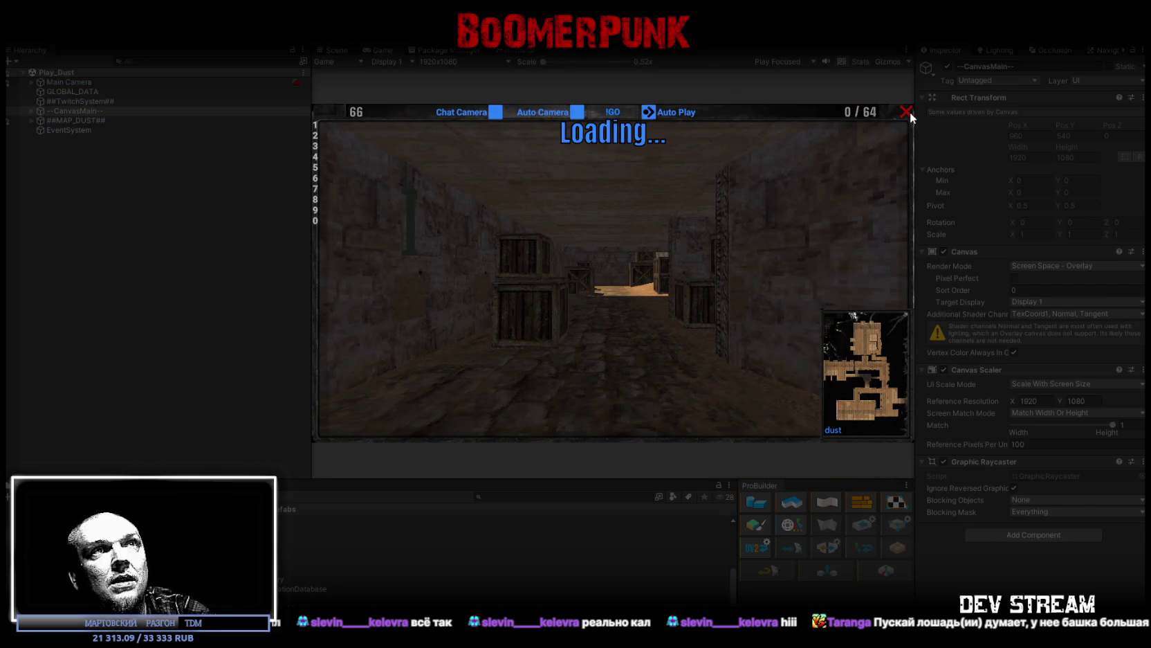
{"action": "left_click", "coordinate": [908, 112]}
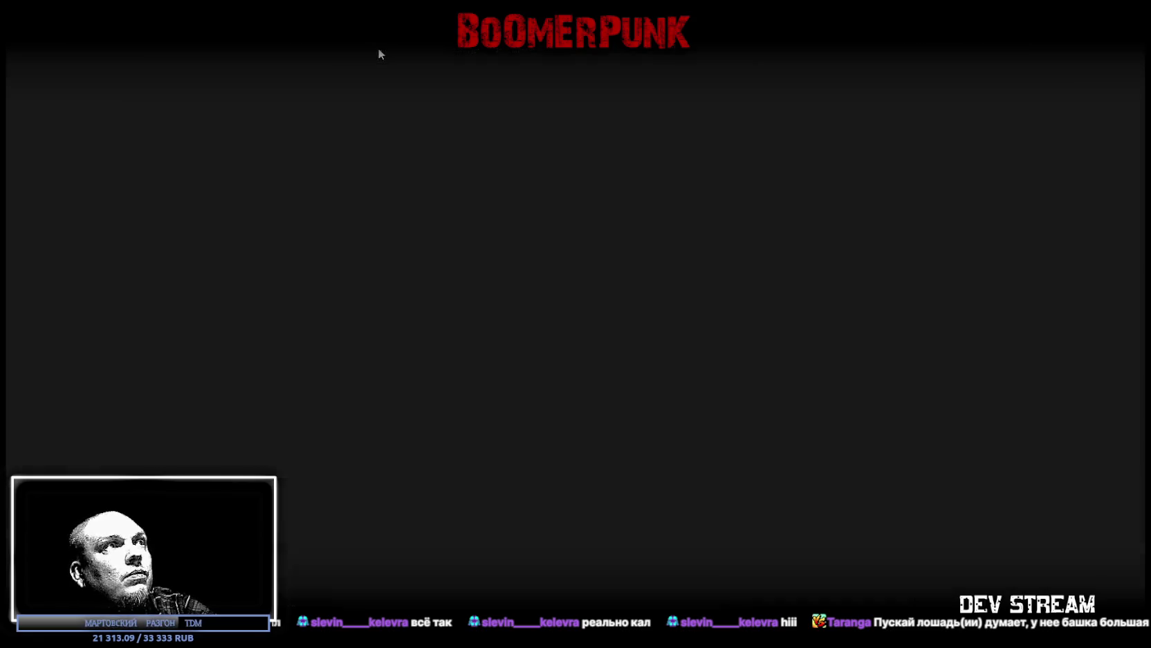
{"action": "left_click", "coordinate": [177, 409]}
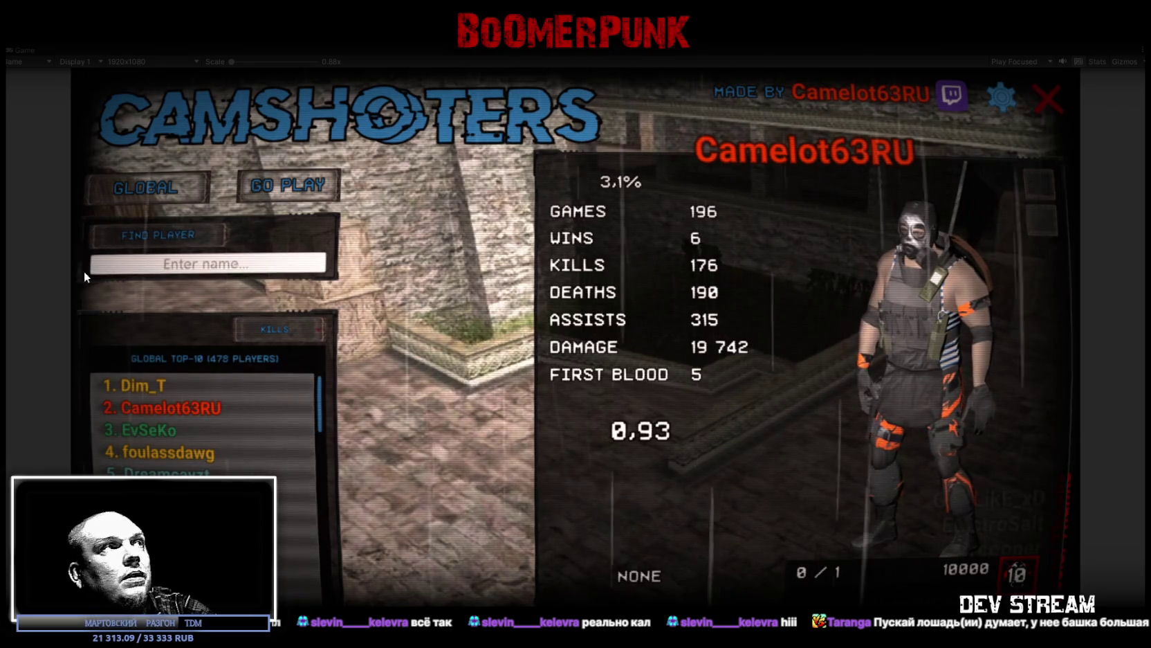
{"action": "left_click", "coordinate": [283, 184]}
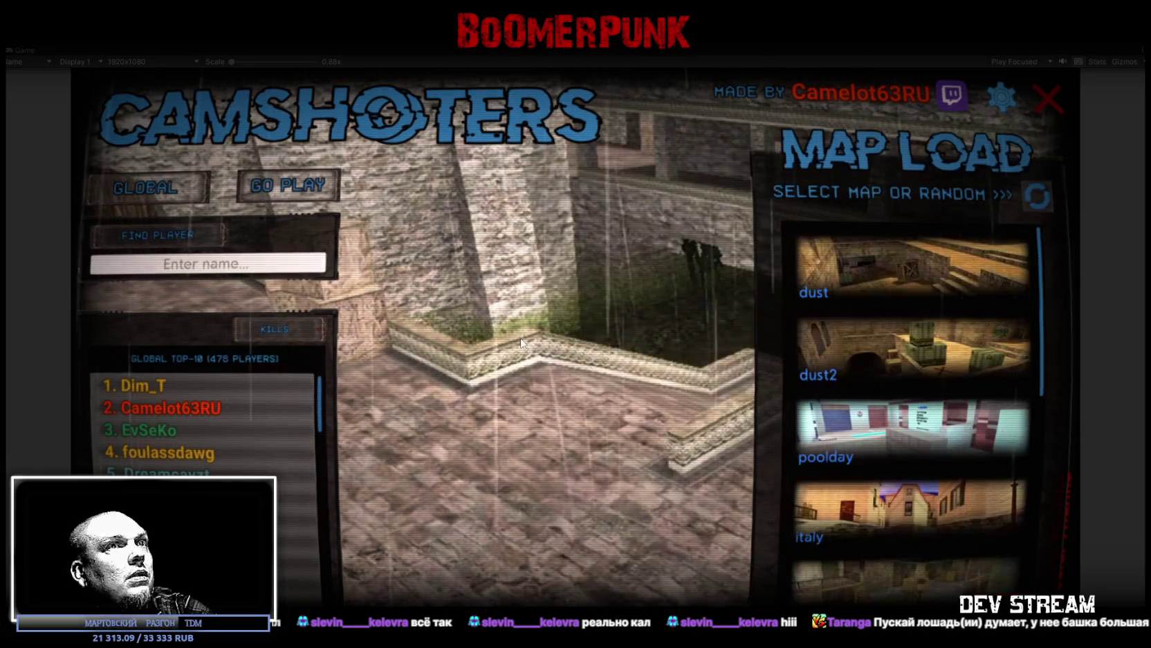
{"action": "left_click", "coordinate": [895, 422]}
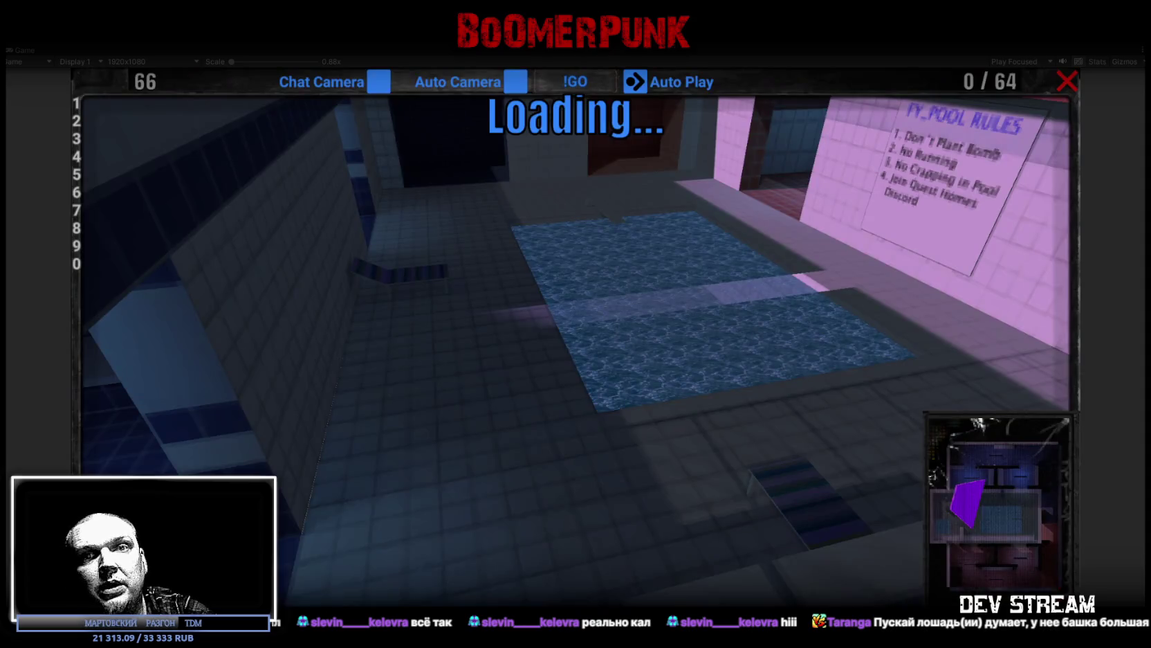